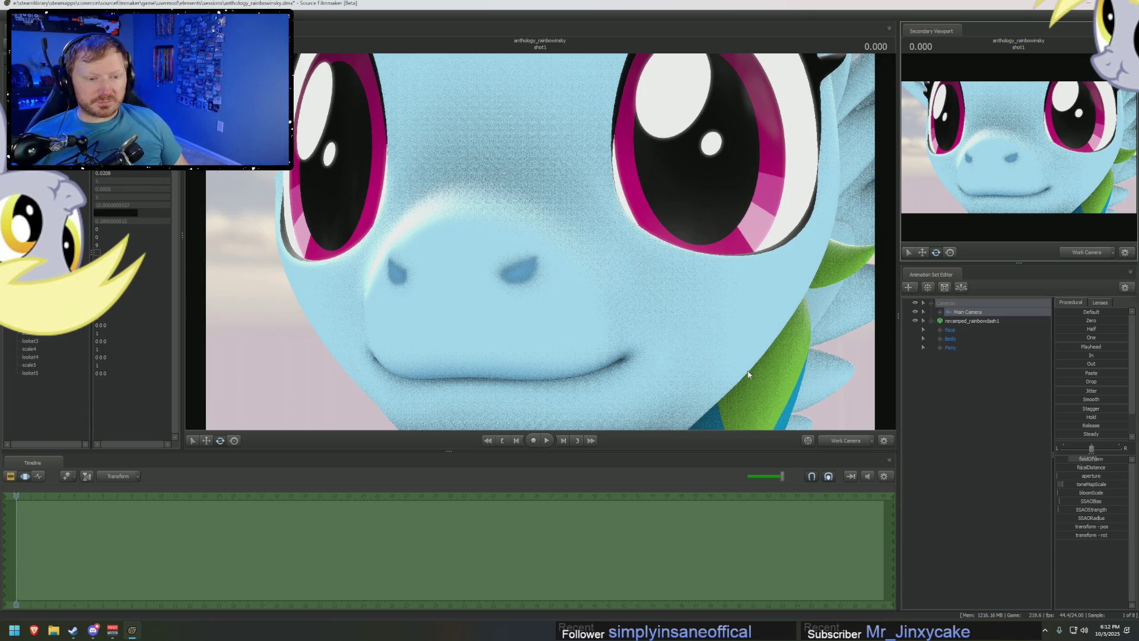
Orbit and pull the work camera back to frame the whole Rainbow Dash model at an angle.
right_click_drag(751, 351, 751, 418)
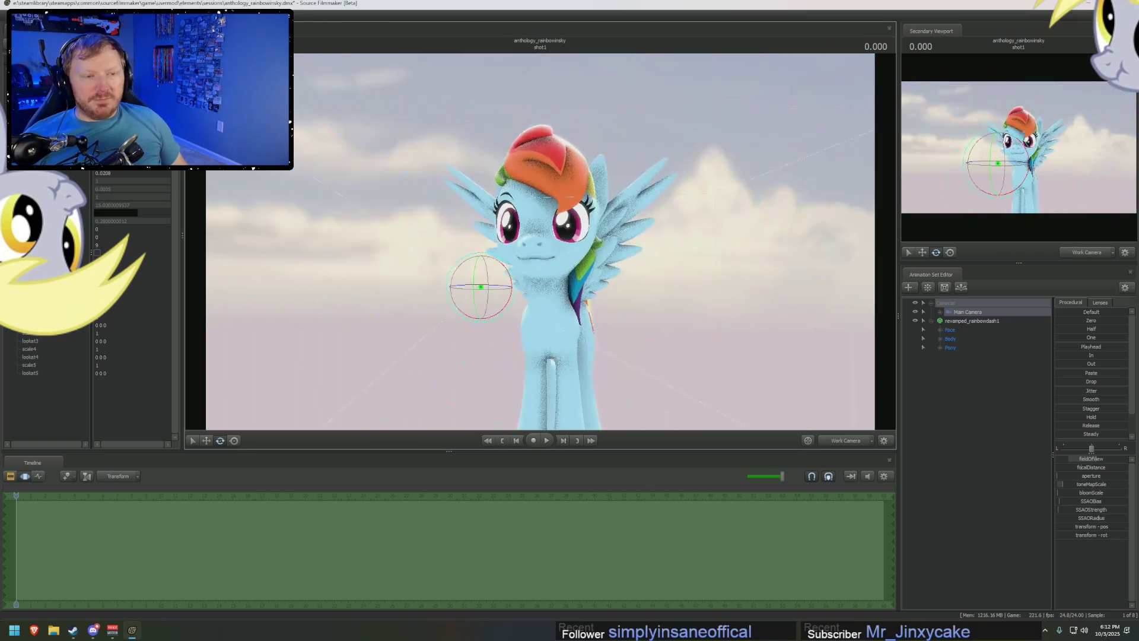
left_click_drag(751, 418, 712, 418)
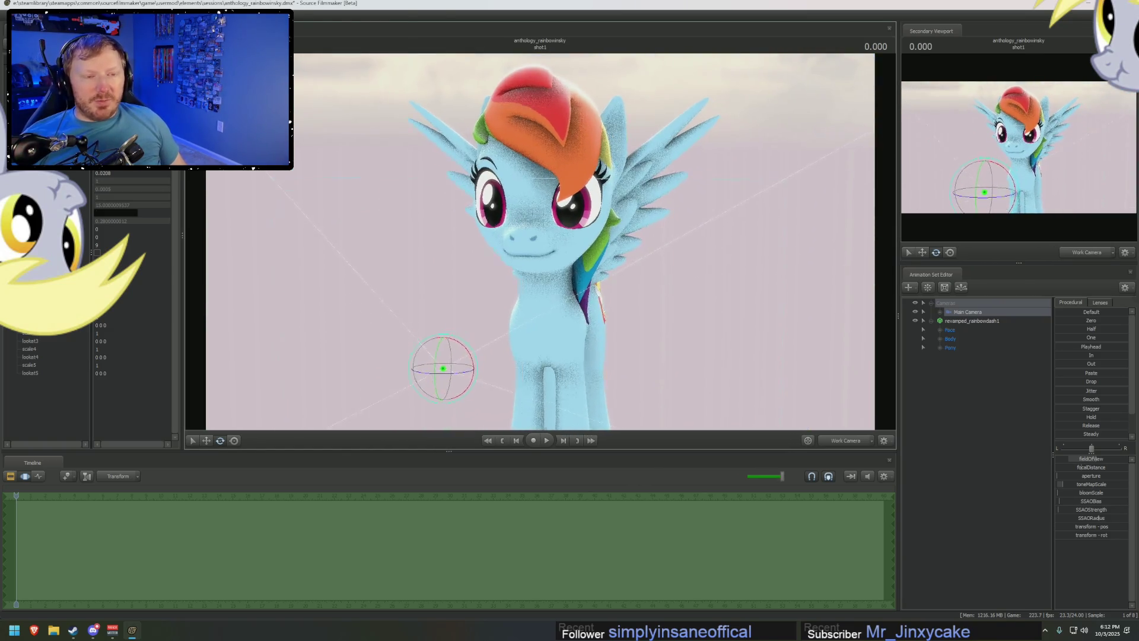
mouse_move(713, 418)
right_mouse_down()
mouse_move(713, 352)
mouse_move(712, 418)
right_mouse_up()
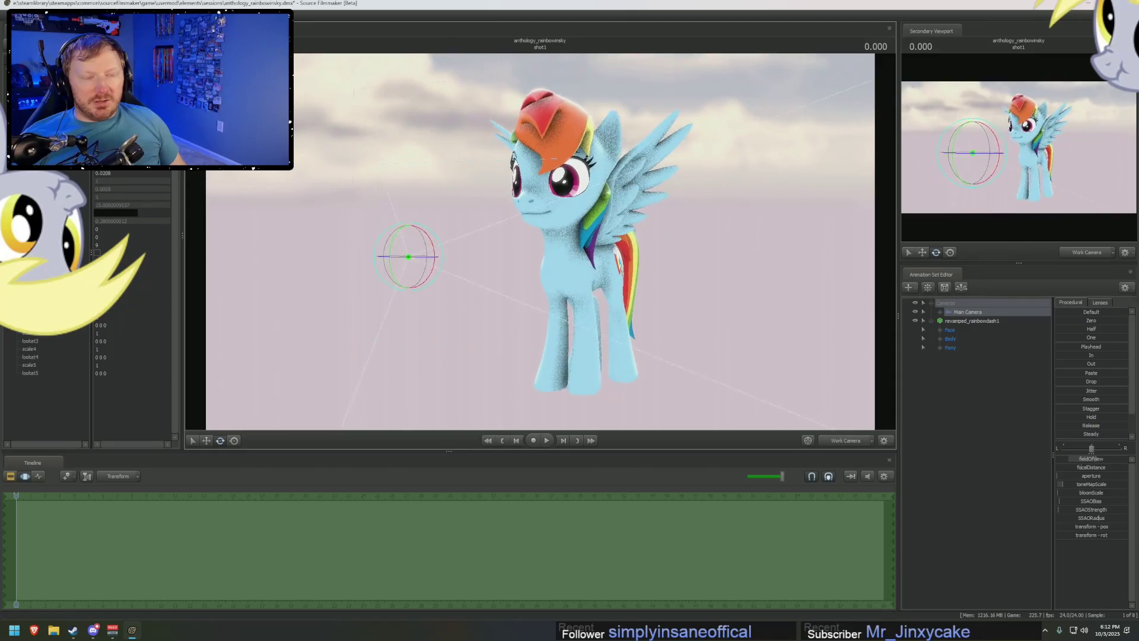
left_click_drag(712, 418, 676, 419)
left_click_drag(569, 245, 541, 245)
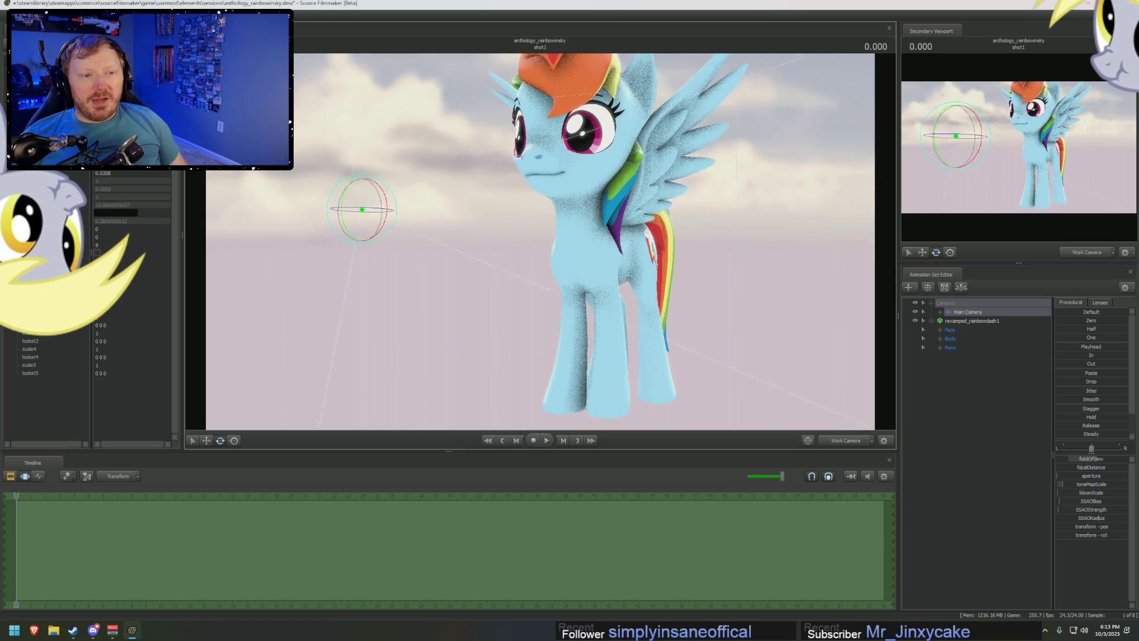
Rotate and tilt the work camera to a closer, lower view of her head, wings and front legs.
left_click_drag(534, 240, 540, 245)
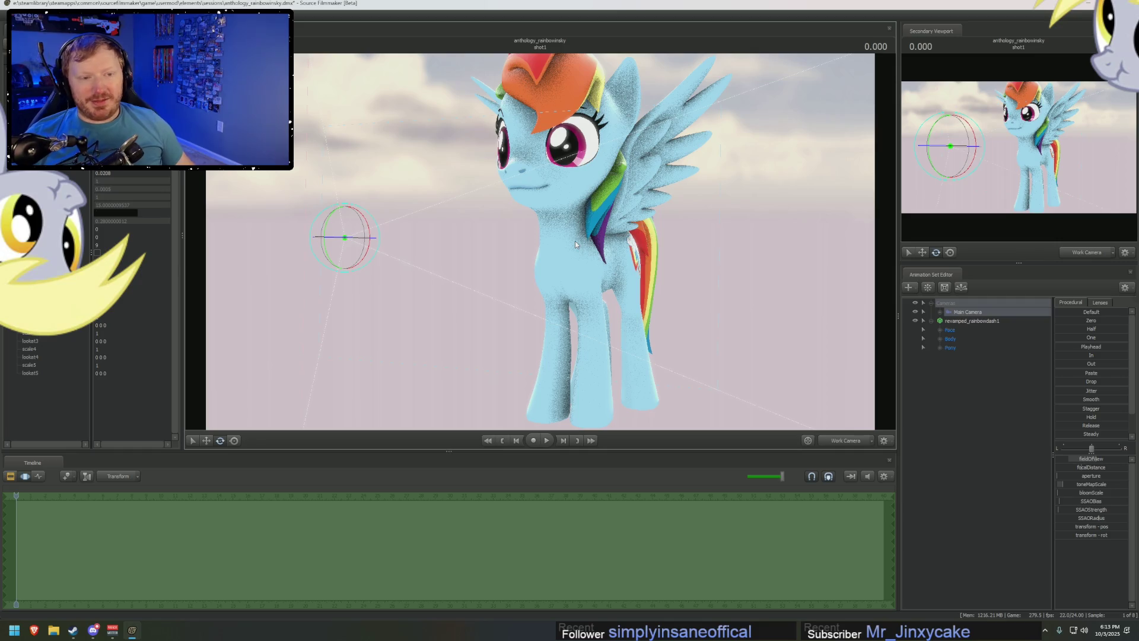
scroll(533, 250, "up", 2)
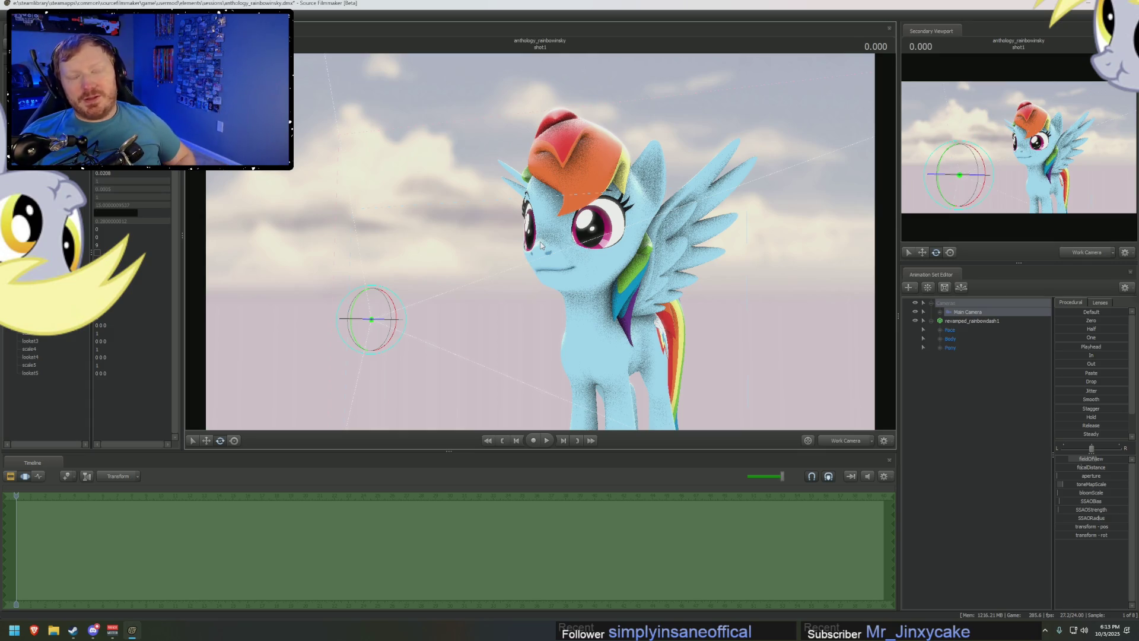
mouse_move(538, 238)
left_mouse_down()
mouse_move(568, 254)
mouse_move(541, 246)
left_mouse_up()
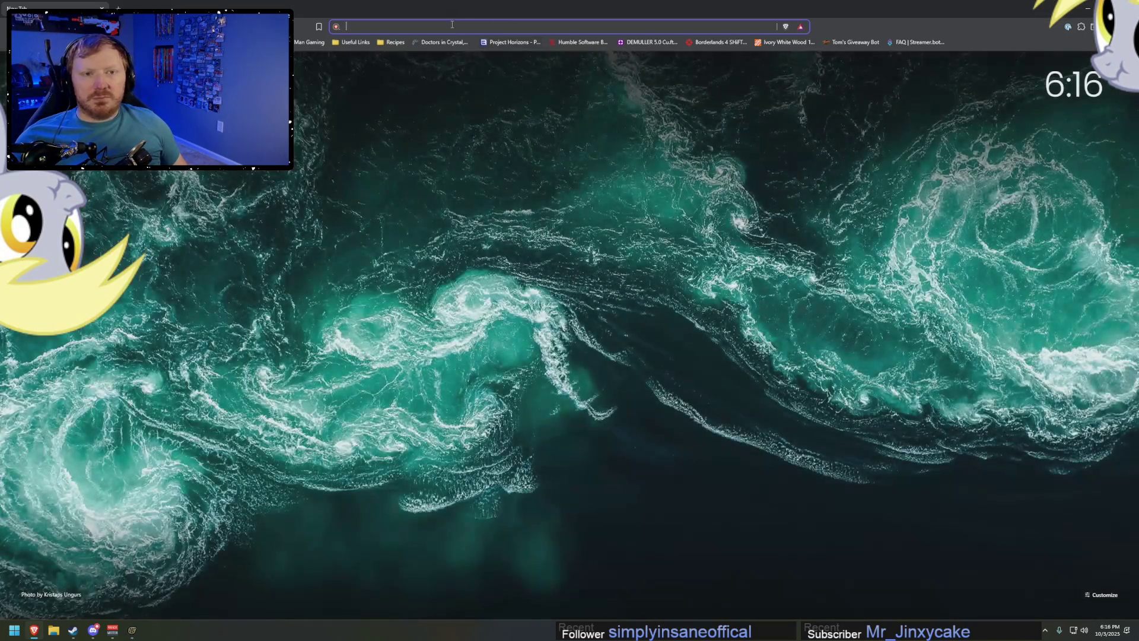
type("shes a ma")
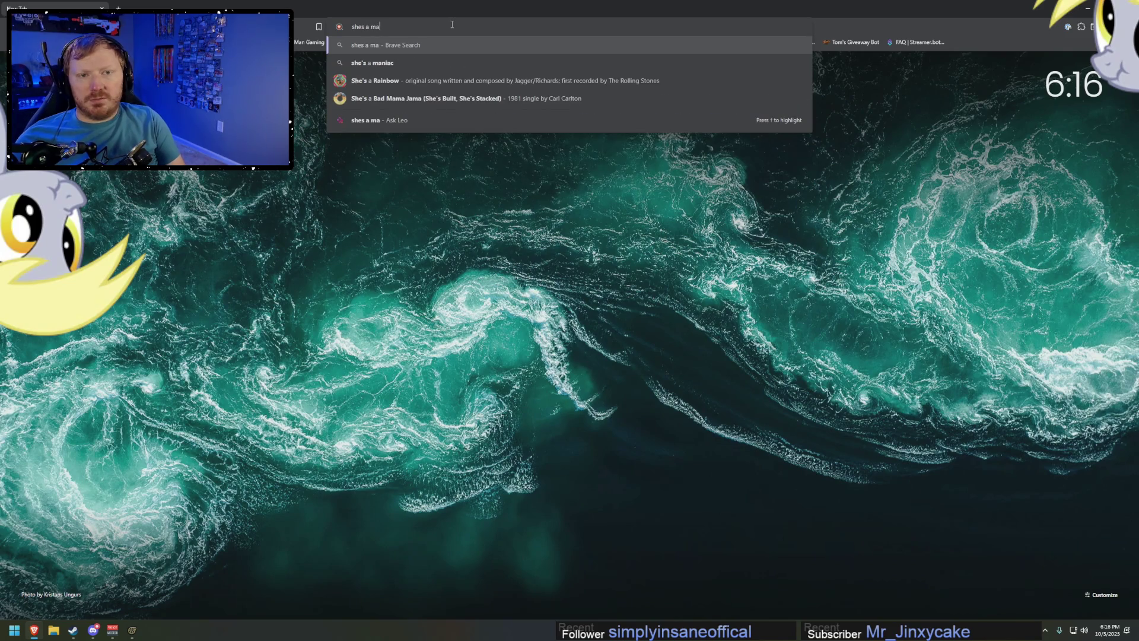
type("niac song")
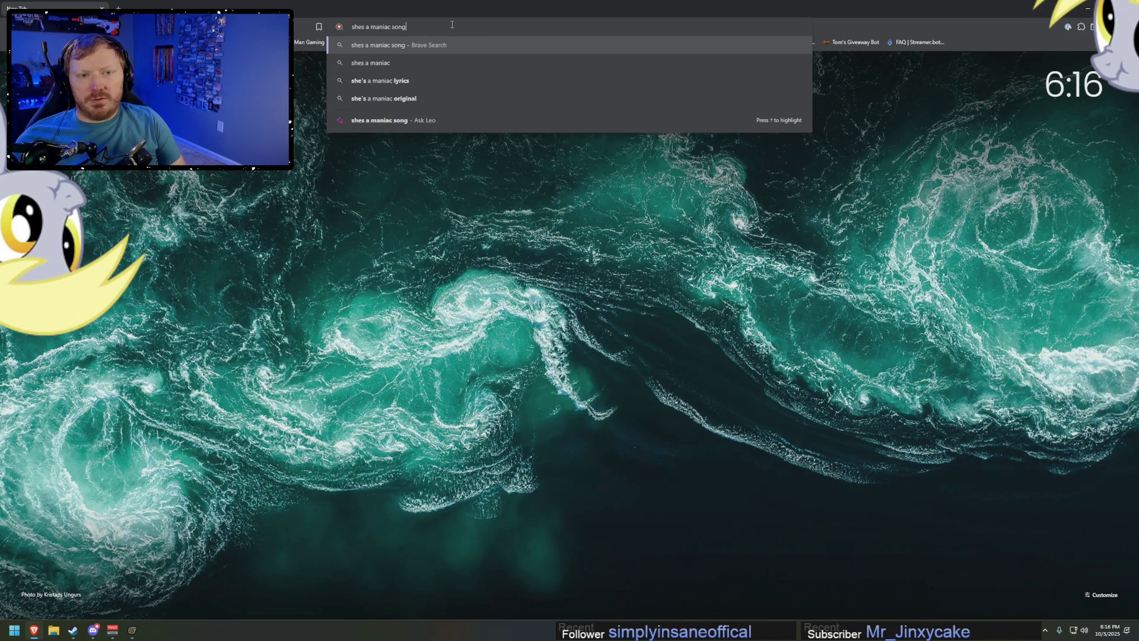
Run the web search for 'shes a maniac song' and return to the search box to refine it.
key("Return")
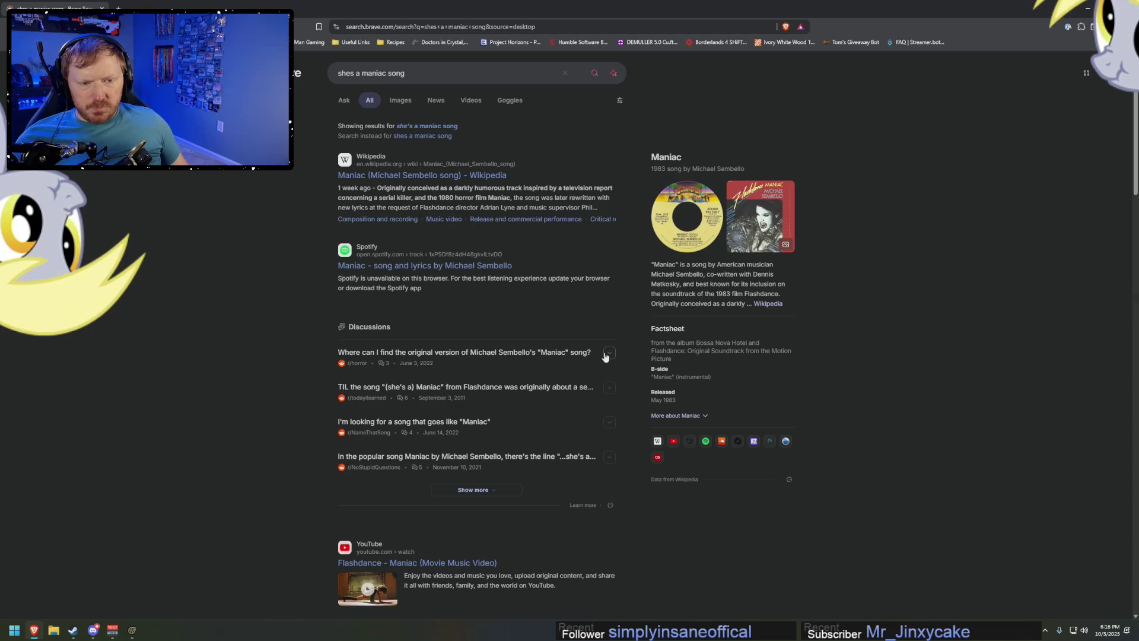
left_click(416, 73)
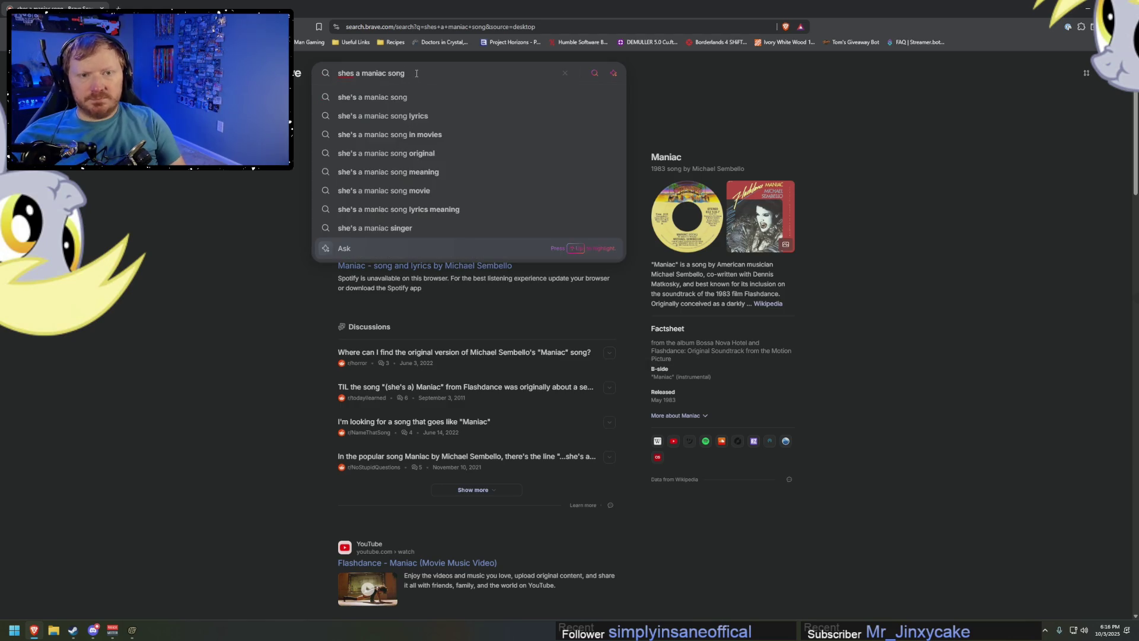
type(" lyrics")
Search for the song's lyrics, read Genius's Maniac page, go back and put the browser away.
key("Return")
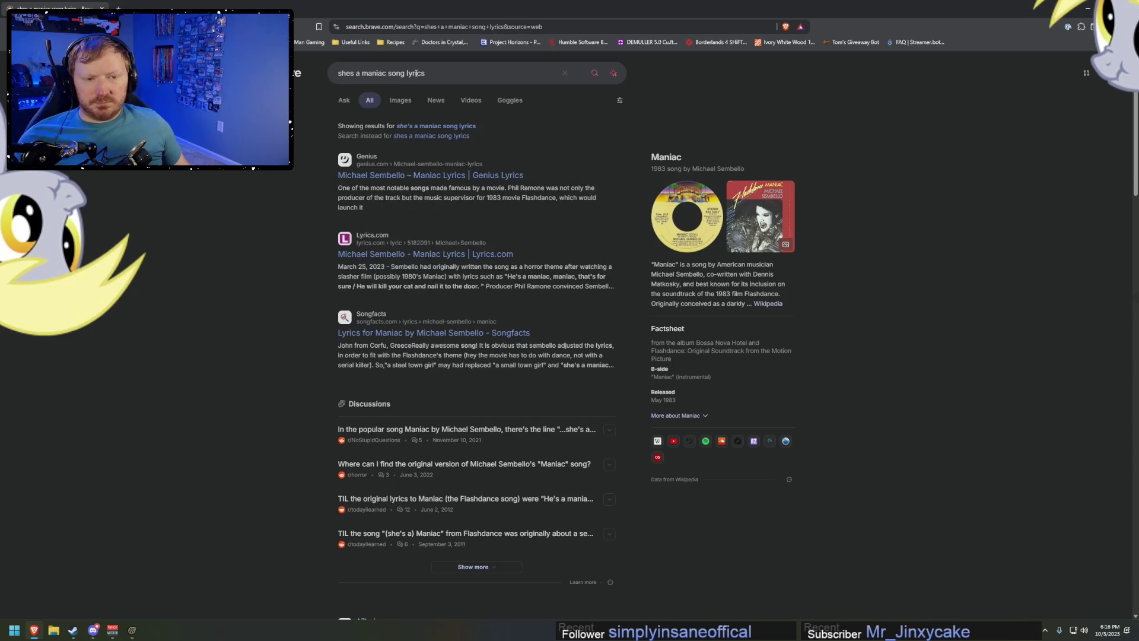
left_click(425, 176)
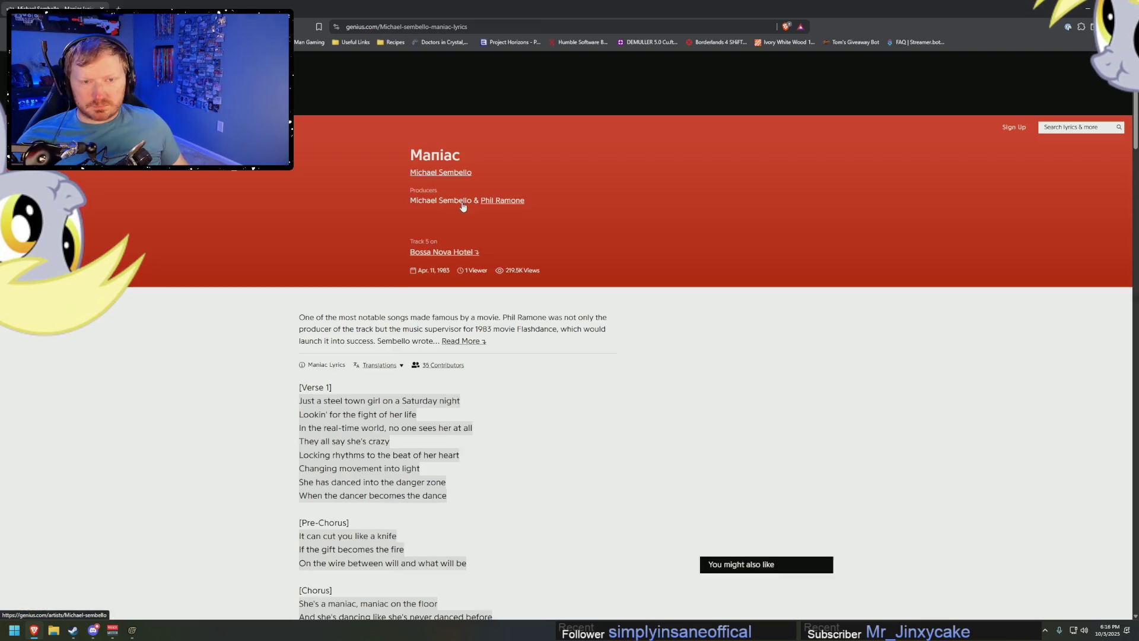
scroll(559, 437, "down", 1)
scroll(560, 439, "down", 3)
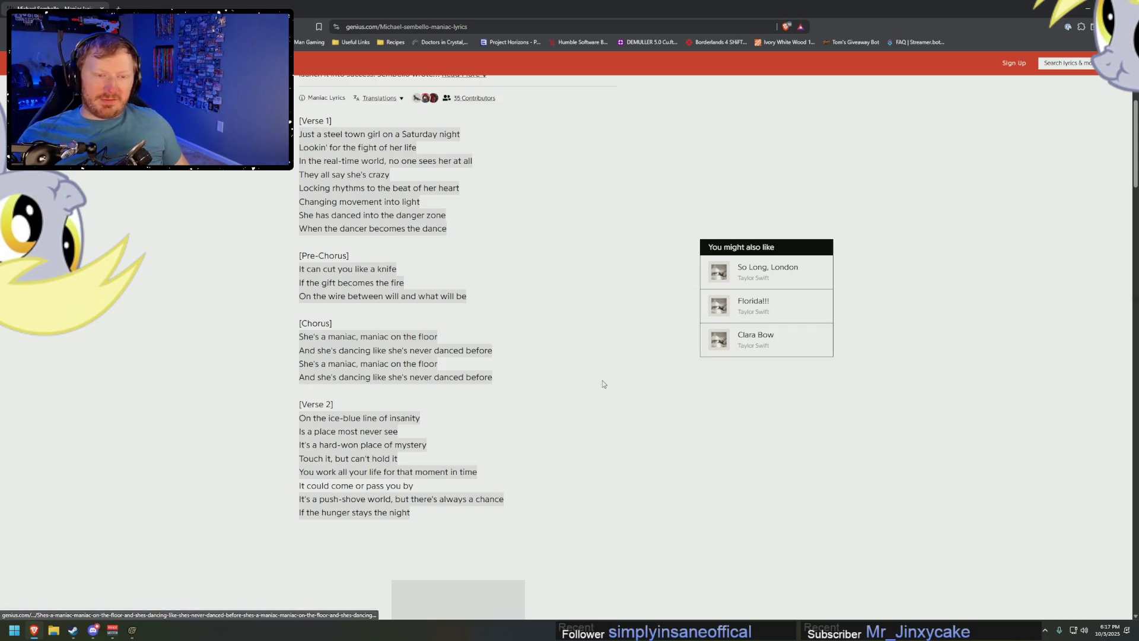
scroll(596, 353, "up", 1)
scroll(596, 352, "up", 2)
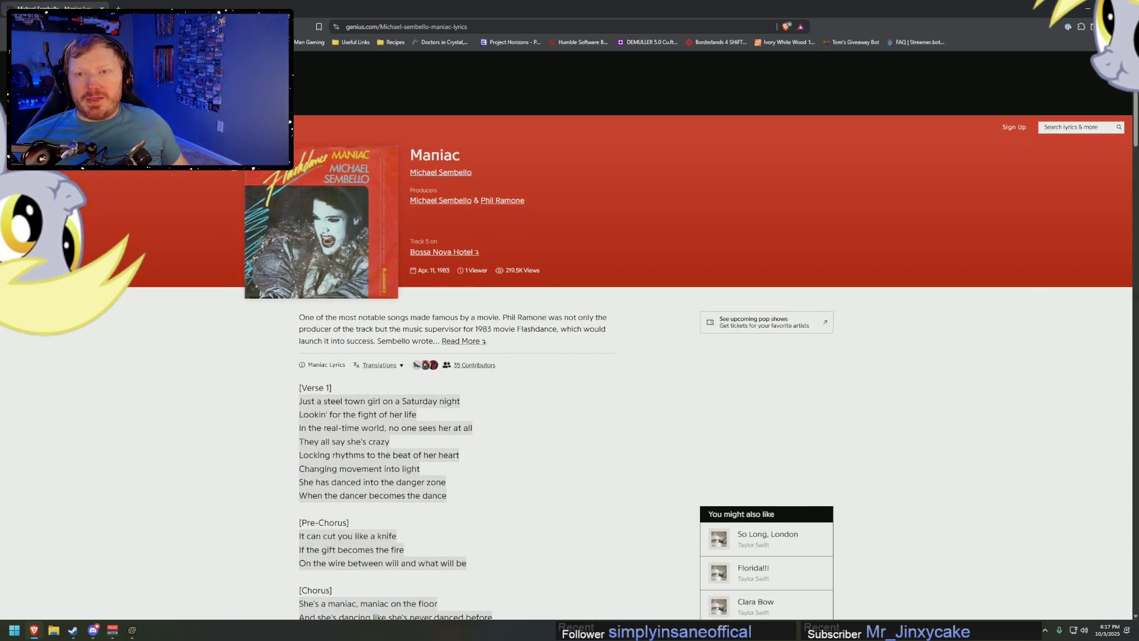
key("alt+Left")
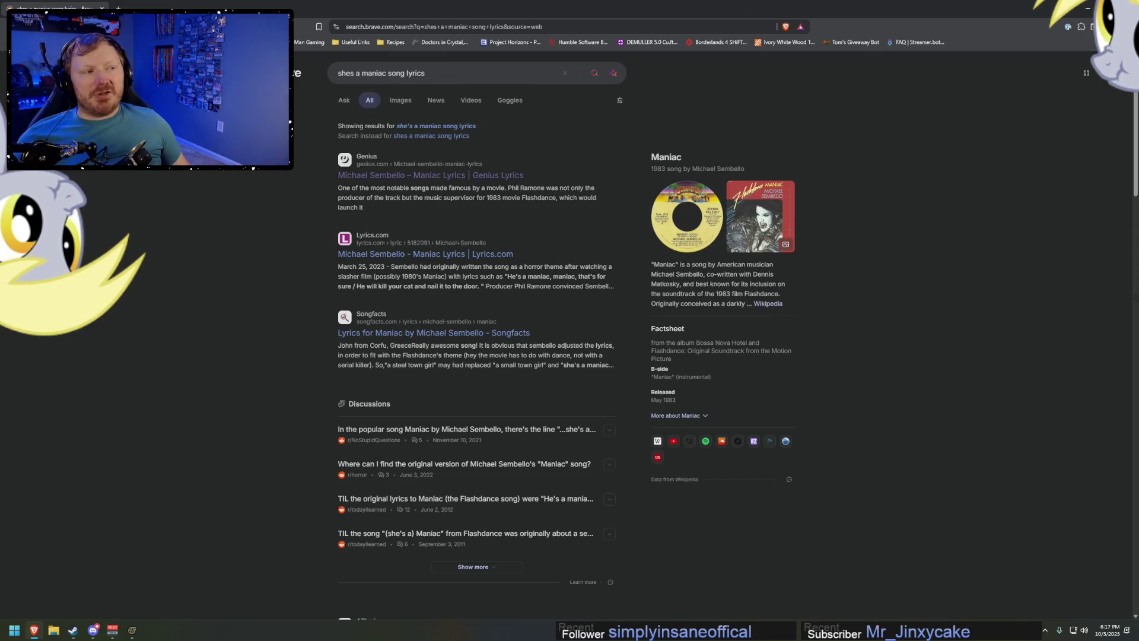
left_click(1088, 7)
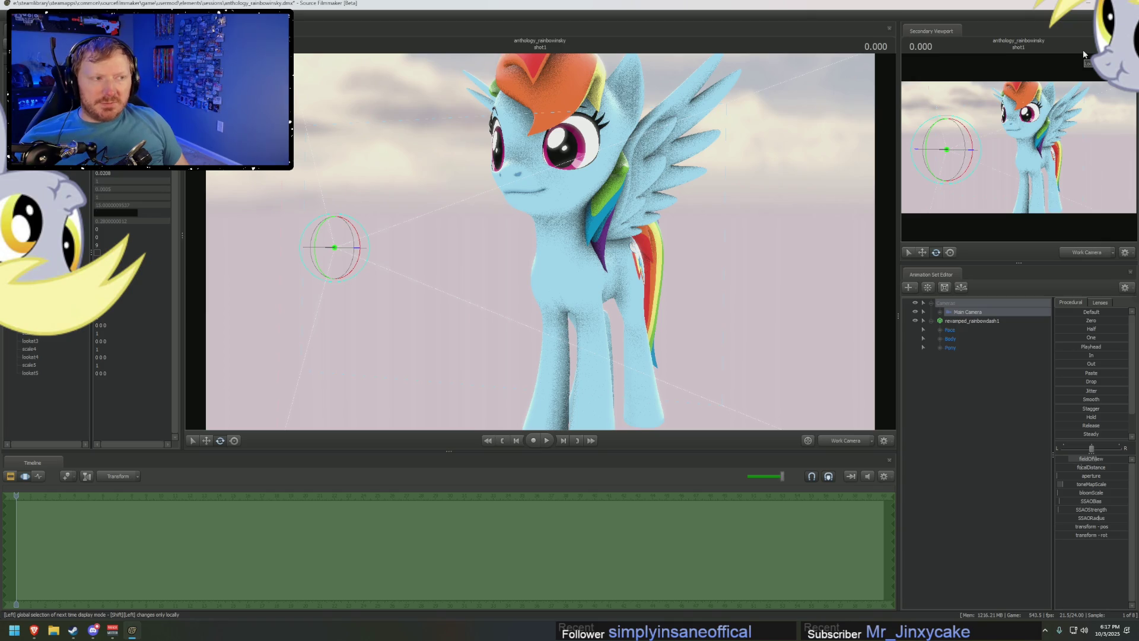
Bring Brave back and search whether a song can be used on YouTube, expanding the AI answer.
left_click(14, 630)
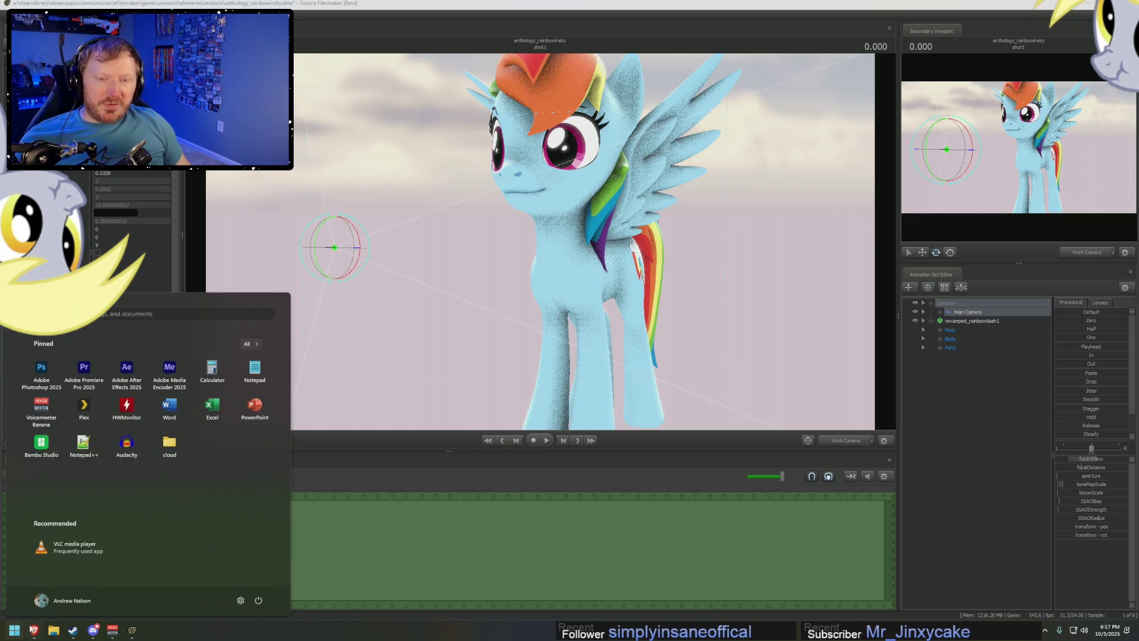
left_click(34, 631)
left_click(640, 27)
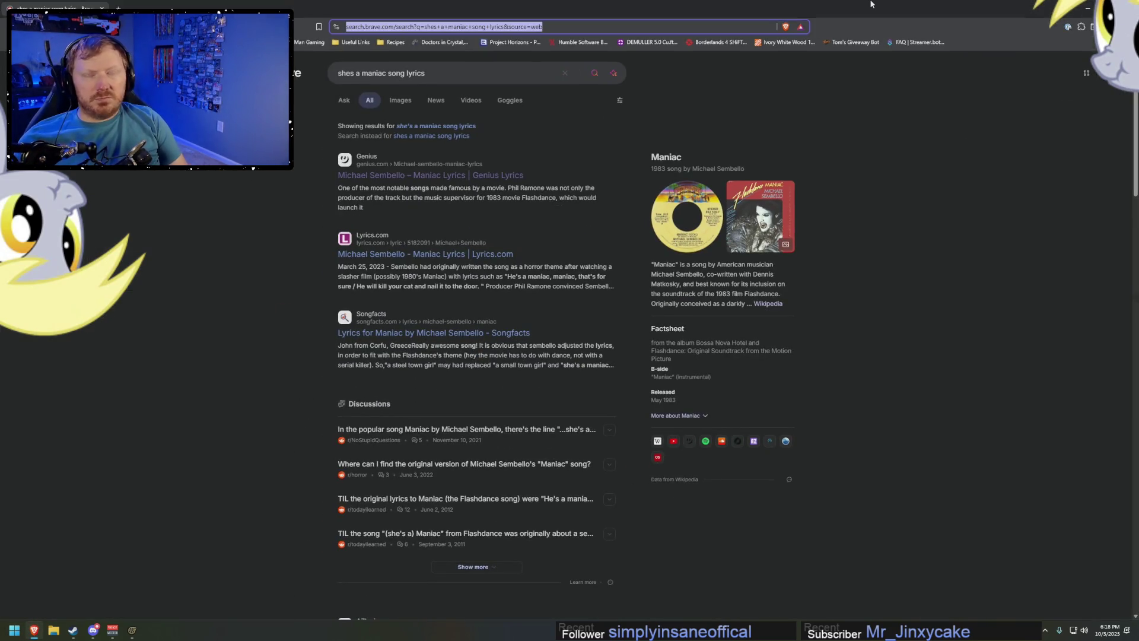
type("youtube")
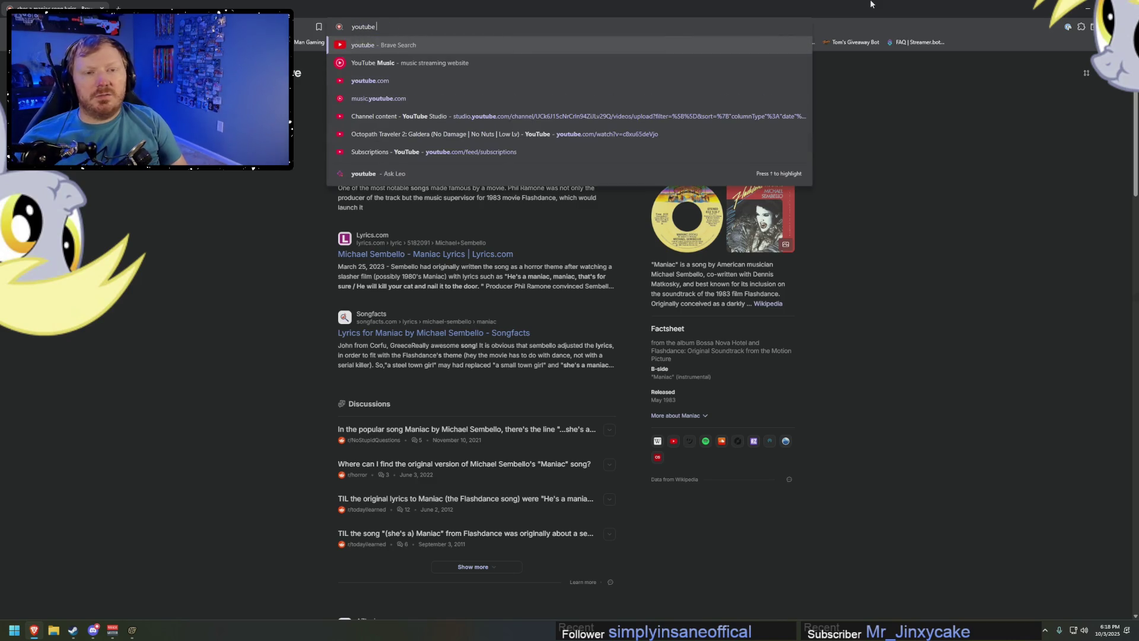
type(" how to d")
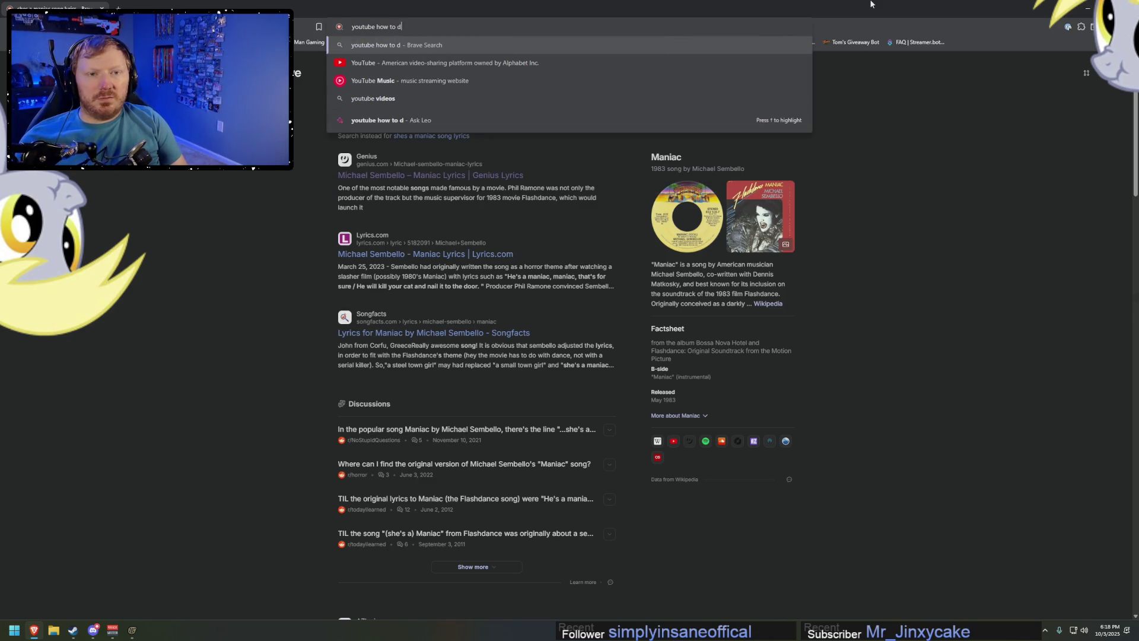
type("etermine if I can ")
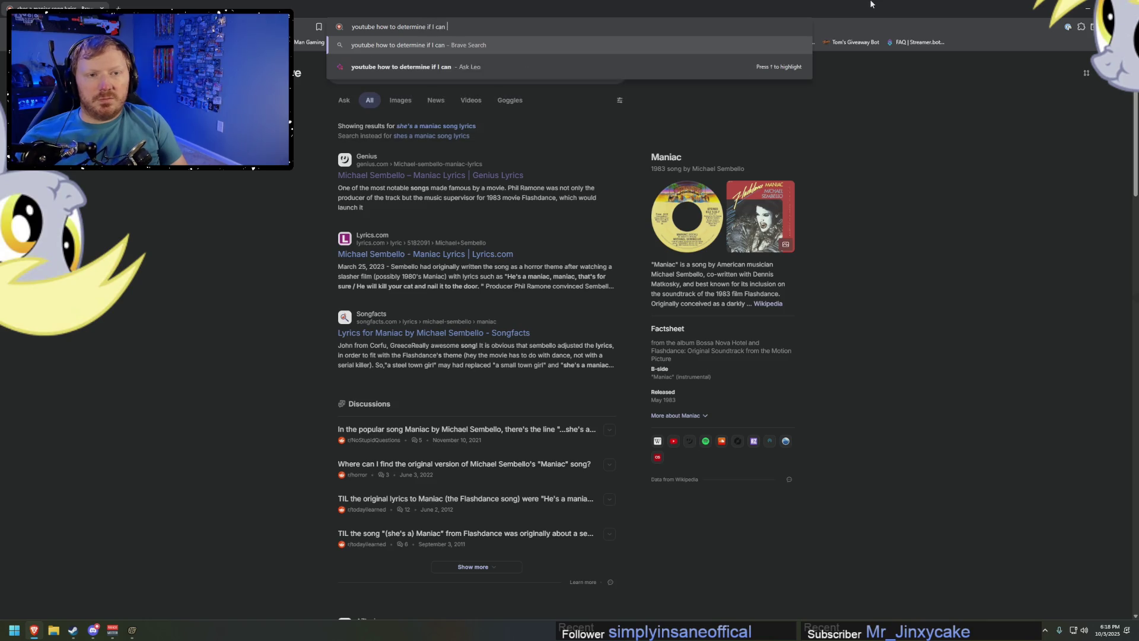
type("use a son")
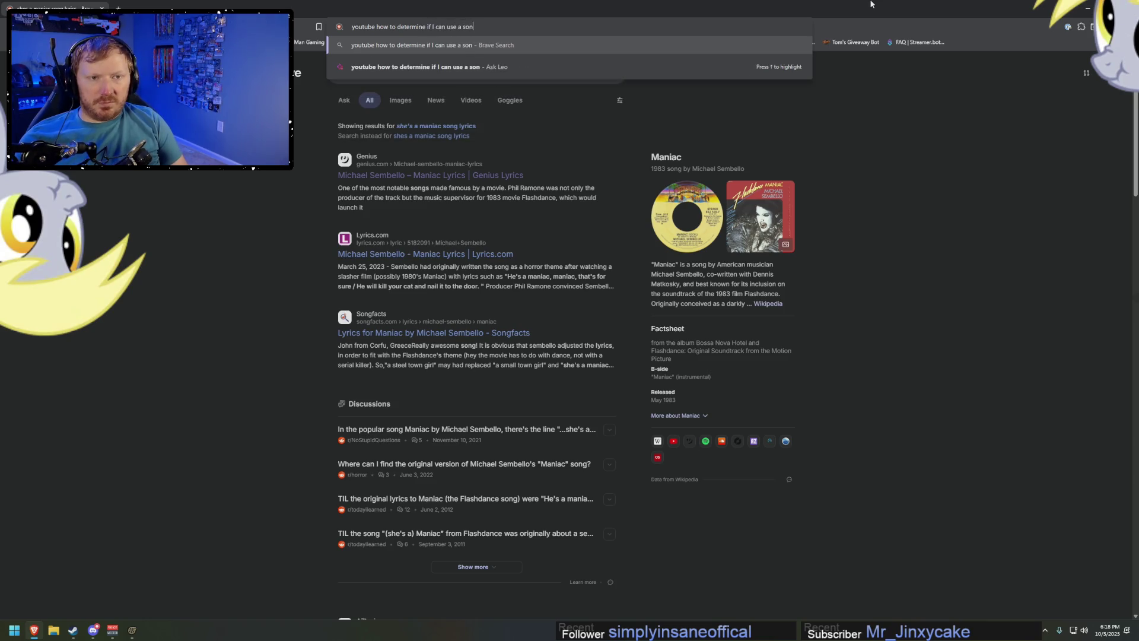
type("g or")
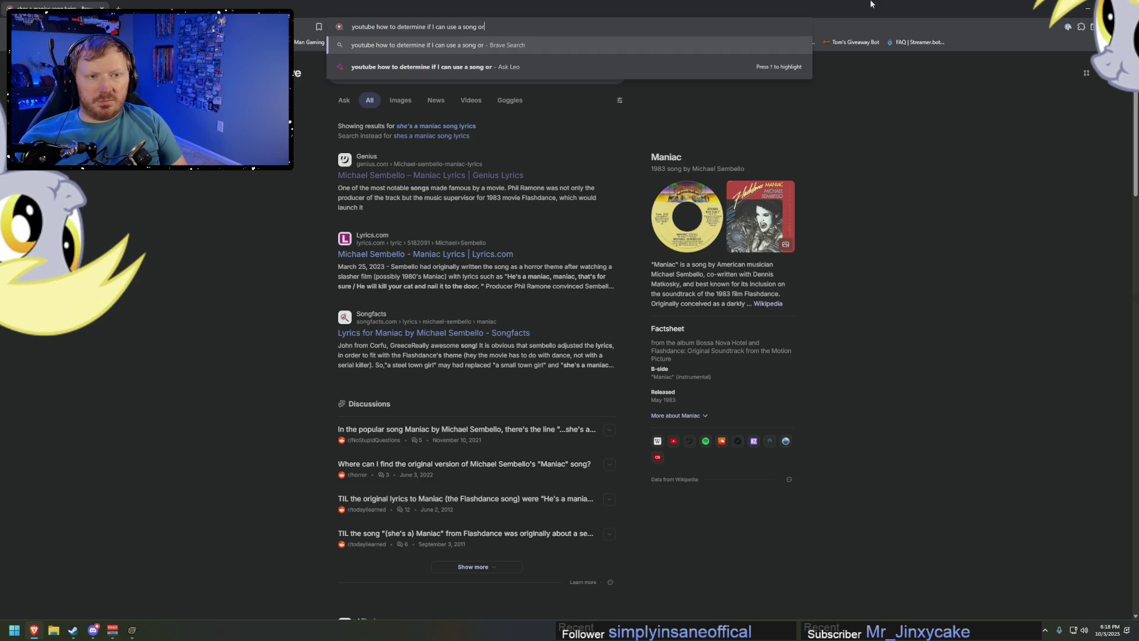
type(" not")
key("Return")
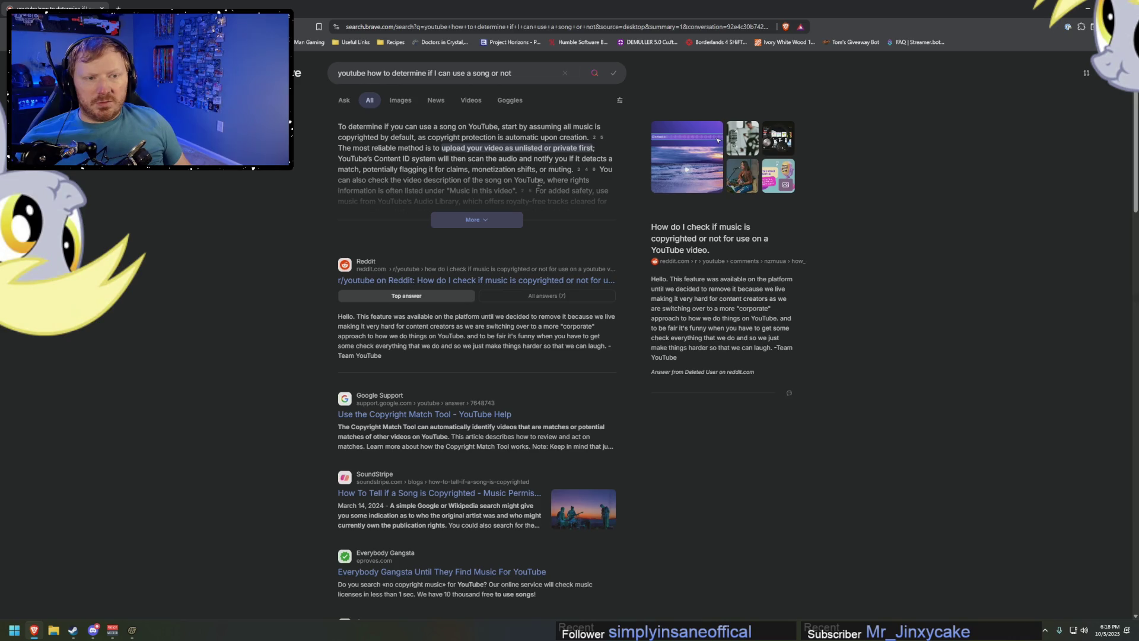
left_click(512, 219)
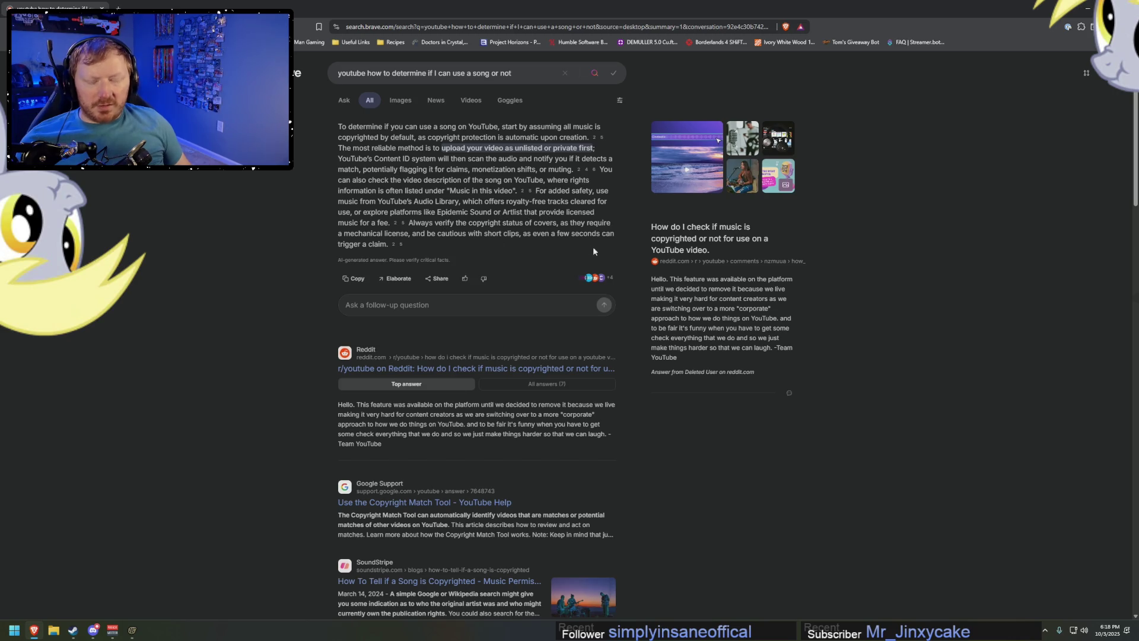
scroll(446, 291, "down", 2)
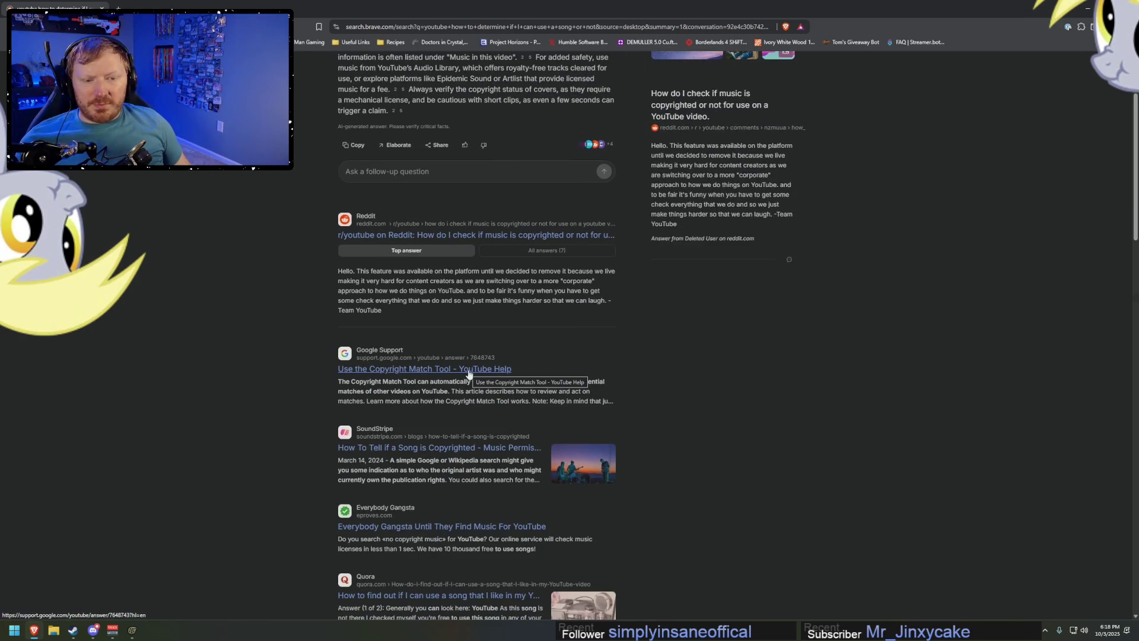
Check the Copyright Match Tool help article, return to results and clear the address bar.
left_click(472, 371)
scroll(360, 386, "down", 2)
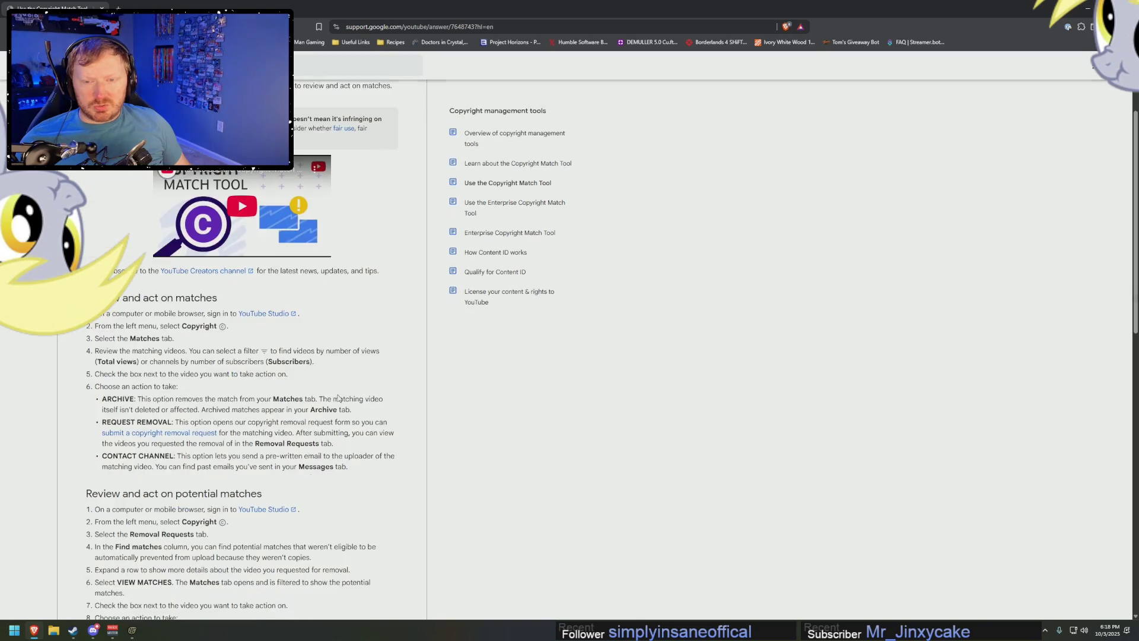
key("alt+Left")
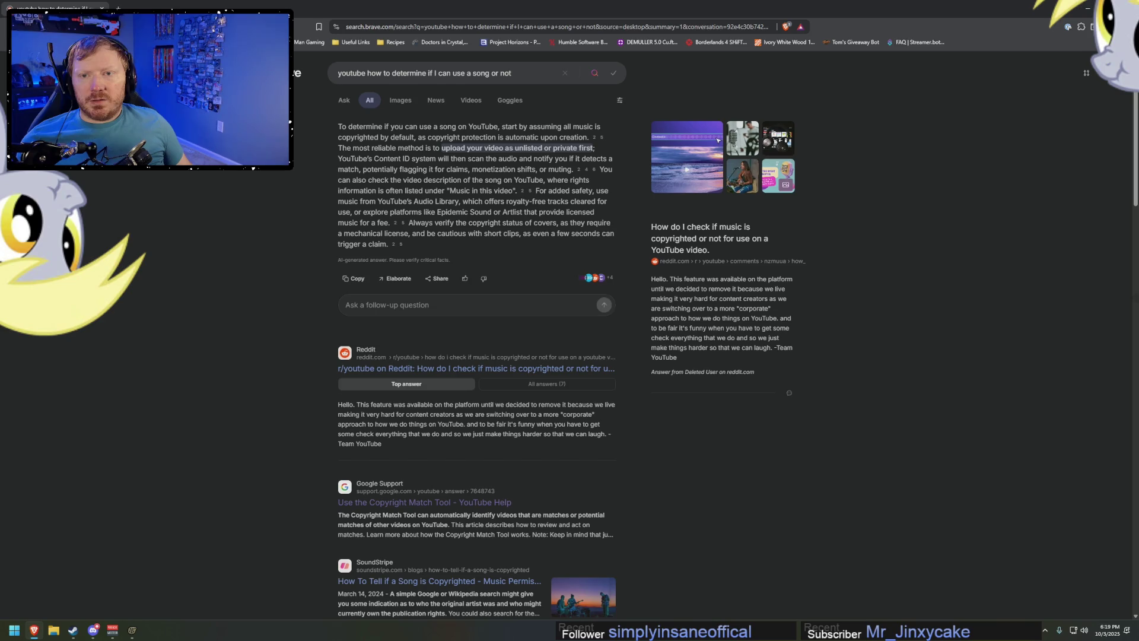
key("ctrl+l")
type("youtube.com")
key("Return")
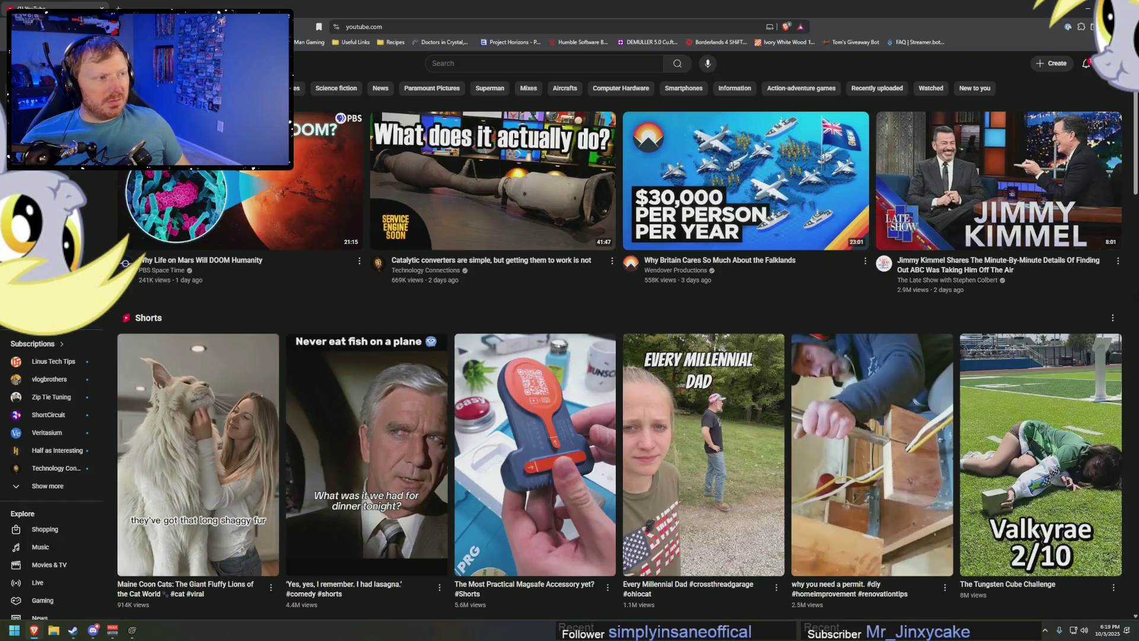
Go to YouTube Studio, open Creator Music, glance at copyright matches and return to the library.
left_click(1113, 63)
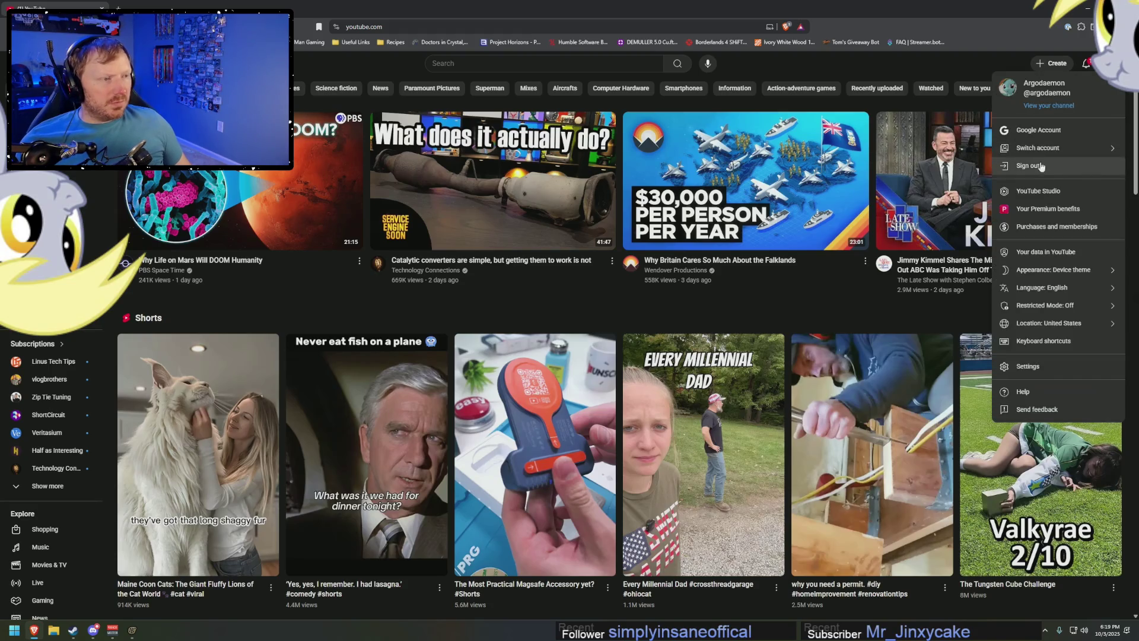
left_click(1037, 191)
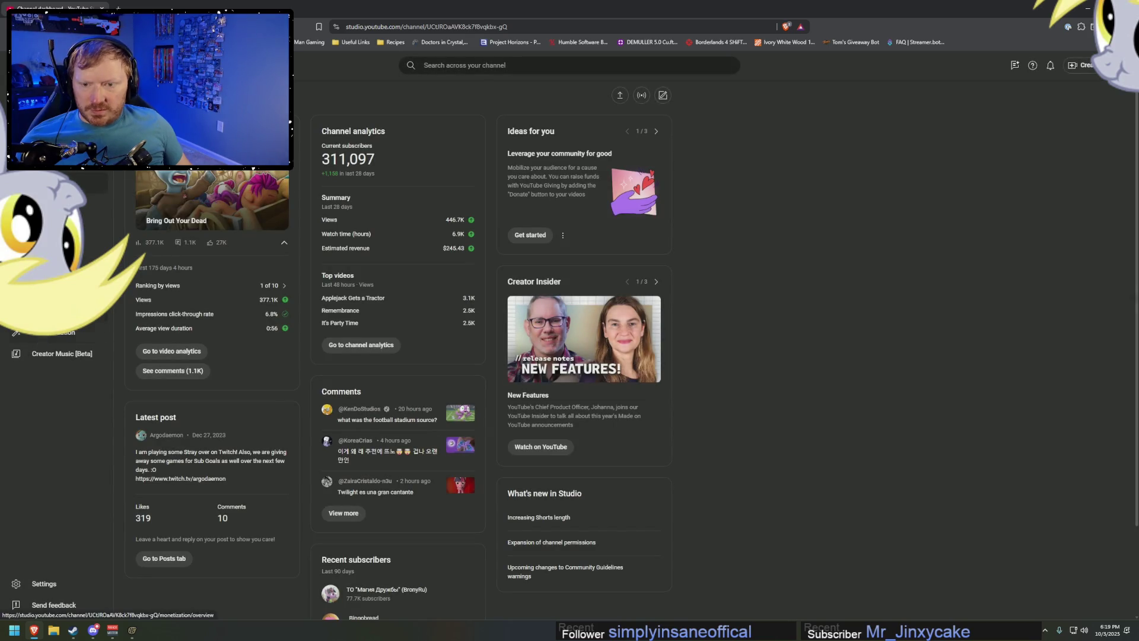
left_click(79, 356)
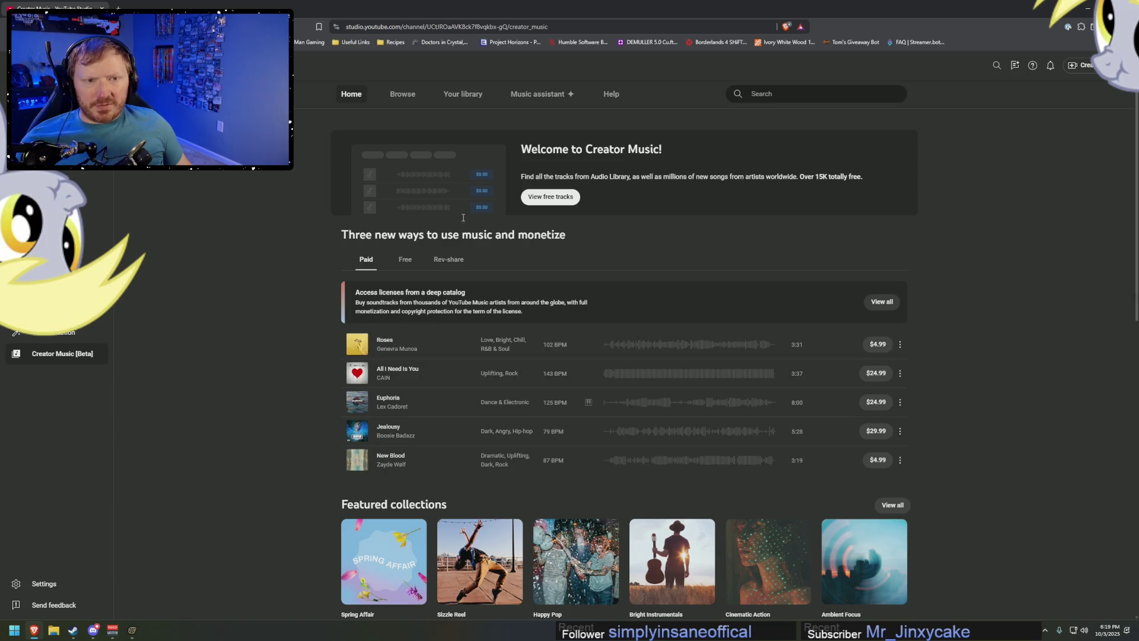
left_click(790, 94)
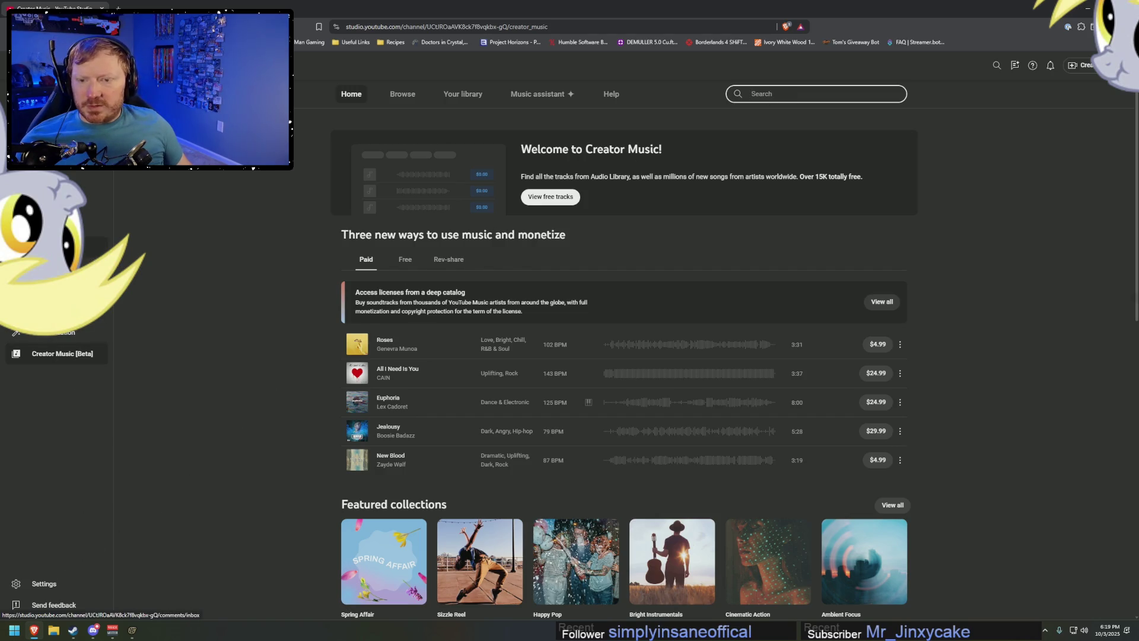
left_click(53, 287)
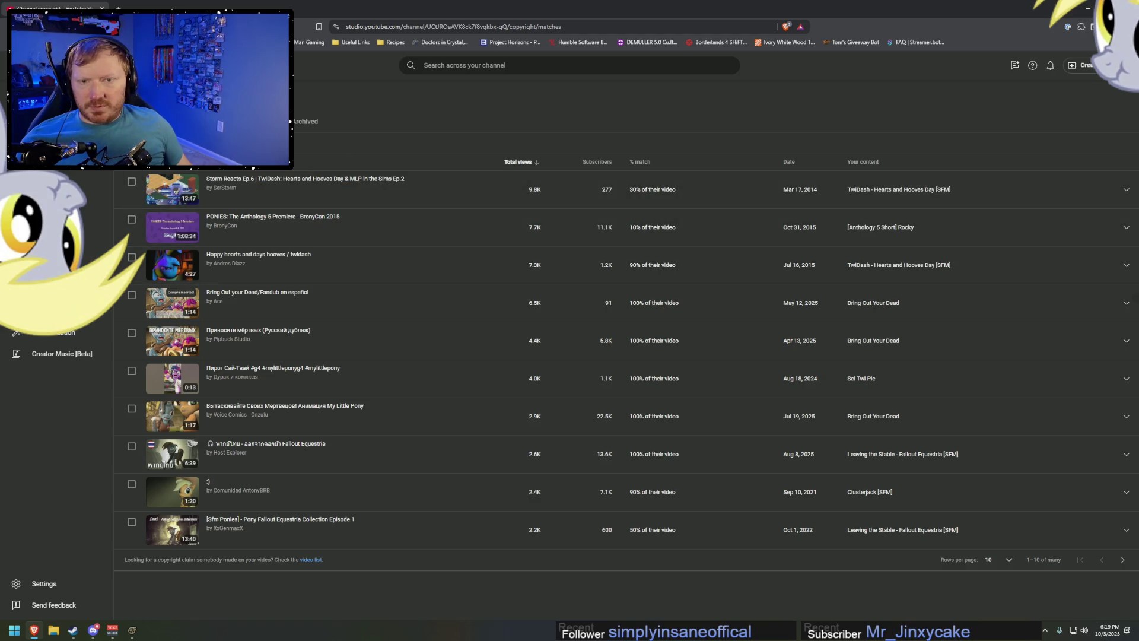
left_click(47, 359)
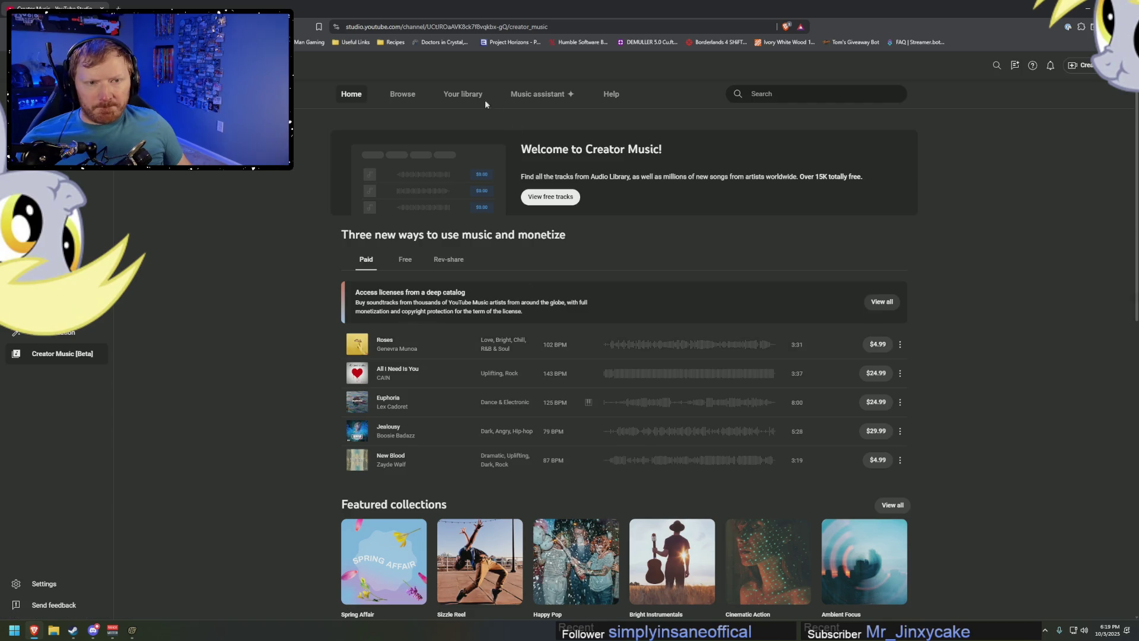
Browse all Creator Music tracks, briefly searching the lyrics in a new tab and closing it.
left_click(405, 98)
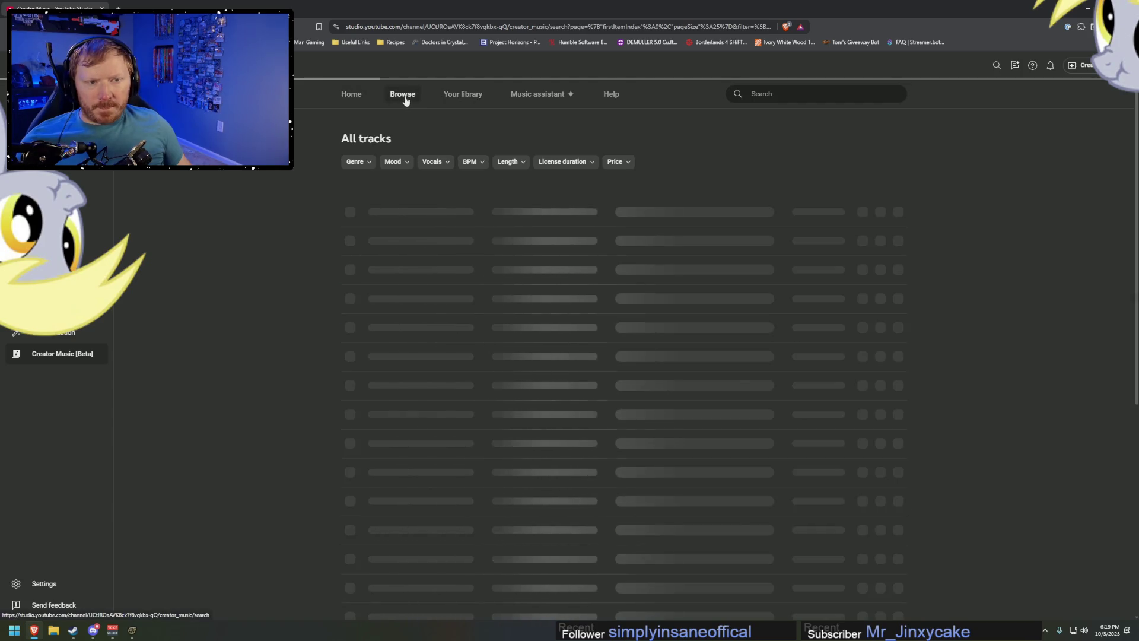
left_click(809, 94)
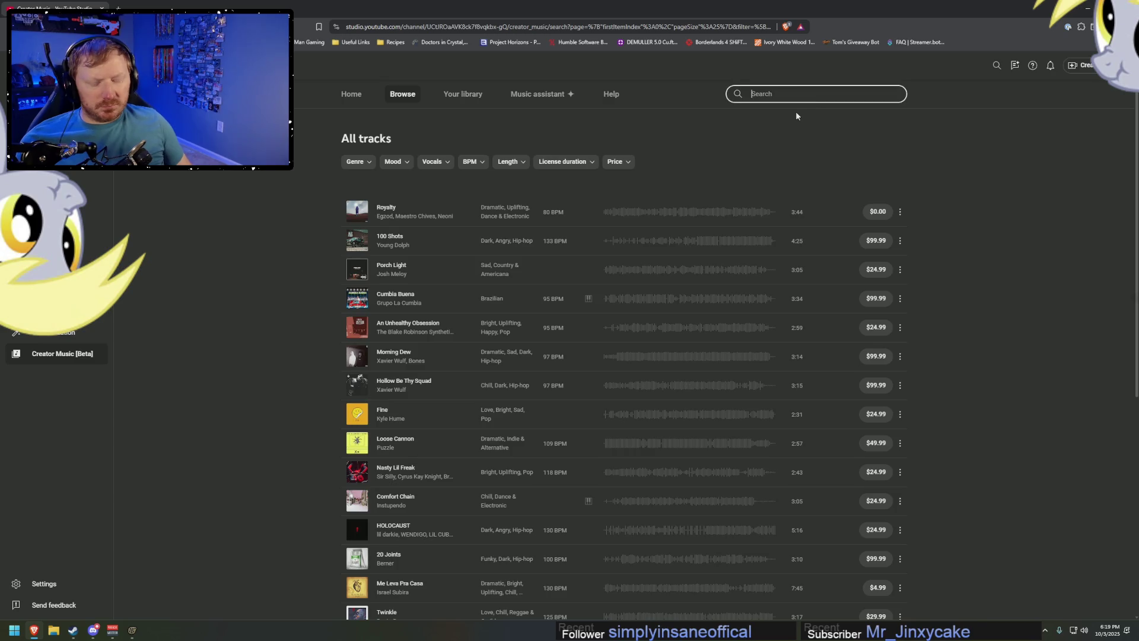
type("mai")
key("BackSpace")
key("BackSpace")
key("BackSpace")
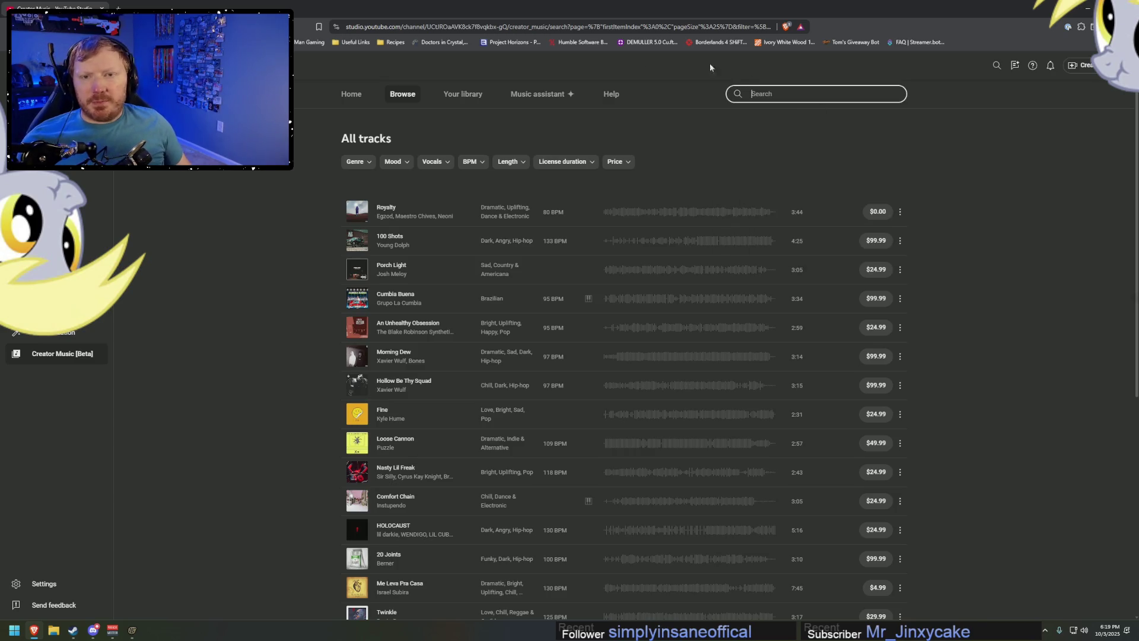
key("ctrl+t")
type("shes a mani")
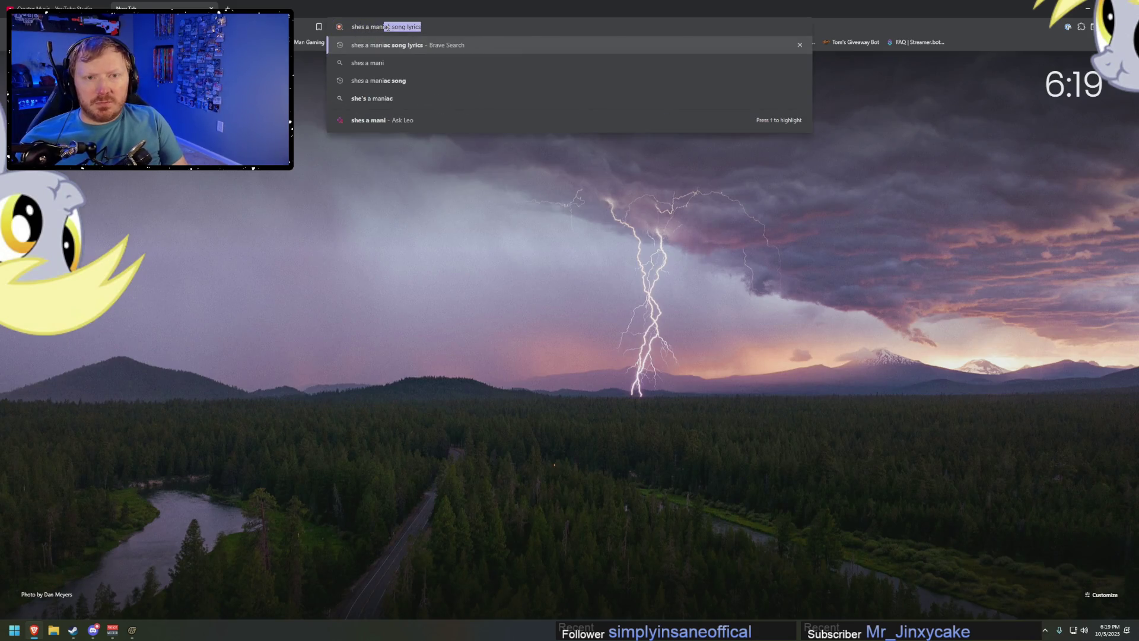
key("Return")
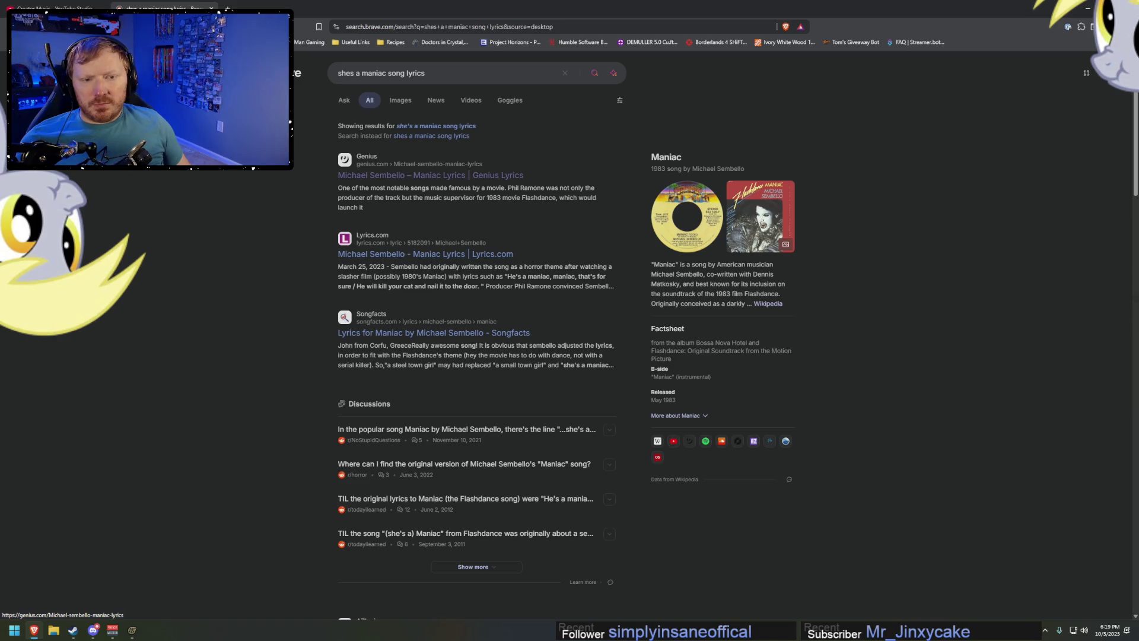
key("ctrl+w")
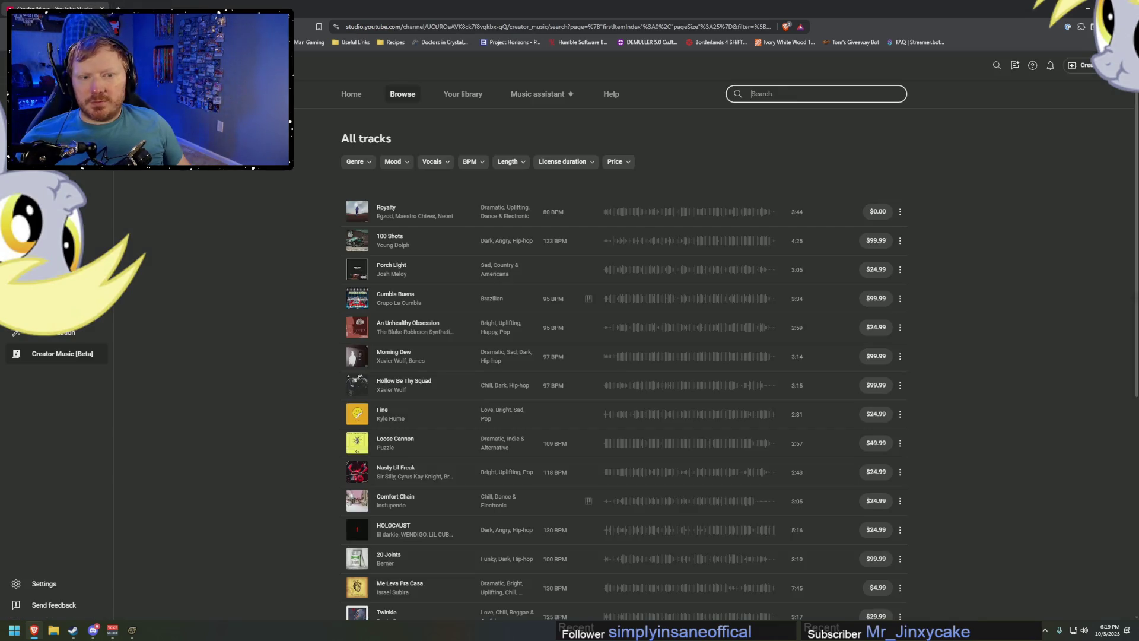
type("michael sem")
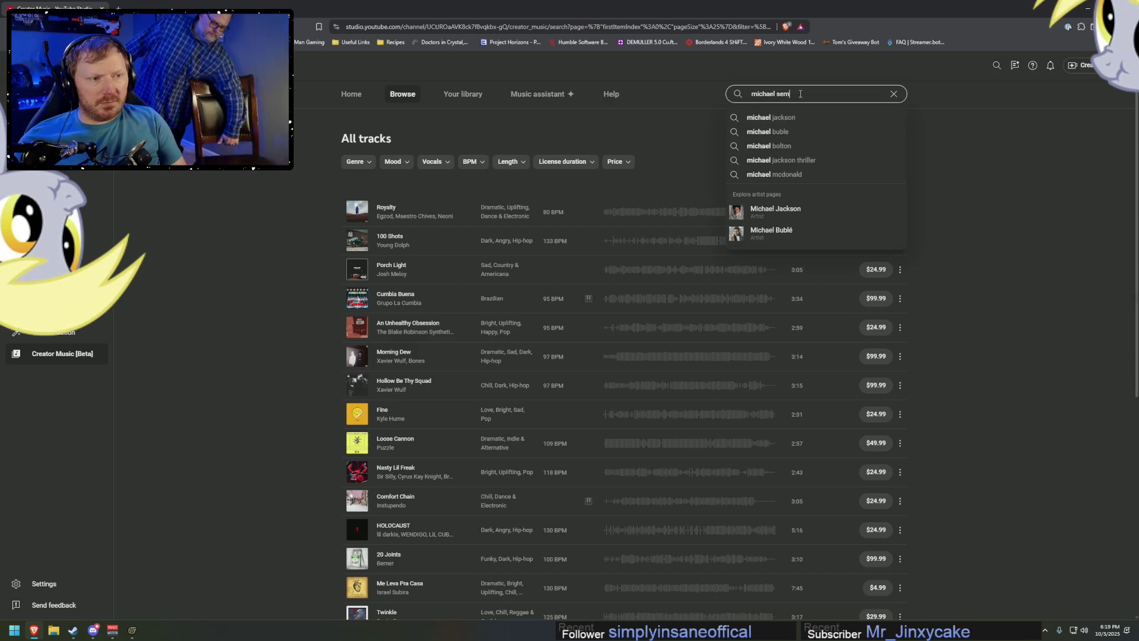
type("bello")
Search Creator Music for Michael Sembello, then in SFM start creating an animation set for a new model.
key("Return")
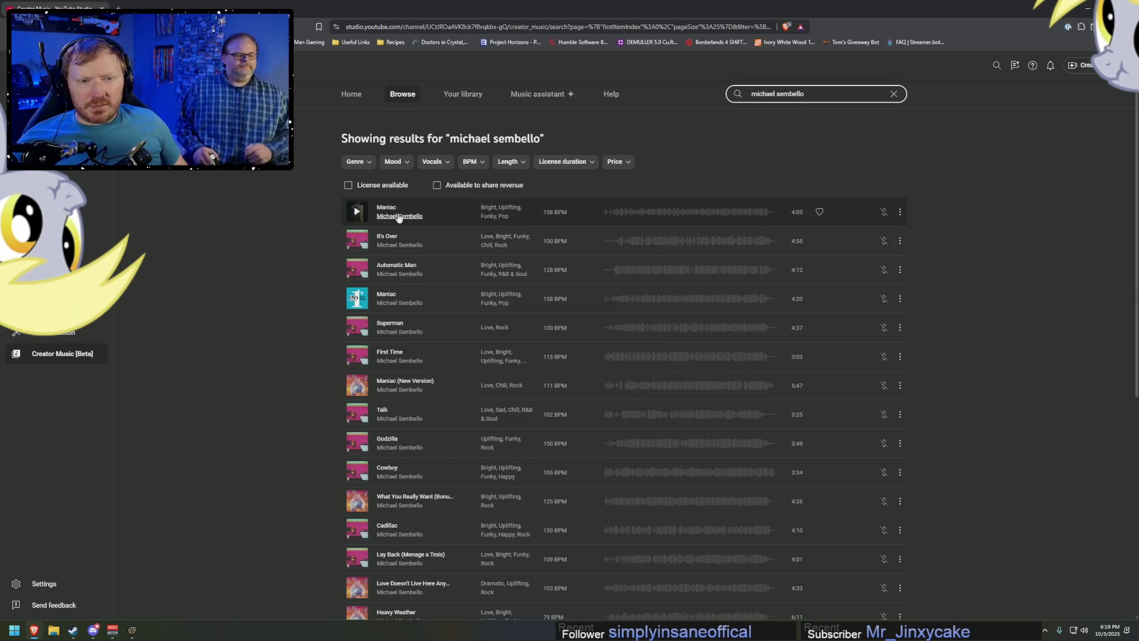
mouse_move(884, 212)
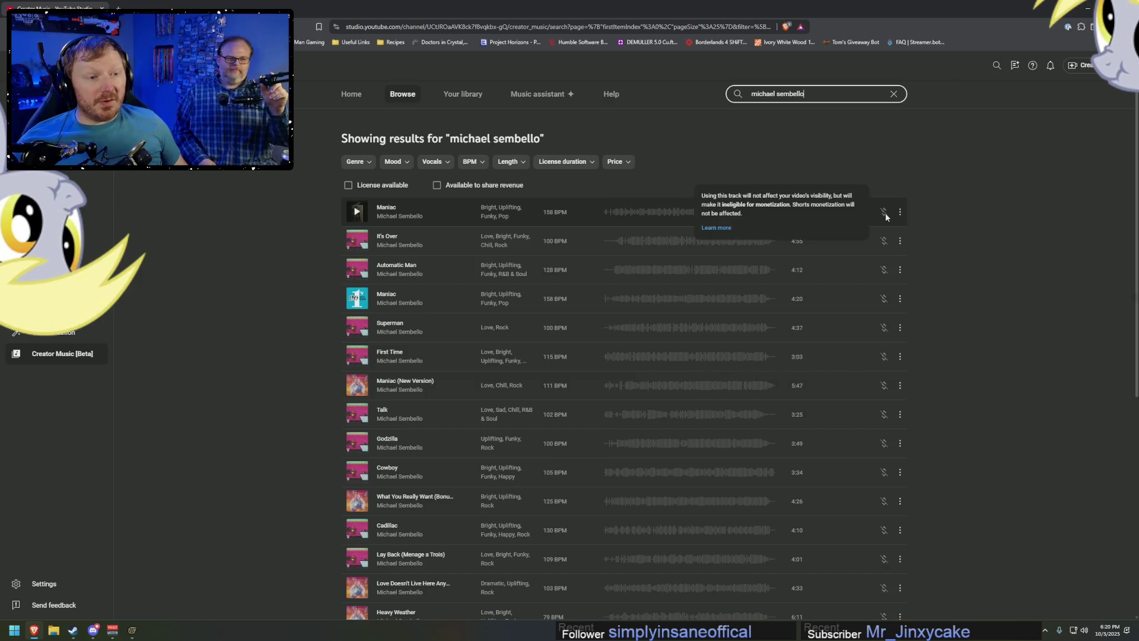
left_click(897, 178)
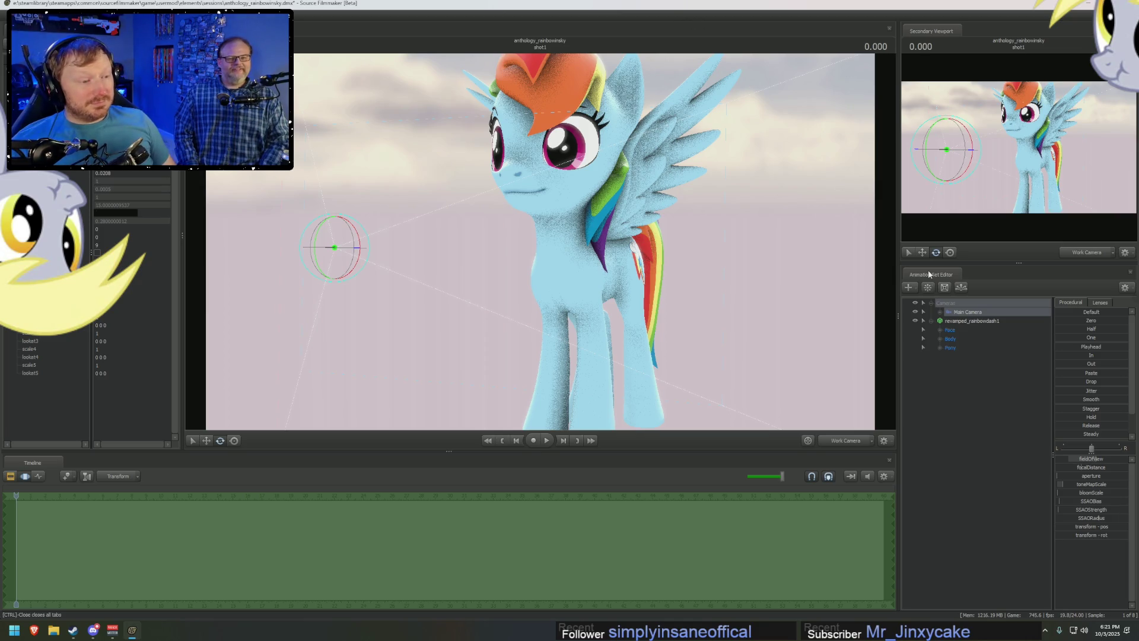
right_click(952, 387)
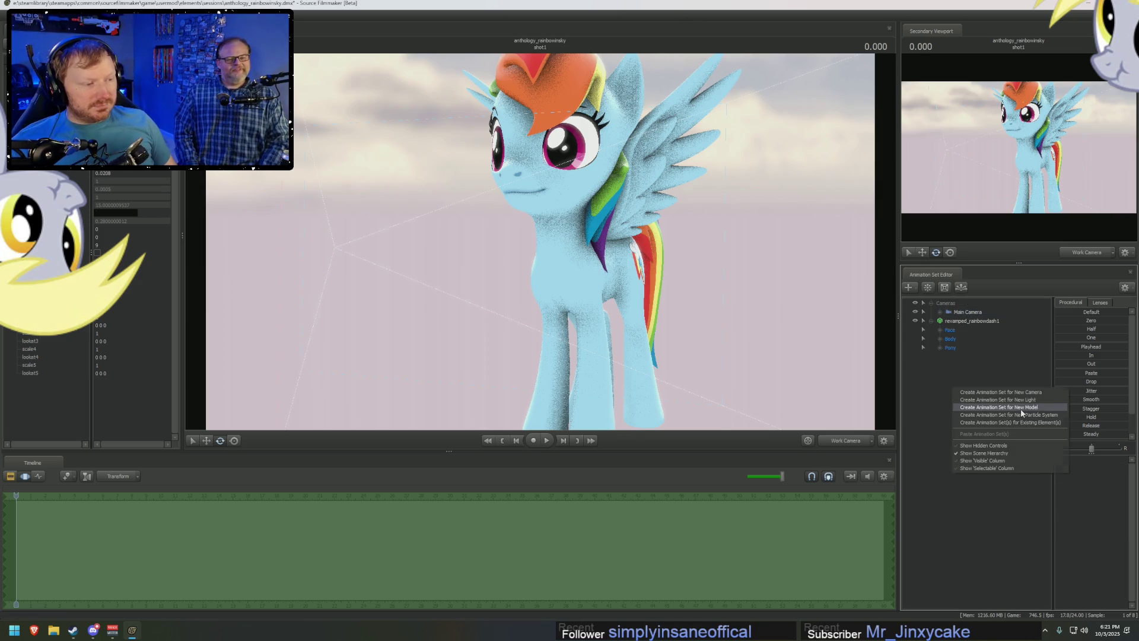
left_click(1021, 408)
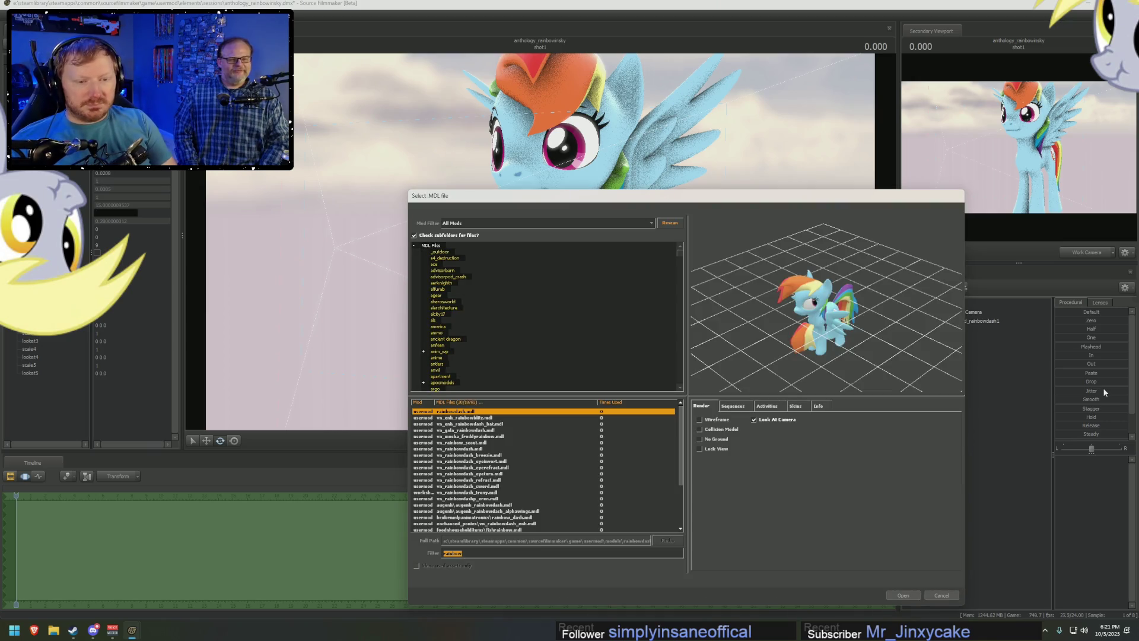
type("workout")
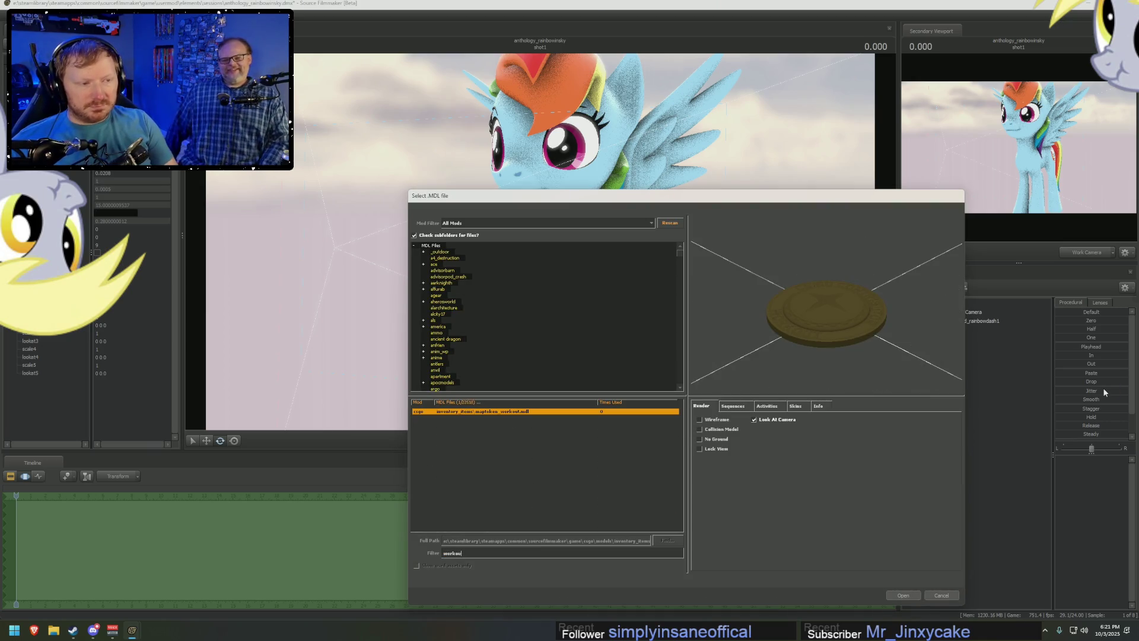
Filter the model picker to pony files and preview models down to the handcuffs.
key("BackSpace")
key("BackSpace")
key("BackSpace")
key("BackSpace")
key("BackSpace")
key("BackSpace")
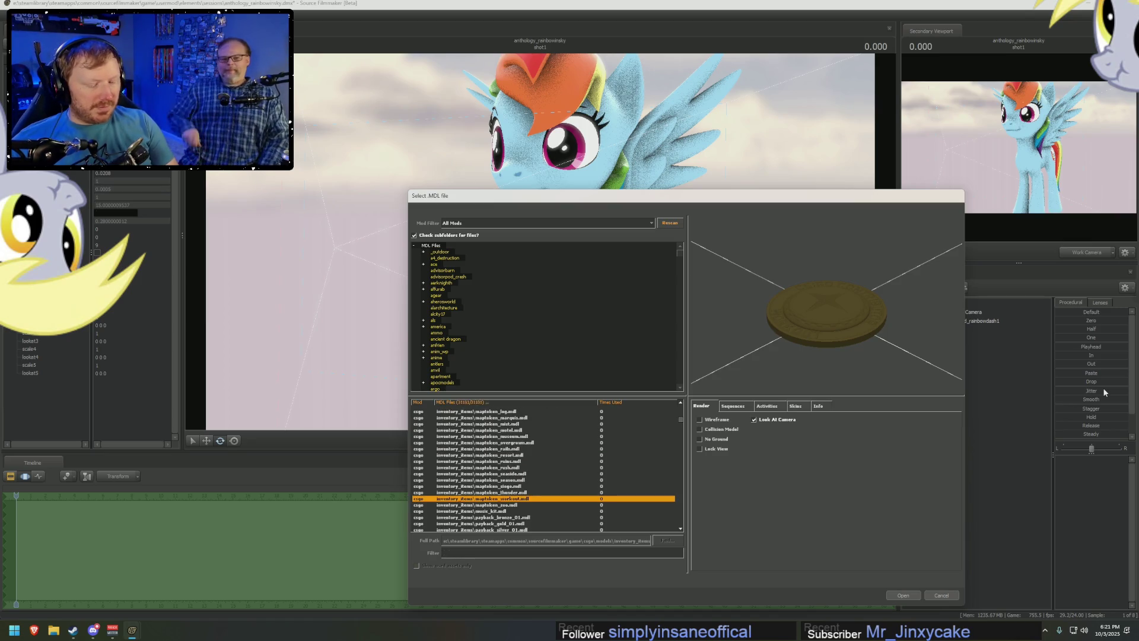
type("pony")
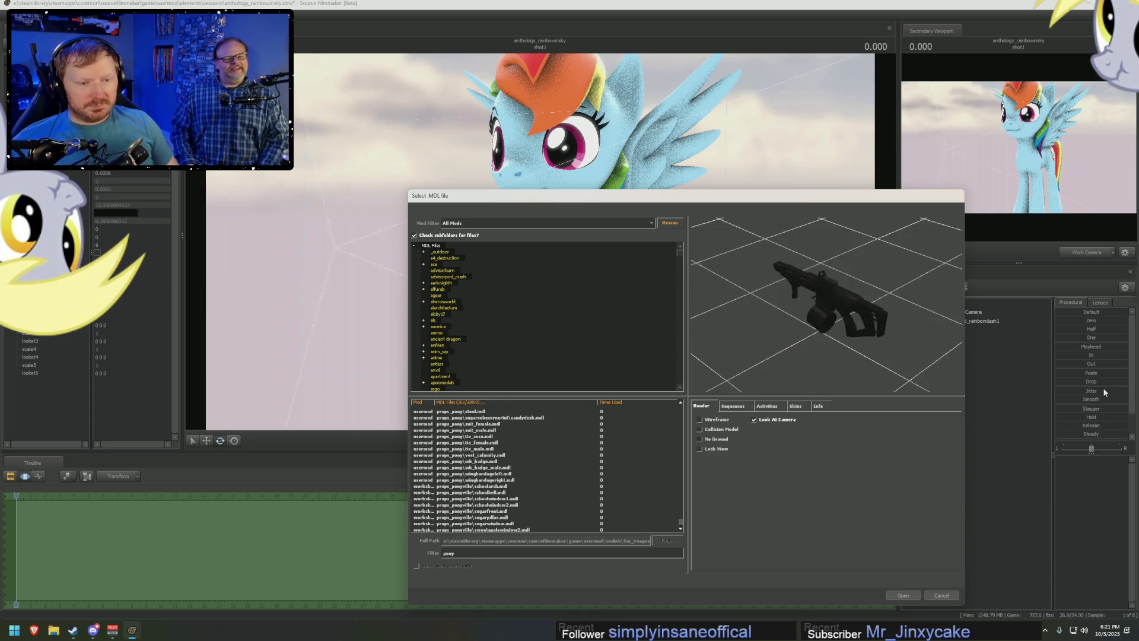
key("Down")
key("Down")
key("Down")
key("Down")
key("Down")
key("Down")
key("Down")
key("Down")
key("Down")
key("Down")
key("Down")
key("Down")
key("Down")
key("Down")
key("Down")
key("Down")
key("Down")
key("Down")
key("Down")
key("Down")
key("Down")
key("Down")
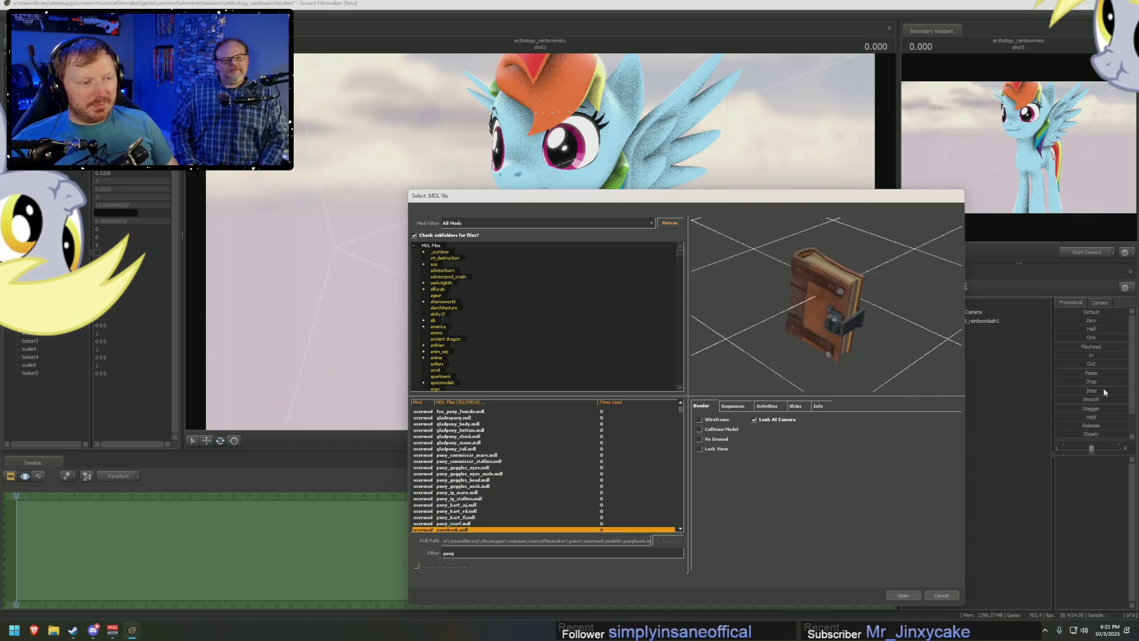
key("Down")
key("Down")
key("Down")
key("Down")
key("Down")
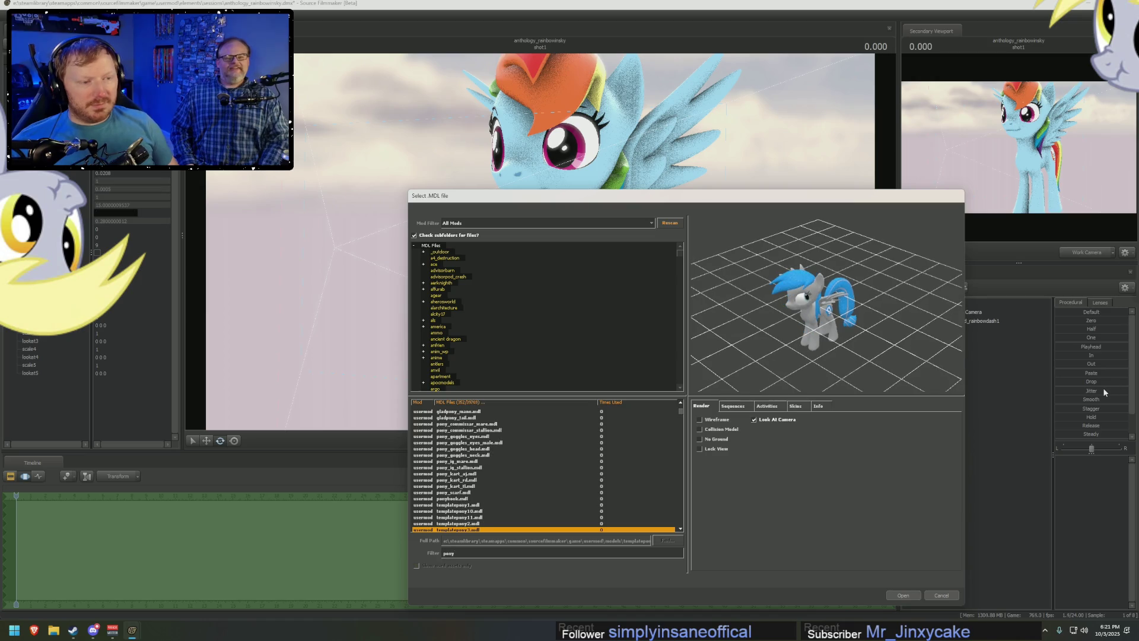
scroll(552, 442, "down", 3)
scroll(488, 474, "down", 2)
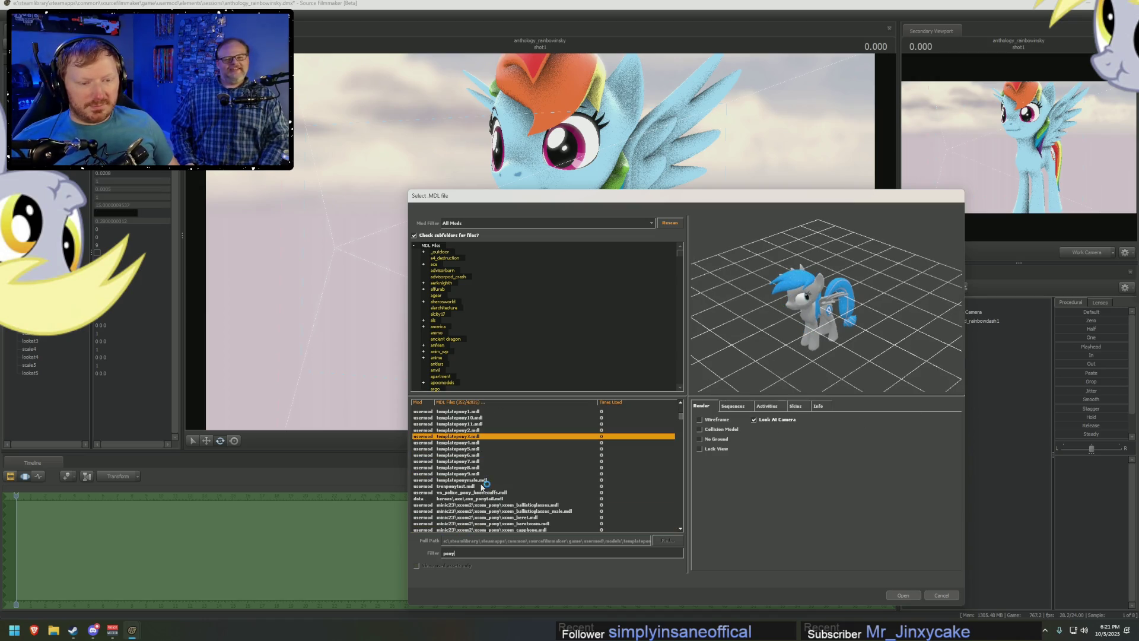
left_click(483, 484)
left_click(501, 493)
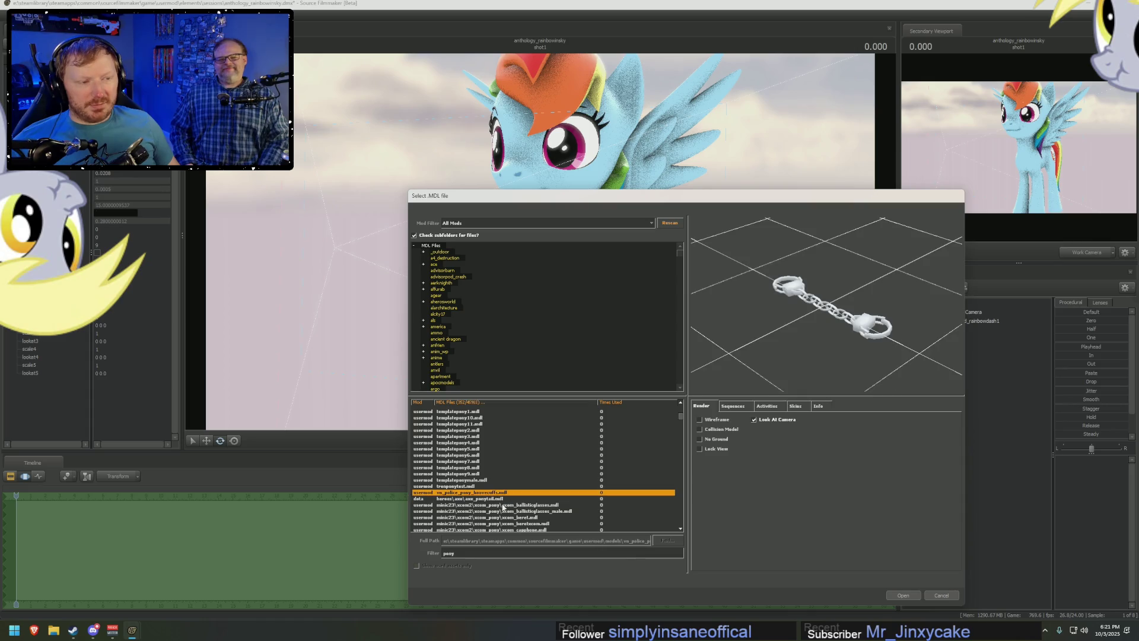
left_click(503, 505)
Preview the beret, helmet and Derpy pony models further down the list.
key("Down")
key("Down")
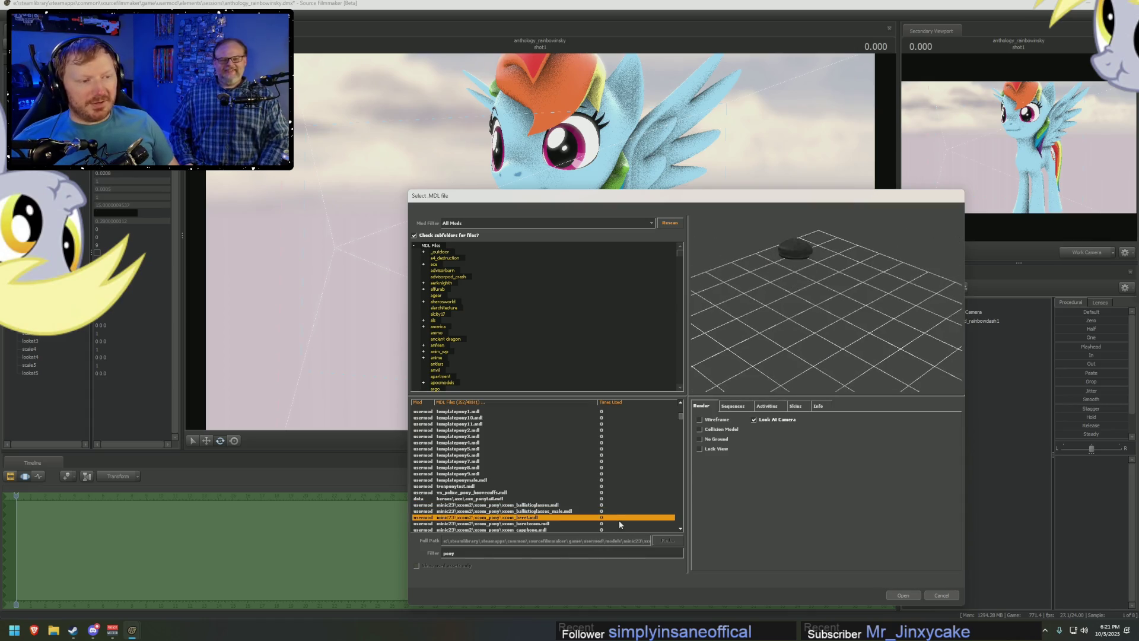
key("Down")
key("Down")
key("Down")
key("Down")
key("Down")
key("Down")
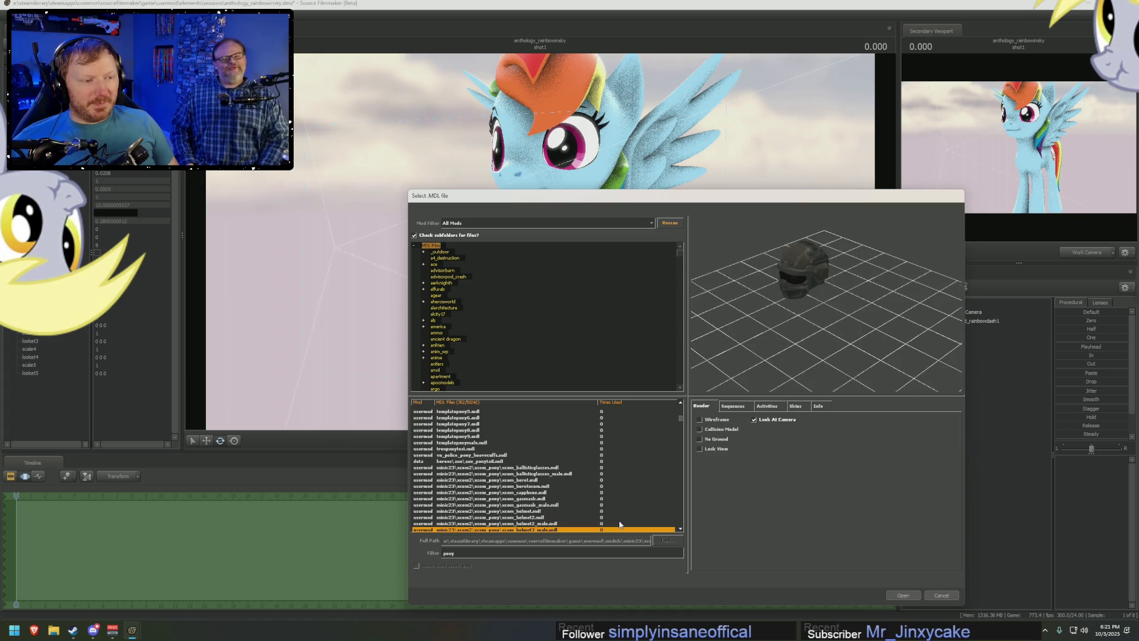
key("Down")
key("Down")
key("Down")
key("Down")
key("Down")
key("Down")
key("Down")
key("Down")
key("Down")
key("Down")
key("Down")
key("Down")
key("Down")
key("Down")
key("Down")
key("Down")
key("Down")
key("Down")
key("Down")
key("Down")
key("Down")
key("Down")
key("Down")
key("Down")
key("Down")
key("Down")
key("Down")
key("Down")
key("Down")
key("Down")
key("Down")
key("Down")
key("Down")
key("Down")
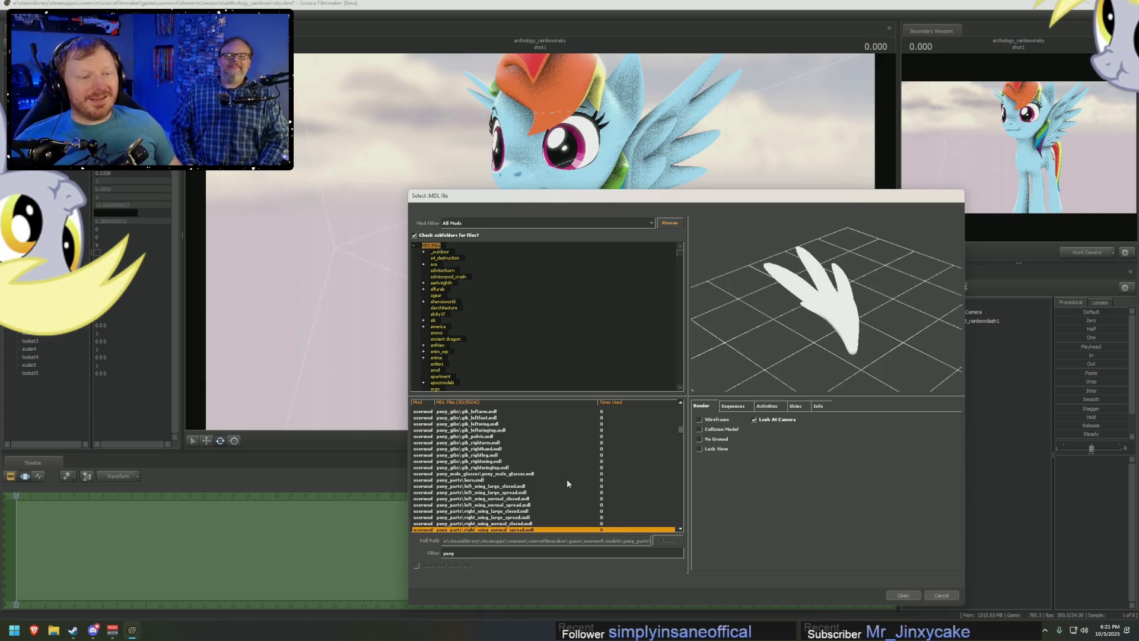
scroll(566, 479, "down", 4)
left_click(532, 473)
scroll(533, 503, "down", 1)
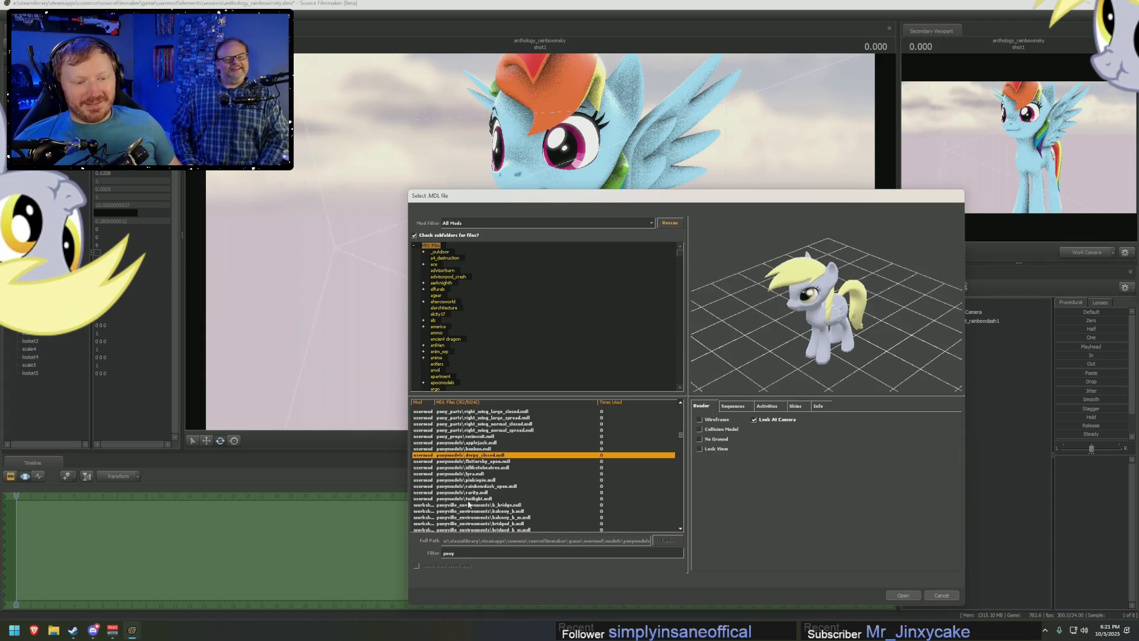
Step down past the bridge and pony flag models into the props_pony entries.
left_click(487, 504)
scroll(489, 504, "down", 4)
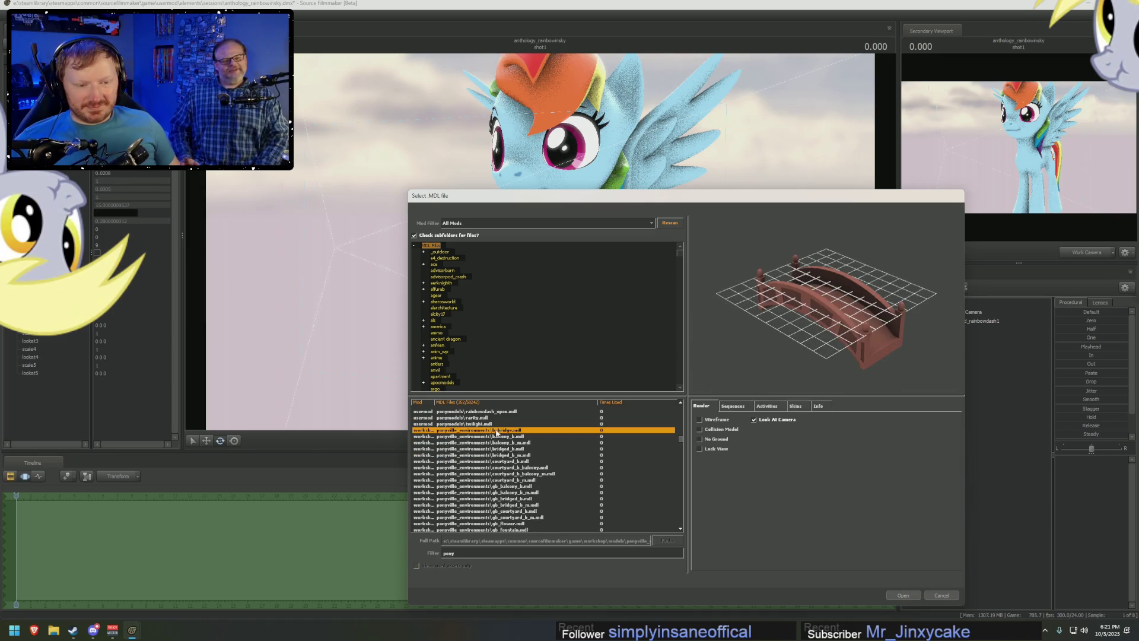
key("Down")
key("Down")
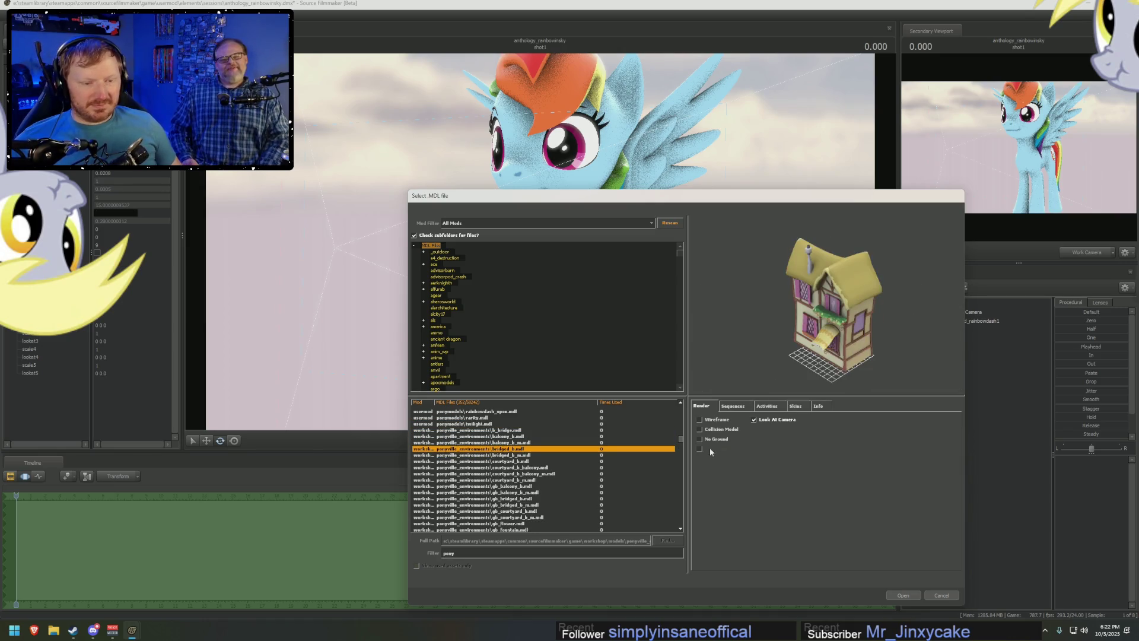
scroll(558, 471, "down", 5)
scroll(558, 474, "down", 3)
scroll(535, 463, "down", 3)
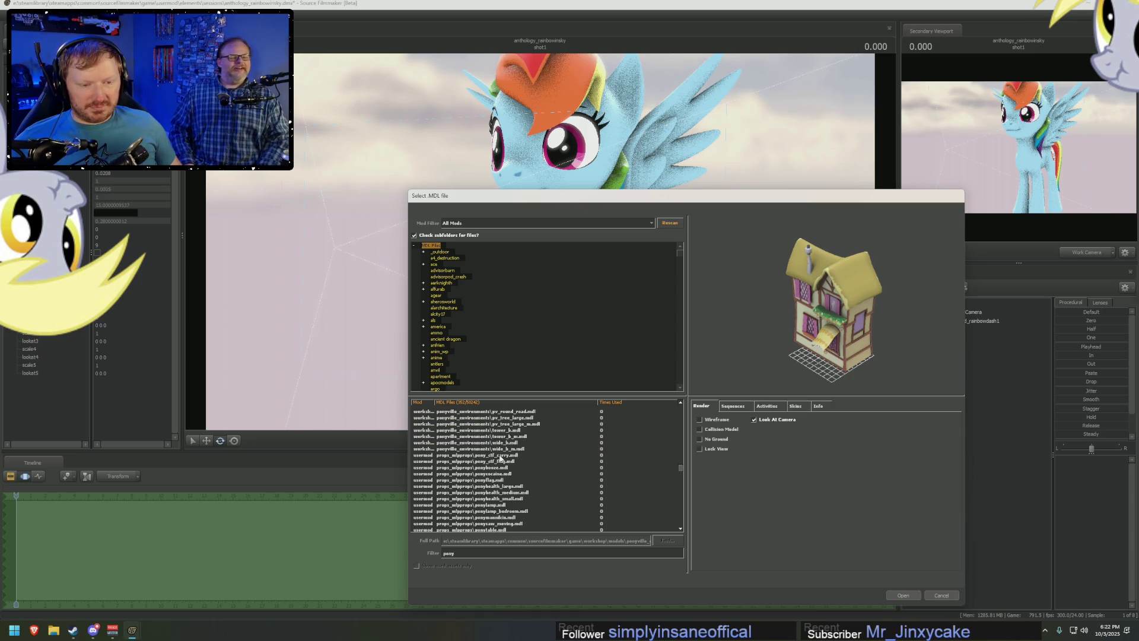
scroll(501, 457, "down", 1)
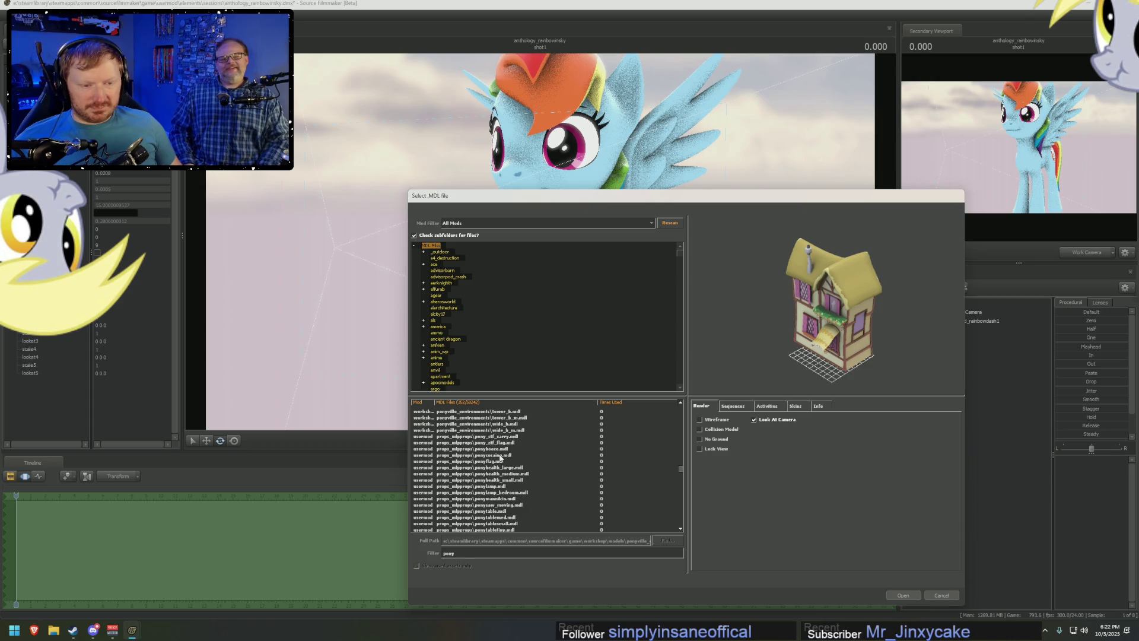
left_click(508, 443)
key("Down")
key("Down")
key("Down")
key("Down")
key("Down")
key("Down")
key("Down")
key("Down")
key("Down")
key("Down")
key("Down")
key("Down")
key("Down")
key("Down")
key("Down")
key("Down")
key("Down")
key("Down")
key("Down")
key("Down")
key("Down")
key("Down")
key("Down")
key("Down")
key("Down")
key("Down")
key("Down")
key("Down")
key("Down")
key("Down")
key("Down")
key("Down")
key("Down")
key("Down")
key("Down")
key("Down")
key("Down")
key("Down")
key("Down")
key("Down")
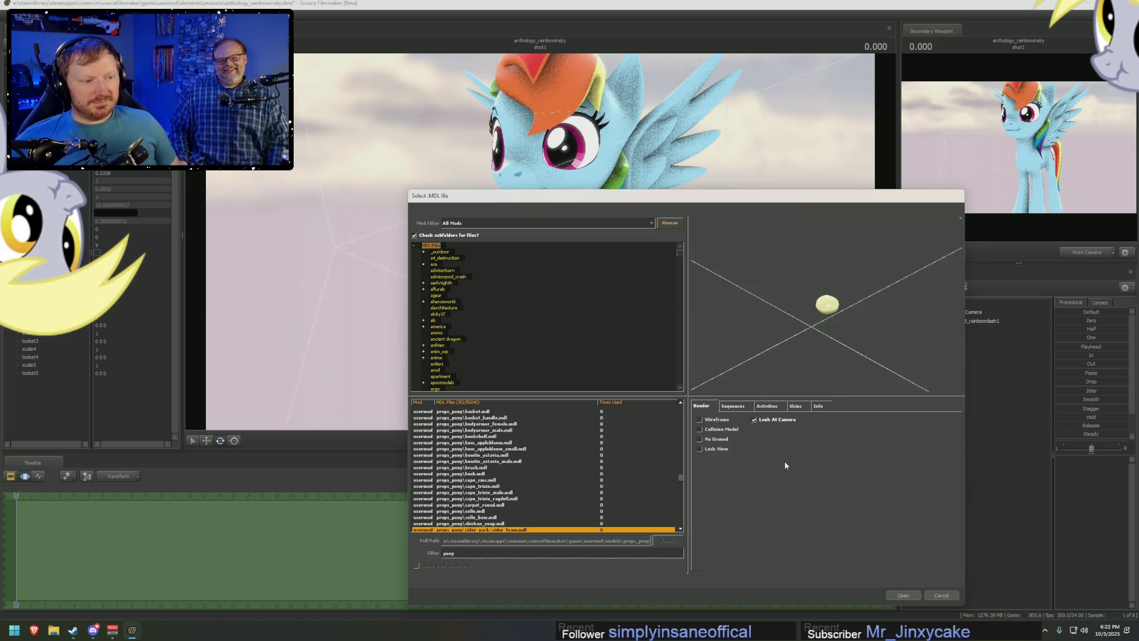
key("Down")
key("Down")
key("Down")
key("Down")
key("Down")
key("Down")
key("Down")
key("Down")
key("Down")
key("Down")
key("Down")
key("Down")
key("Down")
key("Down")
key("Down")
key("Down")
key("Down")
key("Down")
key("Down")
key("Down")
key("Down")
key("Down")
key("Down")
Arrow through the pony props past the ring to preview the medic glasses.
key("Down")
key("Down")
key("Down")
key("Down")
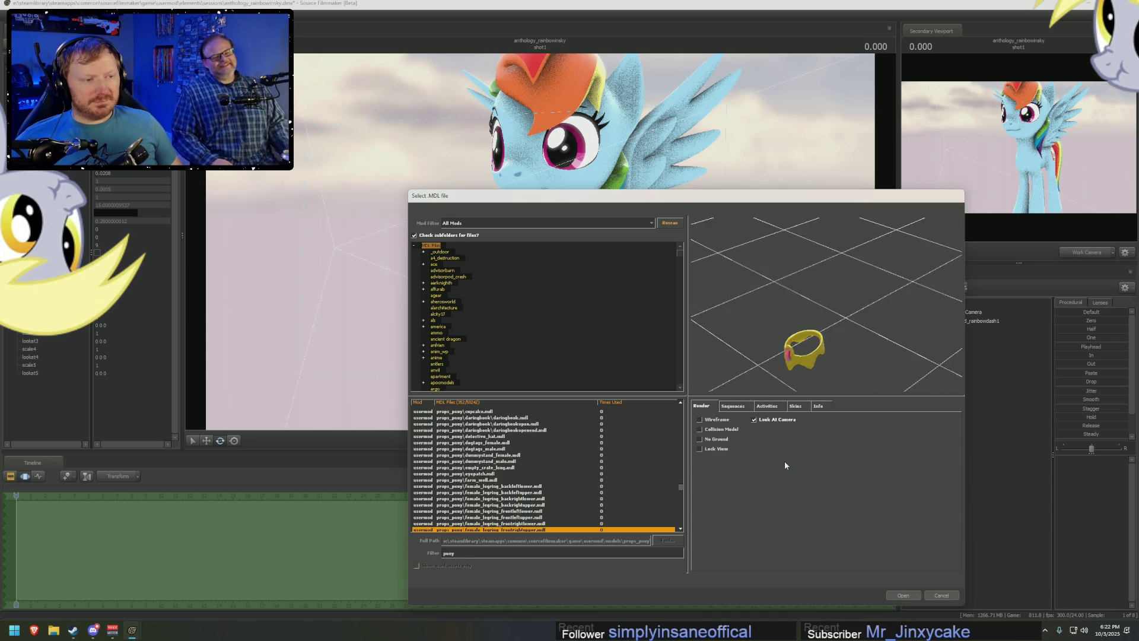
key("Down")
key("Down")
key("Down")
key("Down")
key("Down")
key("Down")
key("Down")
key("Down")
key("Down")
key("Down")
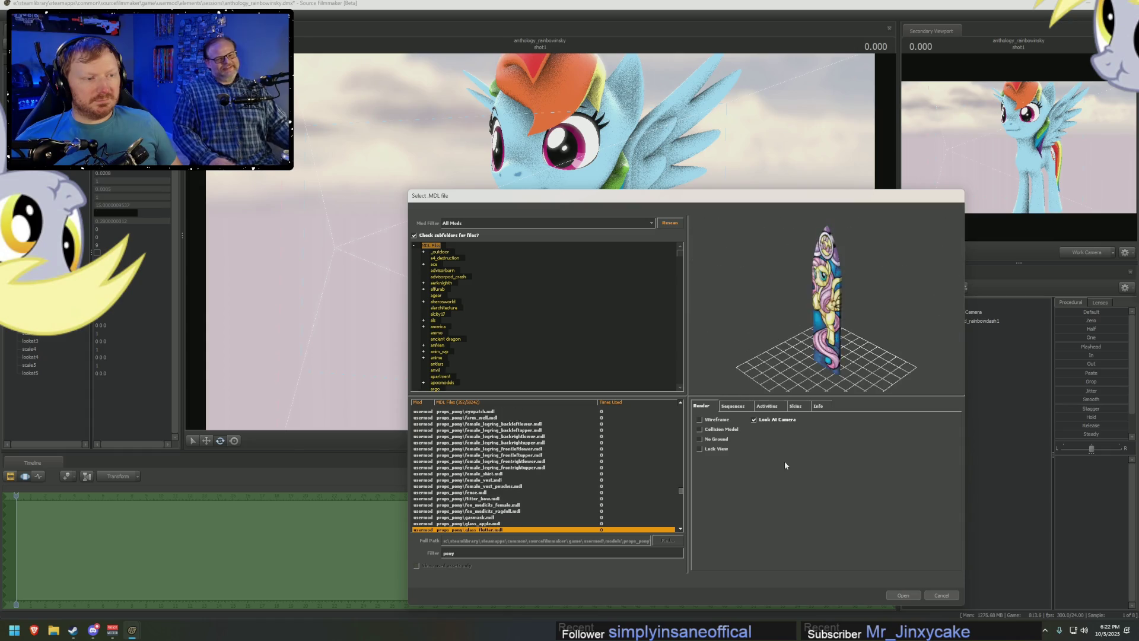
key("Down")
key("Down")
key("Down")
key("Down")
key("Down")
key("Down")
key("Down")
key("Down")
key("Down")
key("Down")
key("Down")
key("Down")
key("Down")
key("Down")
key("Down")
key("Down")
key("Down")
key("Down")
key("Down")
key("Down")
key("Down")
key("Down")
key("Down")
key("Down")
key("Down")
key("Down")
key("Down")
key("Down")
key("Down")
key("Down")
key("Down")
key("Down")
key("Down")
key("Down")
key("Down")
key("Down")
key("Down")
key("Down")
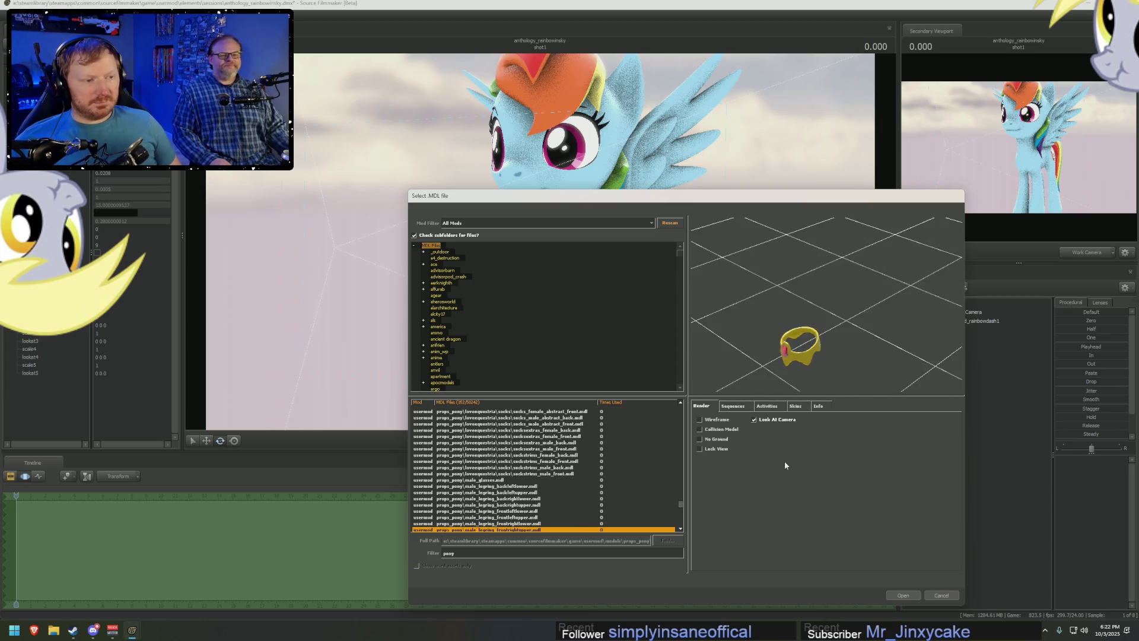
key("Down")
key("Down")
key("Down")
key("Down")
key("Down")
key("Down")
key("Down")
key("Down")
key("Down")
key("Down")
key("Down")
key("Down")
key("Up")
key("Down")
key("Down")
key("Down")
key("Down")
Preview the flower, scarves and spy suit, then cancel the model picker without loading anything.
key("Up")
key("Down")
key("Down")
key("Down")
key("Down")
key("Down")
key("Down")
key("Down")
key("Down")
key("Down")
key("Down")
key("Down")
key("Down")
key("Down")
key("Down")
key("Down")
key("Down")
key("Down")
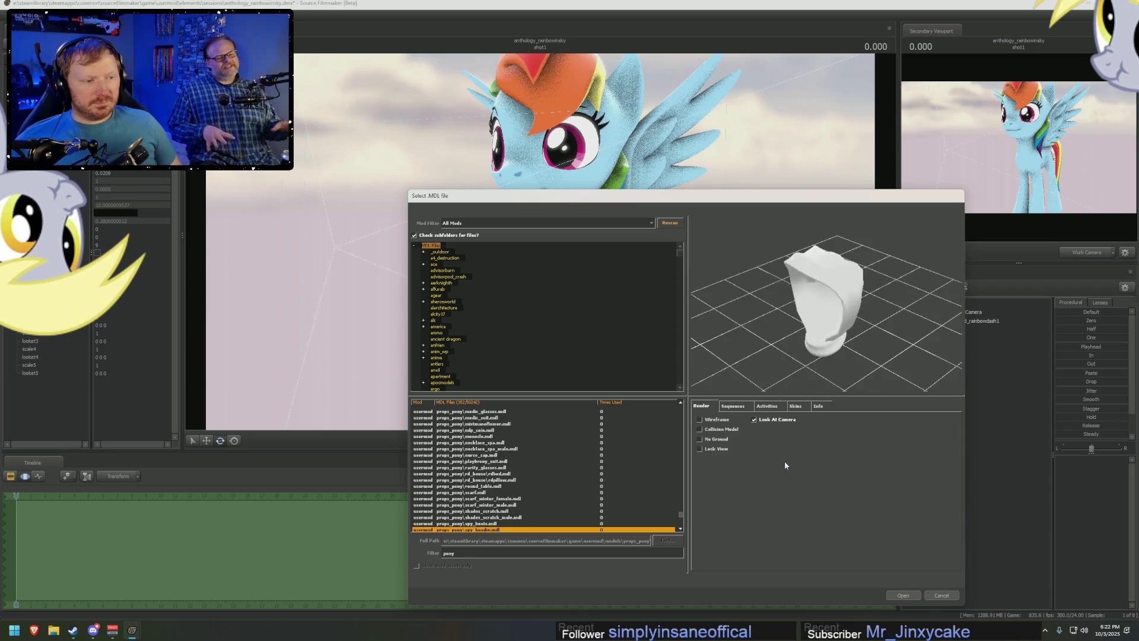
key("Down")
key("Down")
key("Up")
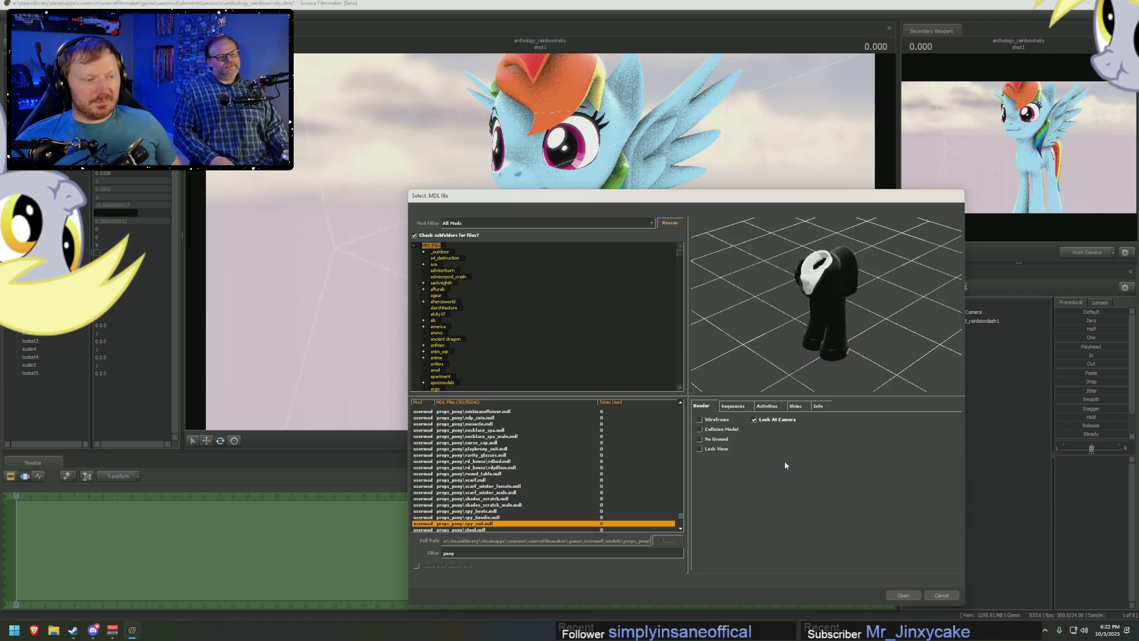
key("Down")
key("Down")
key("Down")
key("Down")
key("Down")
key("Down")
key("Down")
key("Down")
key("Down")
key("Down")
key("Down")
key("Down")
key("Down")
key("Down")
key("Down")
key("Down")
key("Down")
key("Down")
key("Down")
key("Down")
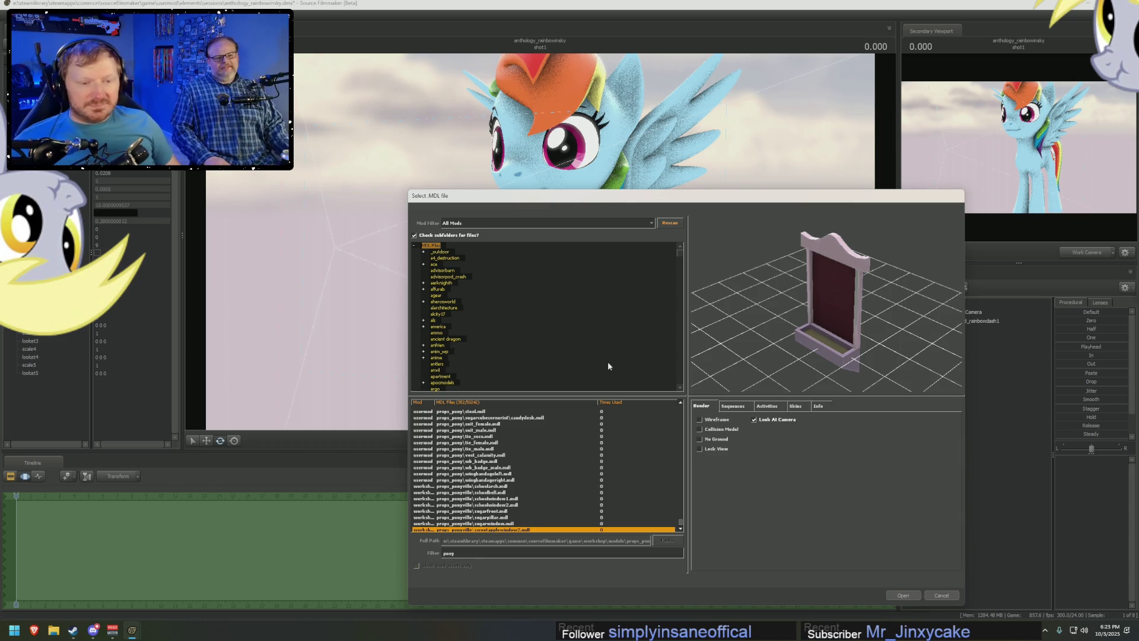
left_click(940, 595)
Search ponysfm.com for 'workout' and reach the Workout Pinkie Pie model page.
left_click(35, 630)
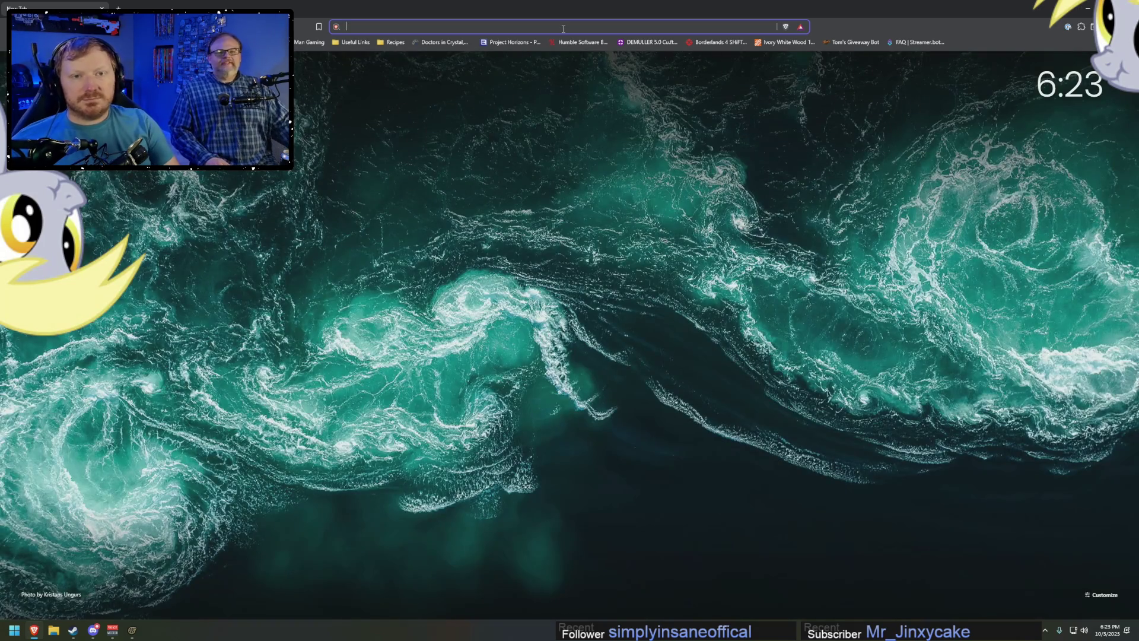
type("ponysfm")
key("Return")
type("workout")
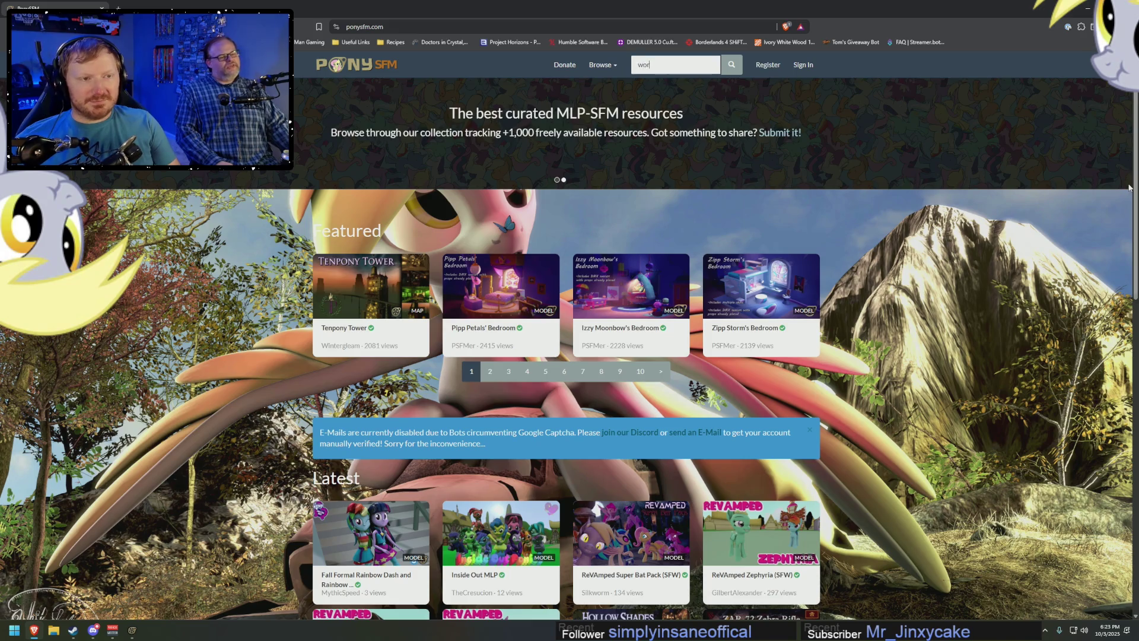
key("Return")
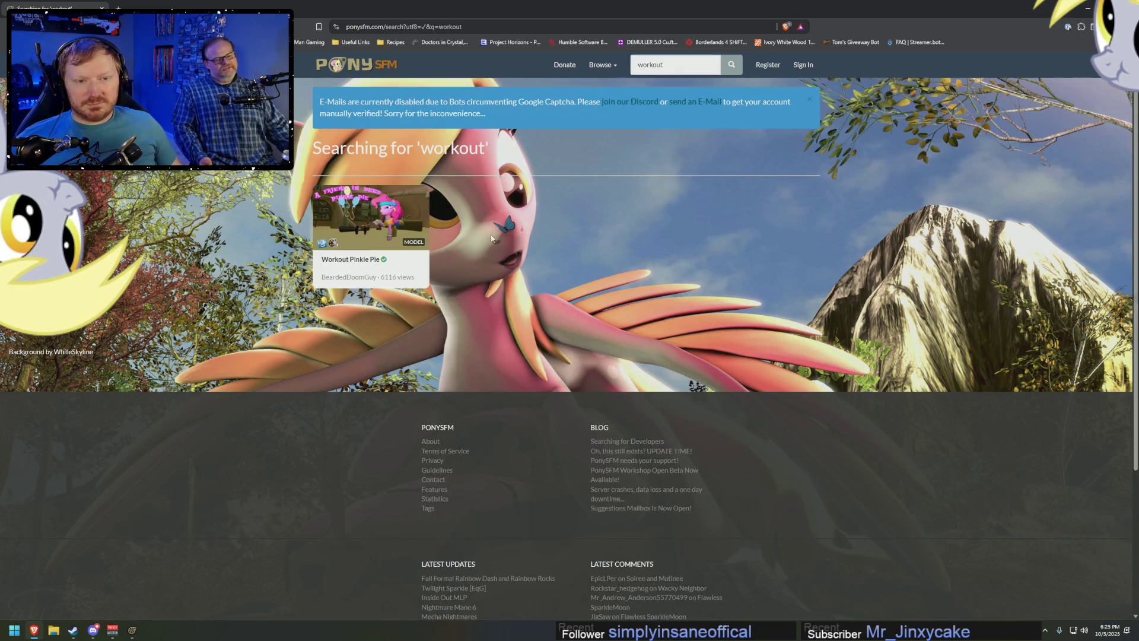
left_click(352, 200)
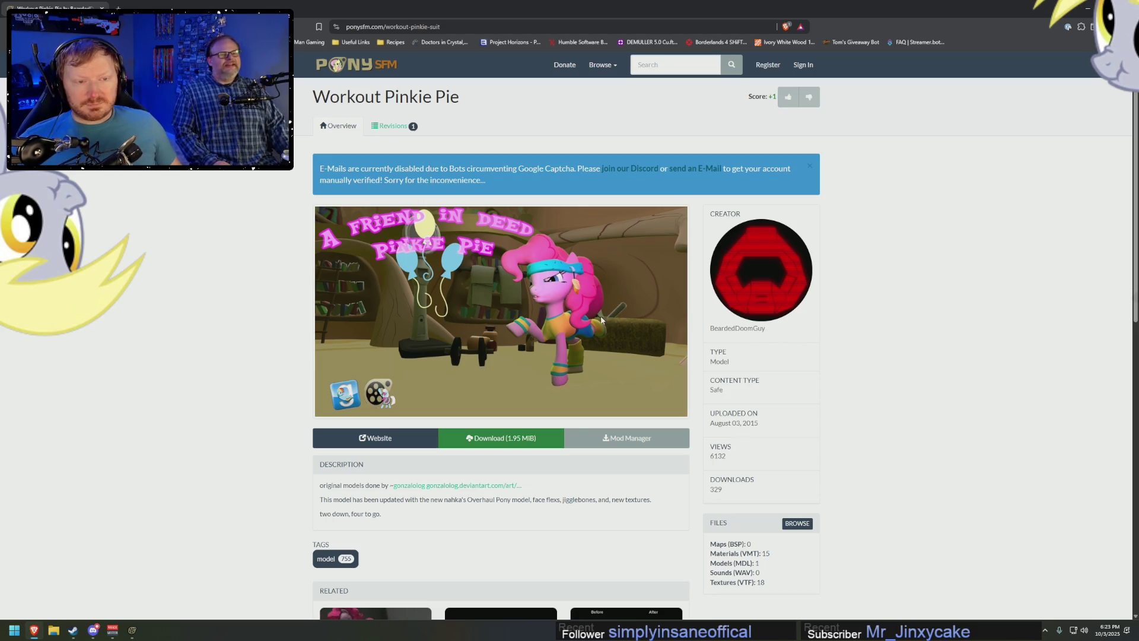
Download the Workout Pinkie Pie model and save the file.
left_click(479, 439)
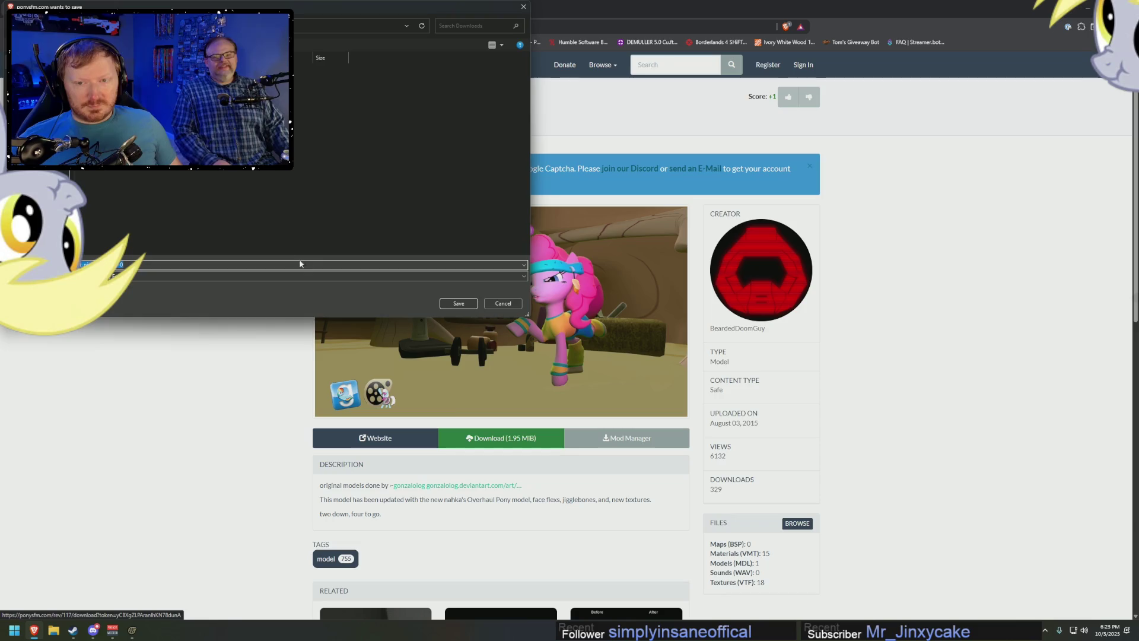
left_click(456, 303)
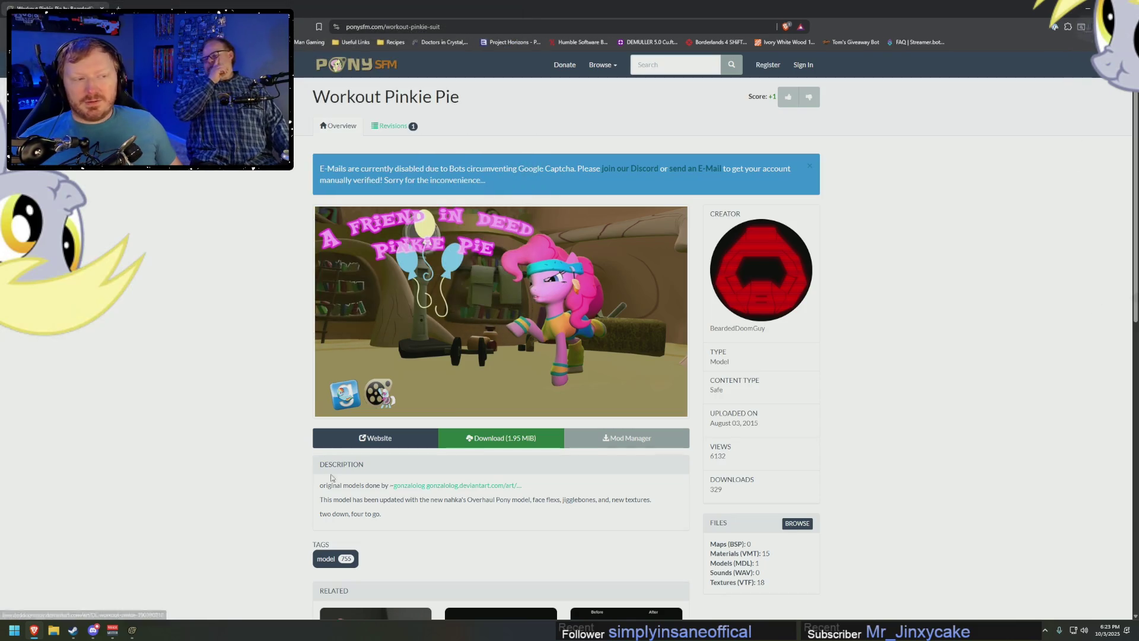
left_click(53, 630)
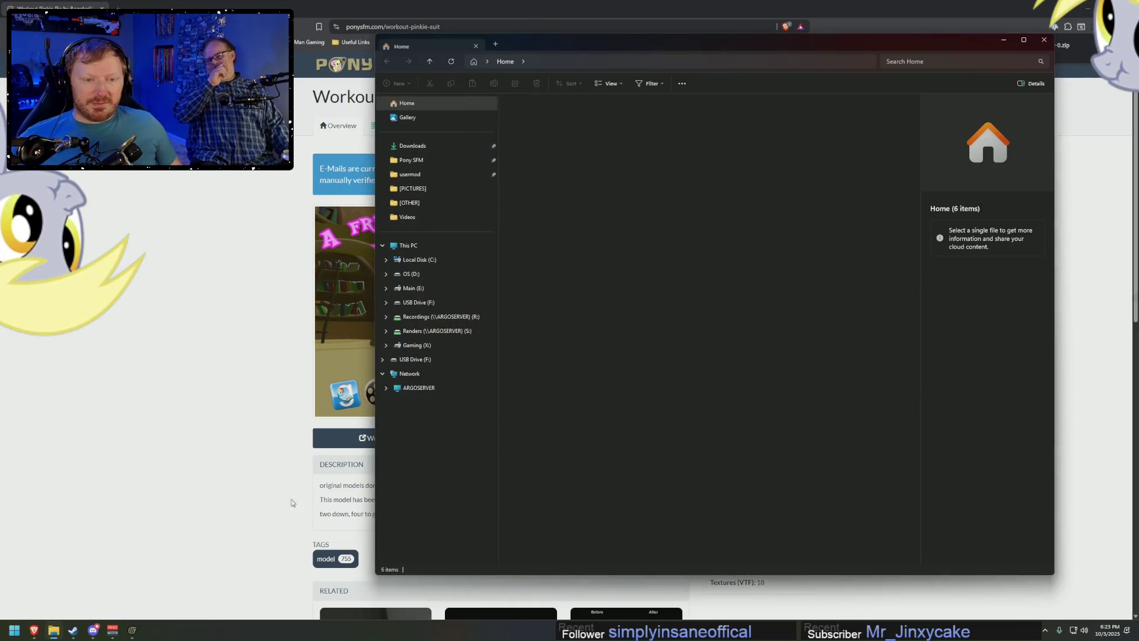
Browse into the downloaded workout pinkie zip's workout_pinkie folder and select materials and models.
left_click(417, 148)
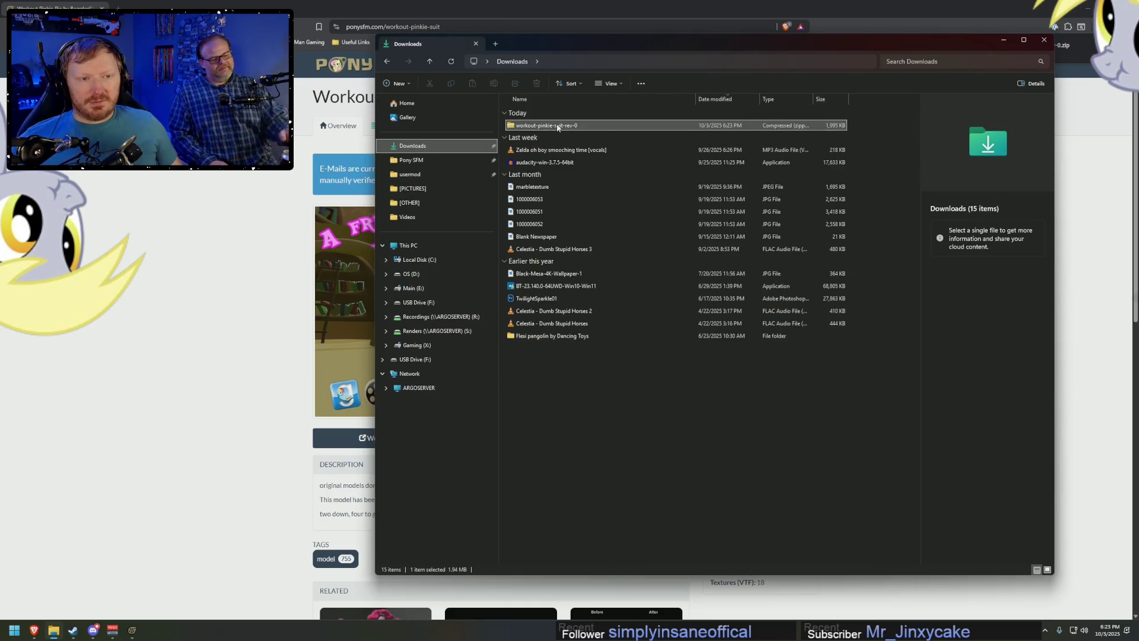
double_click(546, 124)
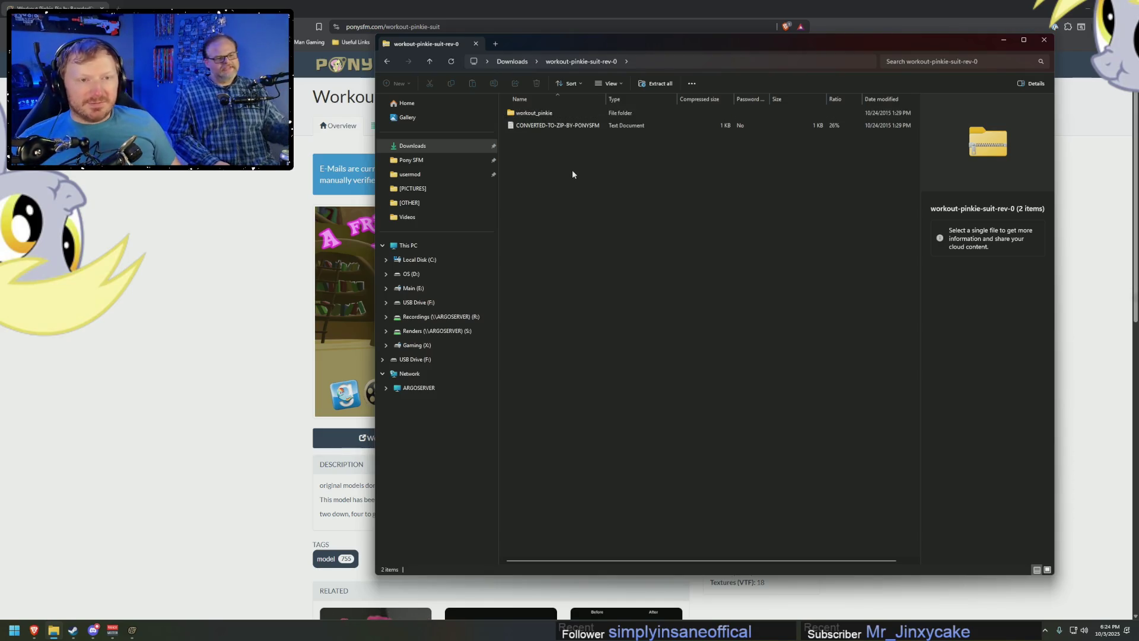
left_click(535, 114)
double_click(535, 115)
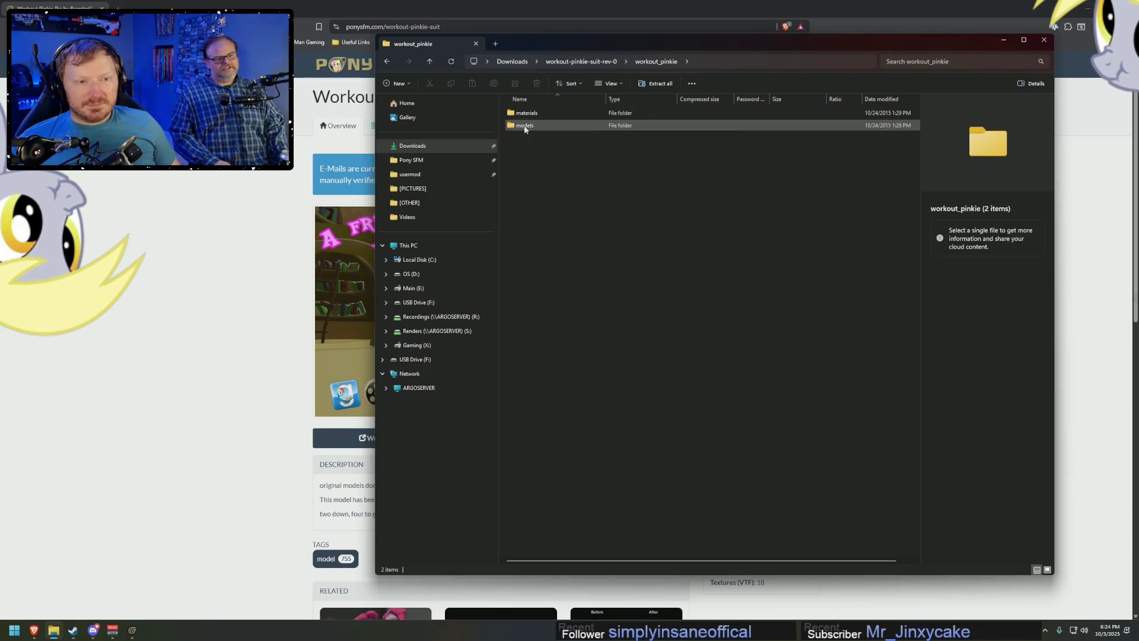
key("ctrl+a")
Drag the folders toward the Pony SFM sidebar, accidentally pinning models to Quick access, then close Explorer.
mouse_move(525, 125)
left_mouse_down()
mouse_move(448, 166)
mouse_move(425, 165)
mouse_move(447, 160)
left_mouse_up()
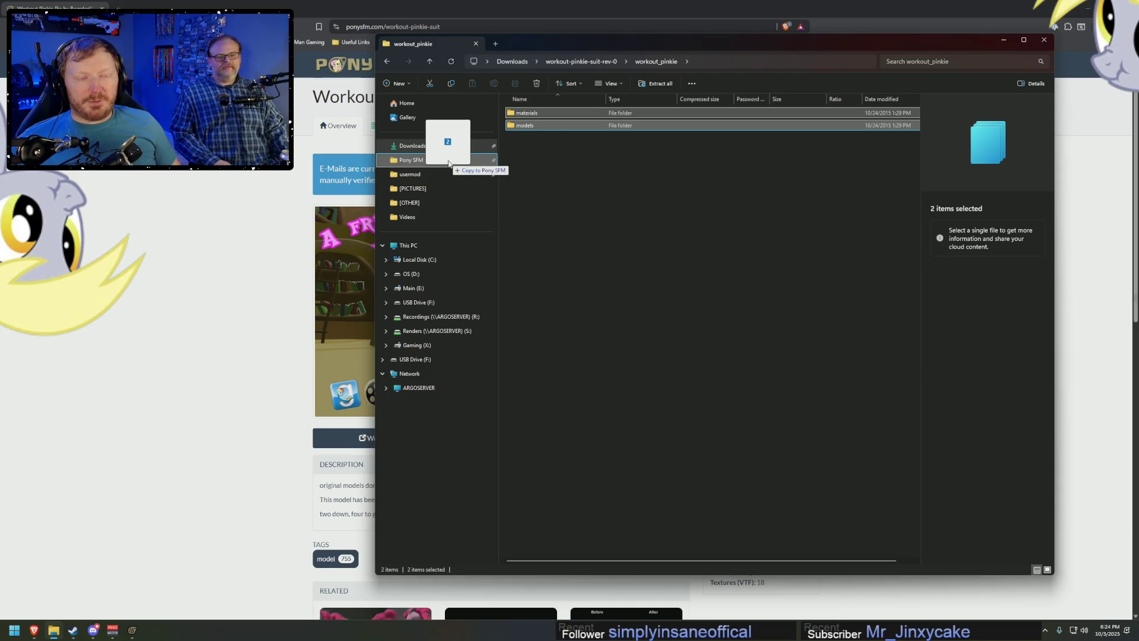
left_click_drag(448, 162, 443, 175)
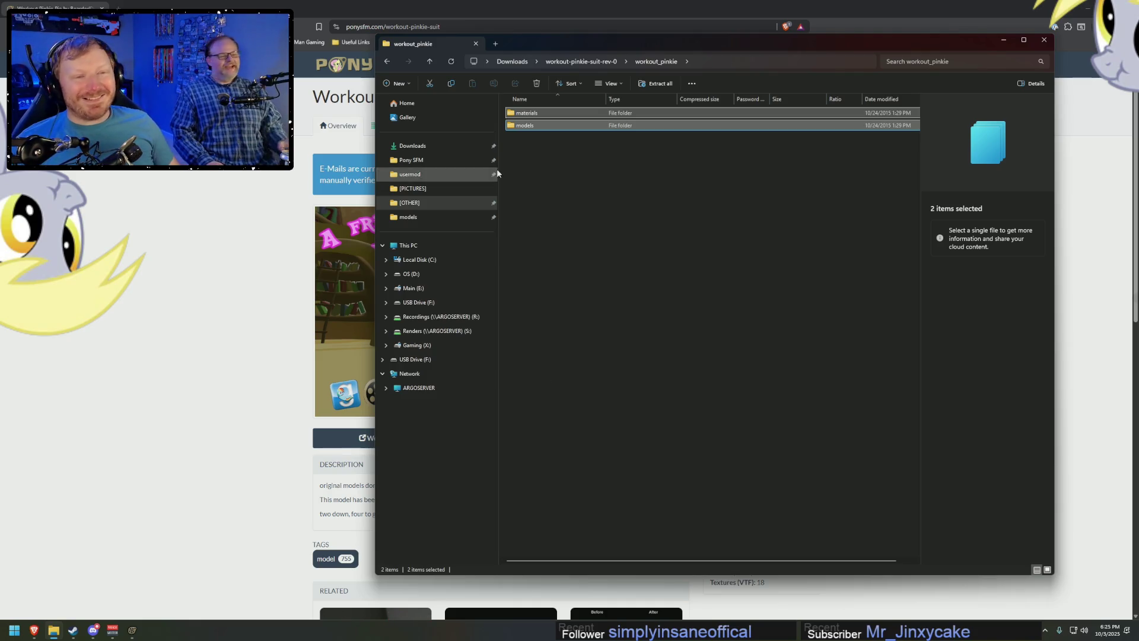
left_click(558, 280)
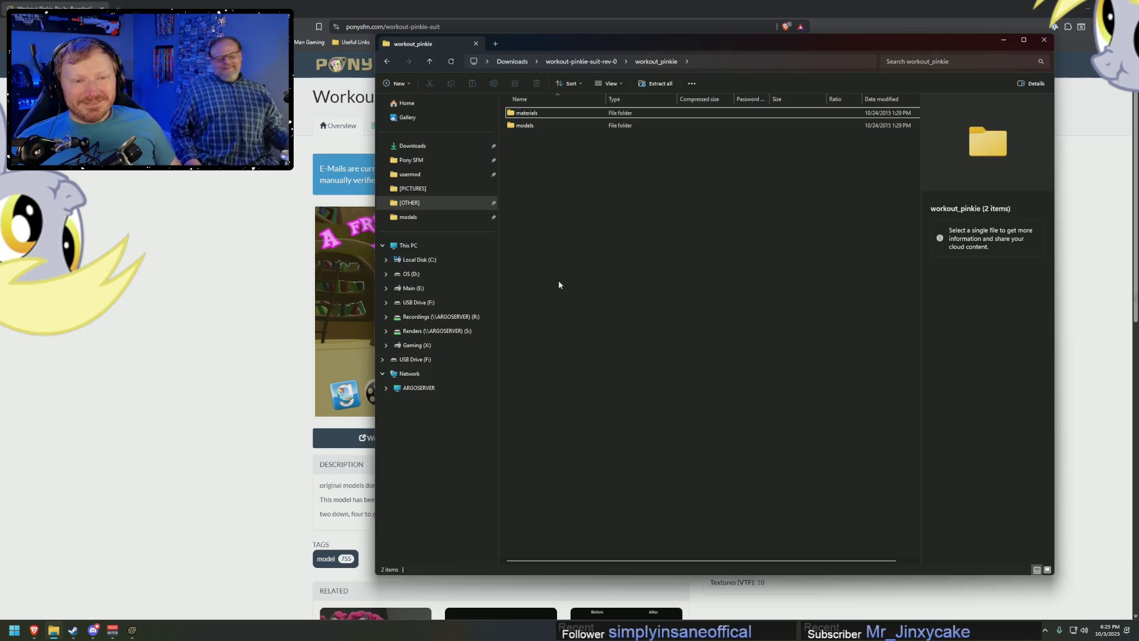
left_click(443, 176)
key("ctrl+w")
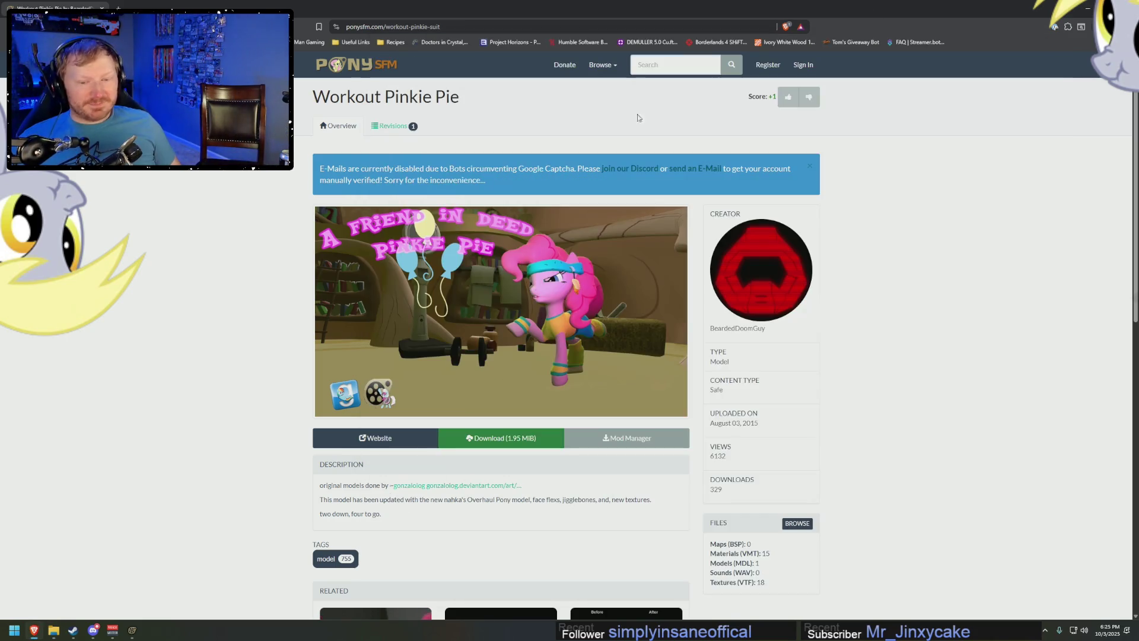
Start a new animation set in SFM and filter the model picker for 'workout', finding only gym equipment.
left_click(133, 630)
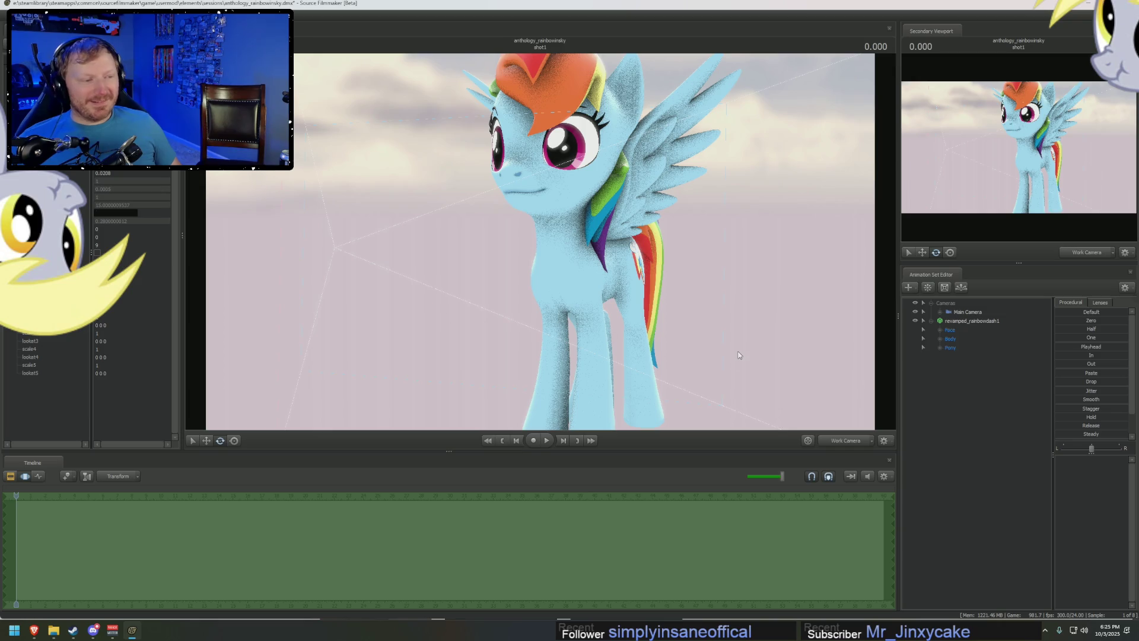
right_click(995, 386)
left_click(1052, 398)
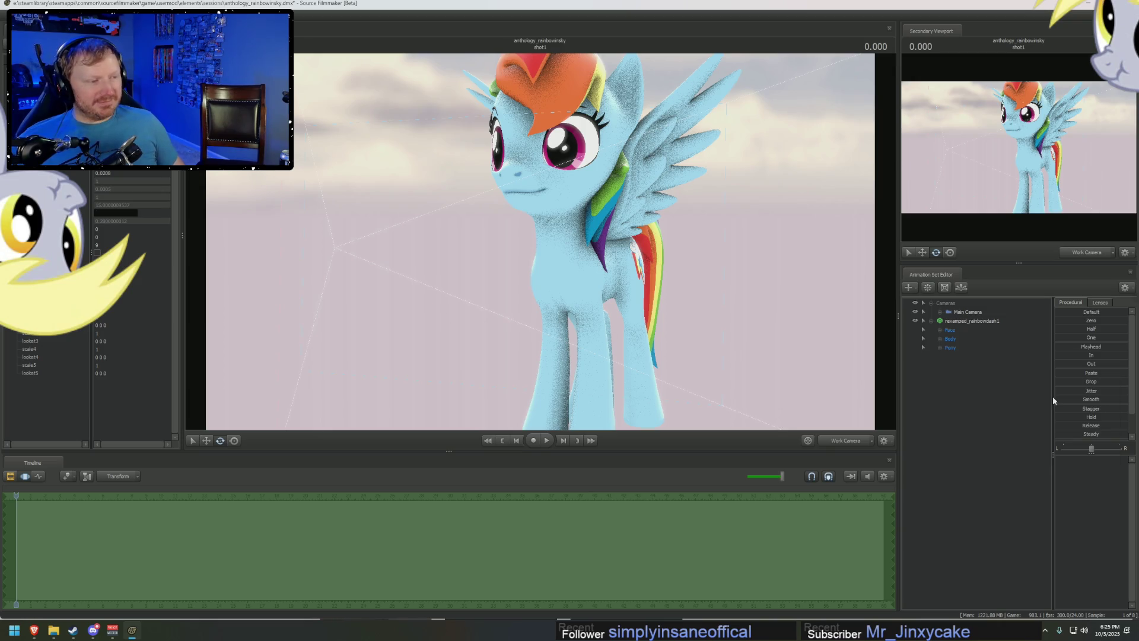
type("workout")
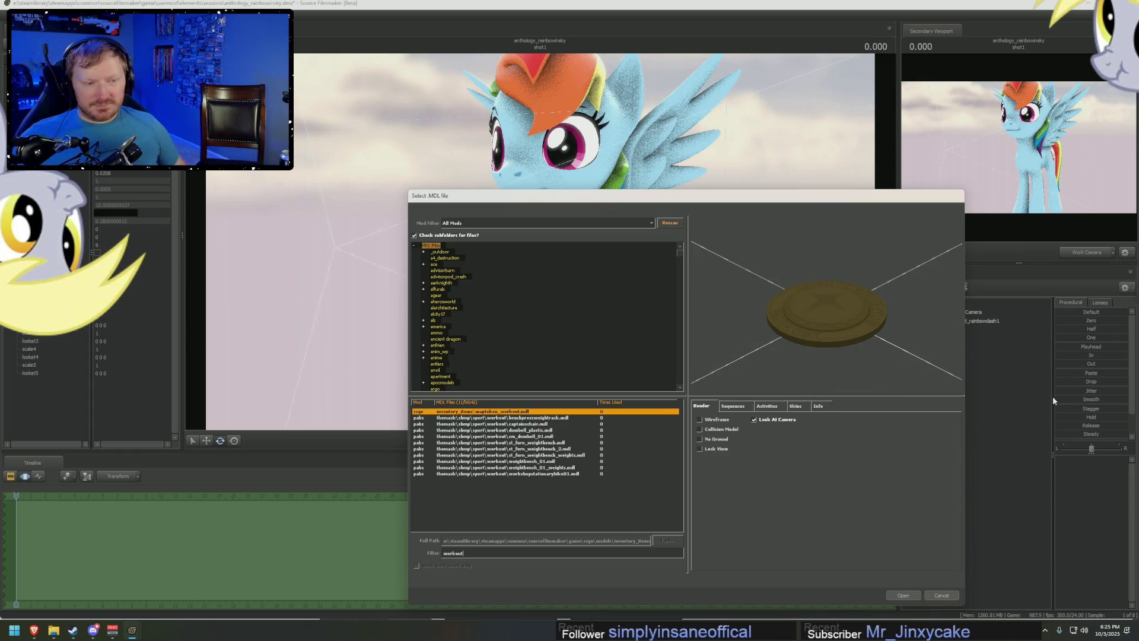
left_click(503, 424)
Return to the Brave window and bring up File Explorer.
key("alt+Tab")
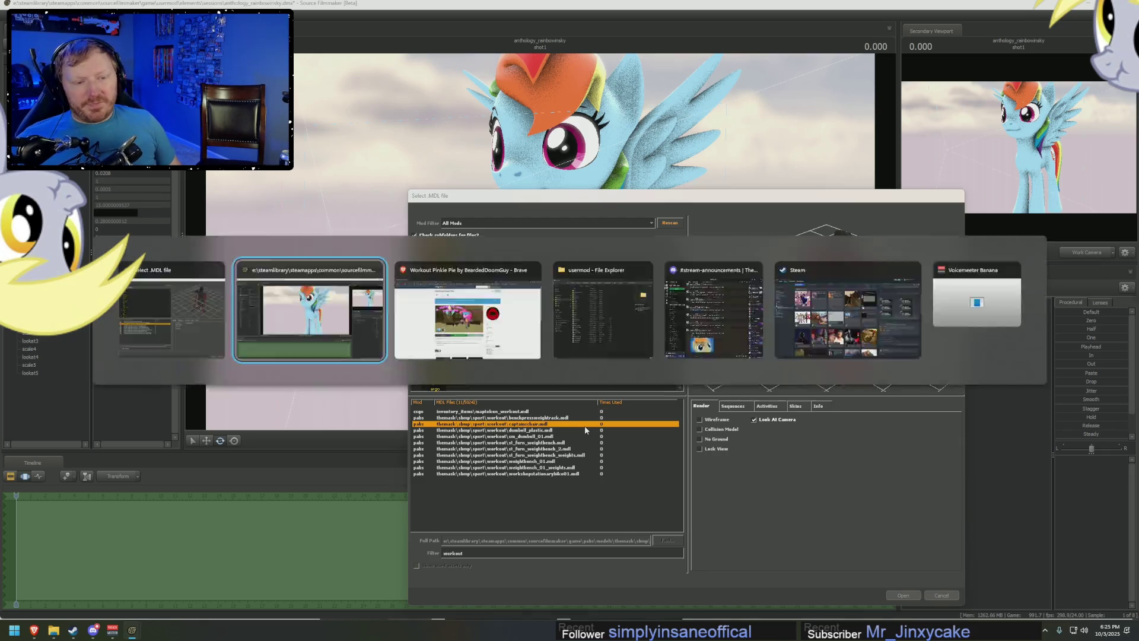
key("alt+Tab")
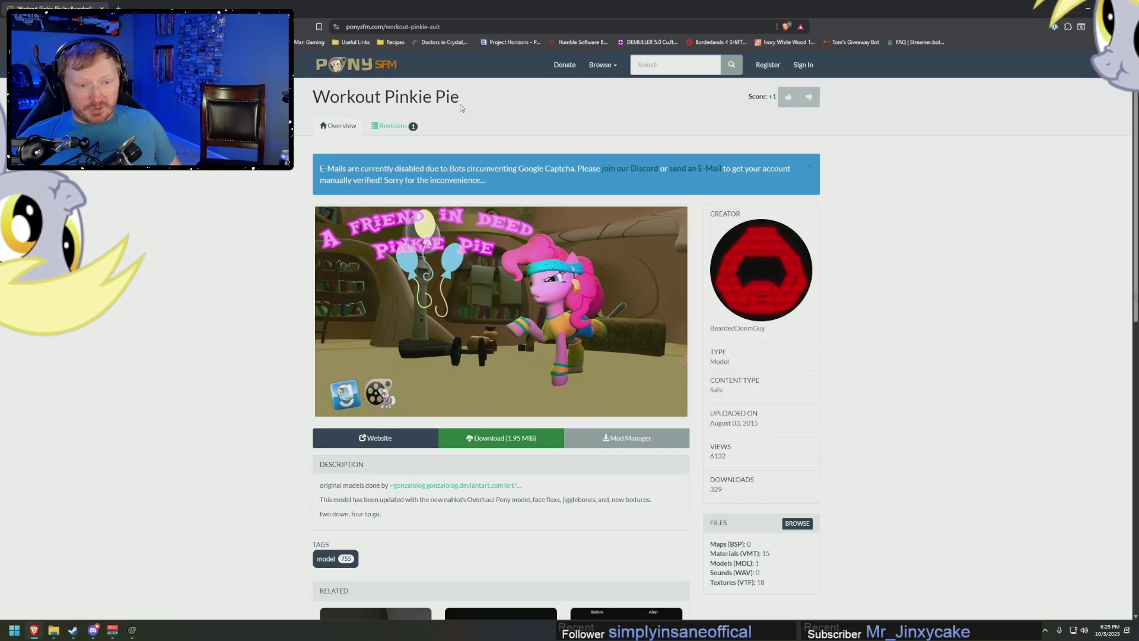
left_click(54, 630)
Browse into the zip's workout_pinkie models folder showing its six model files.
left_click(422, 151)
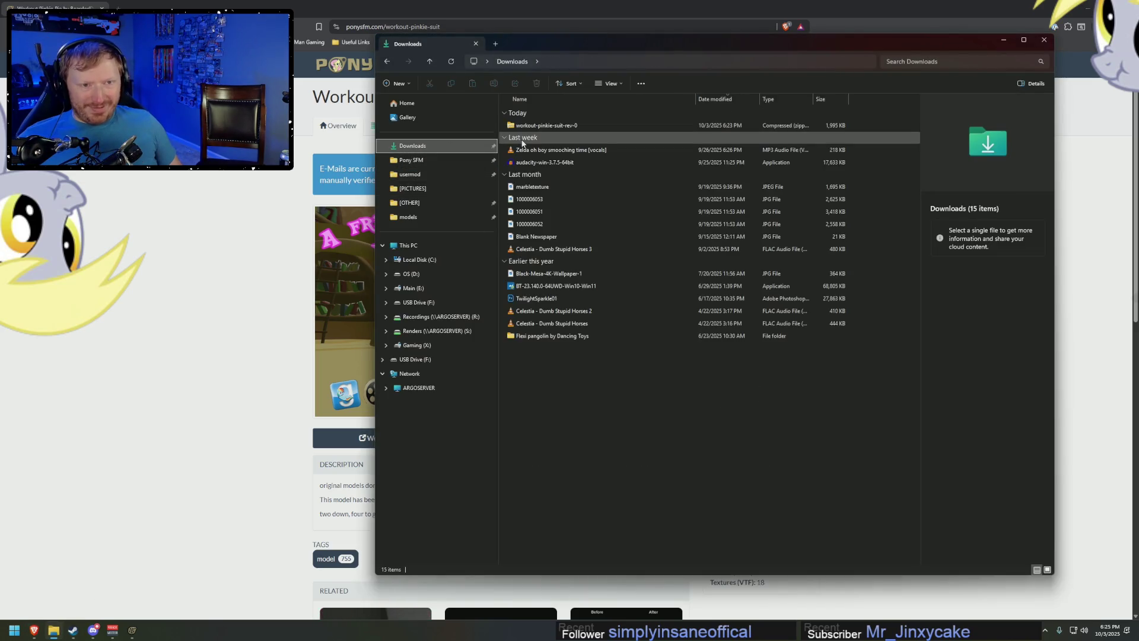
double_click(530, 122)
double_click(531, 116)
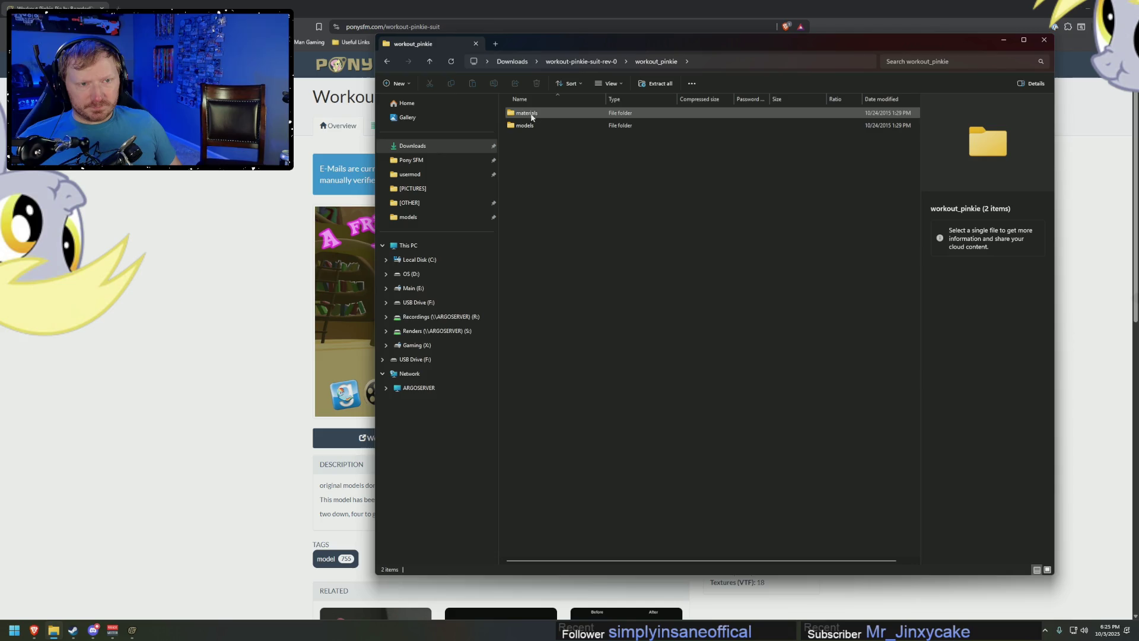
double_click(532, 126)
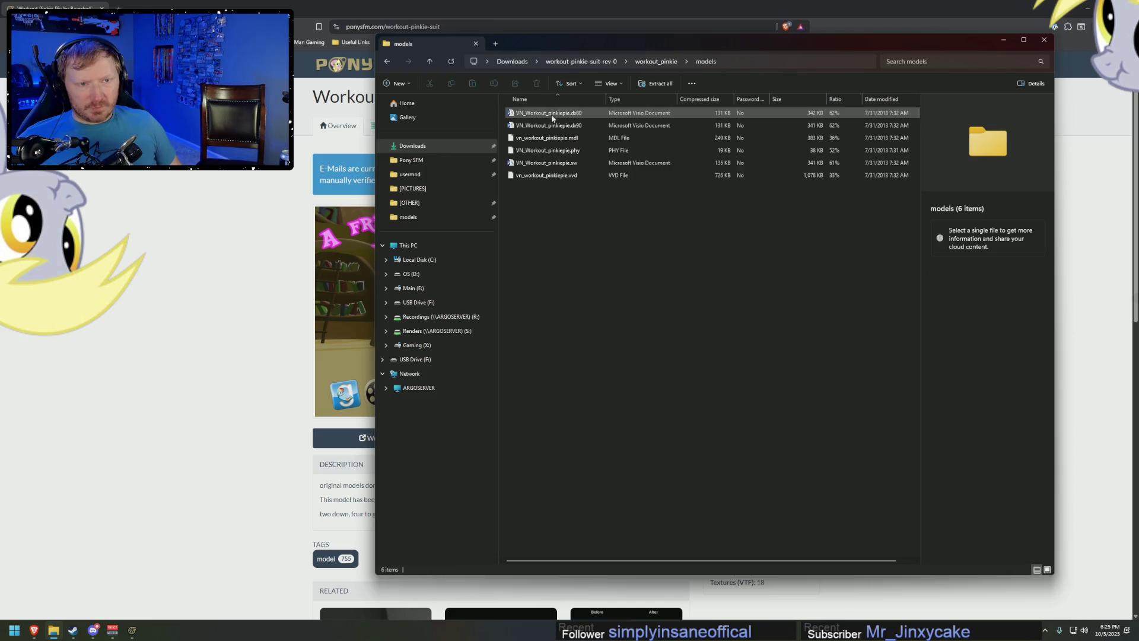
Bring the Select MDL file dialog back up and preview the workout Pinkie Pie model.
key("alt+Tab")
key("alt+Tab")
key("alt+Tab")
key("Tab")
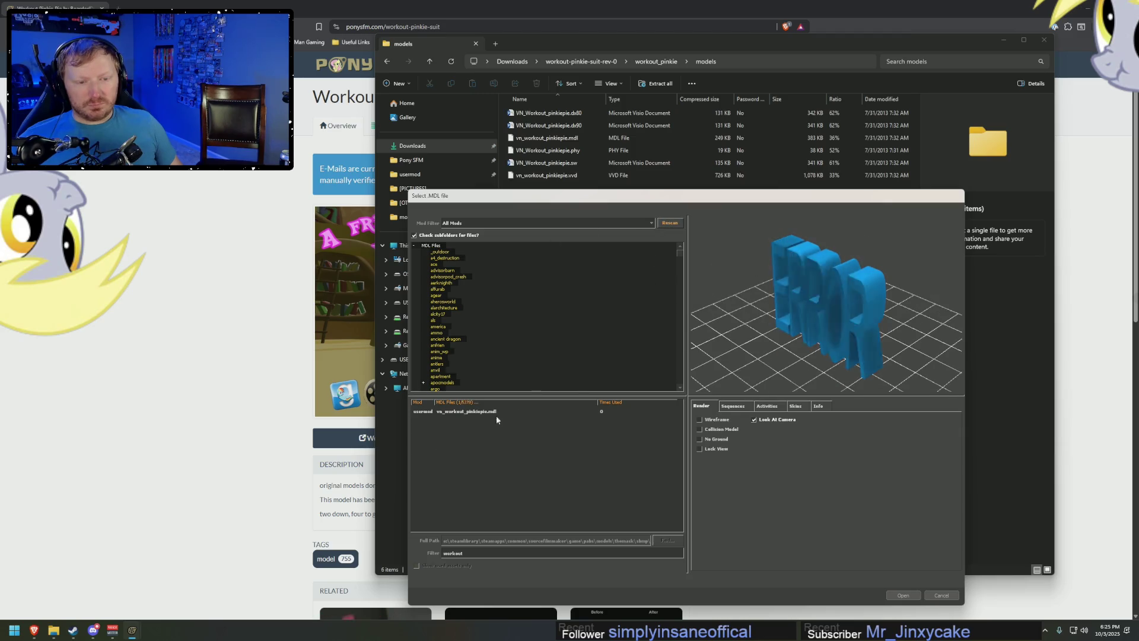
left_click(482, 412)
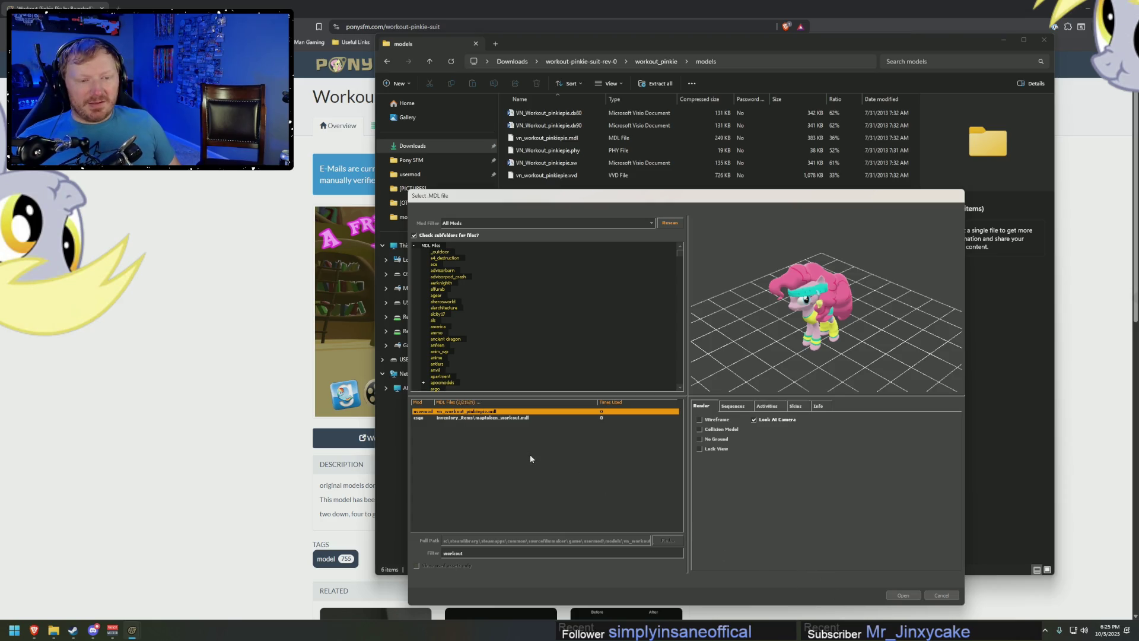
Load vn_workout_pinkiepie.mdl into the shot, standing where Rainbow Dash is.
left_click(495, 418)
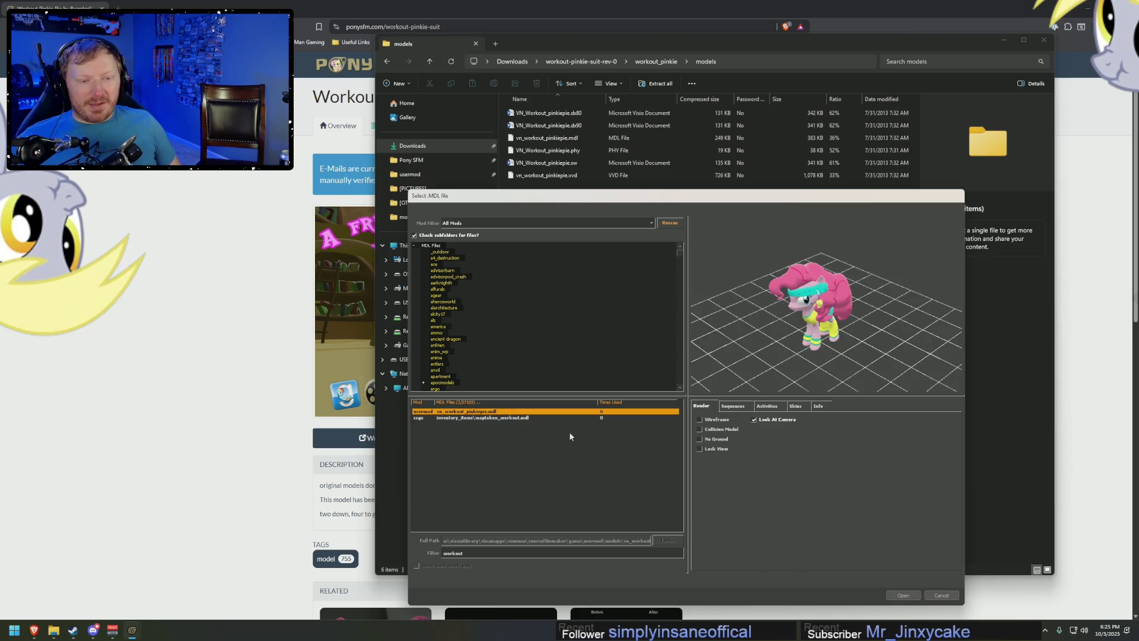
left_click(903, 595)
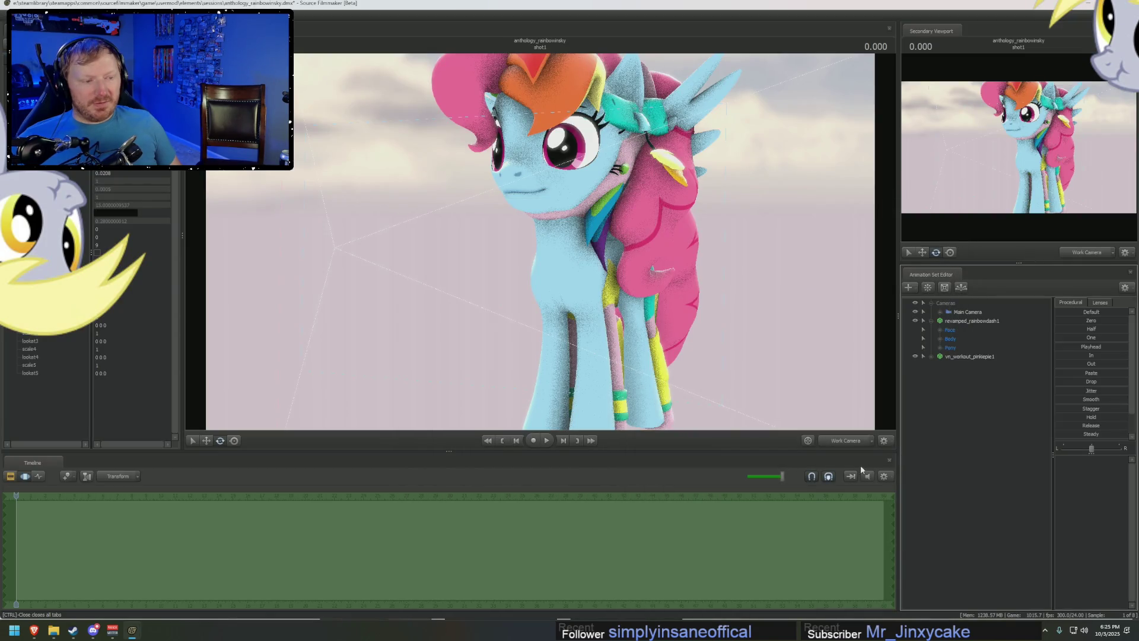
Select vn_workout_pinkiepie1 and swing it around to stand beside Rainbow Dash.
left_click(970, 356)
middle_click_drag(771, 432, 771, 391)
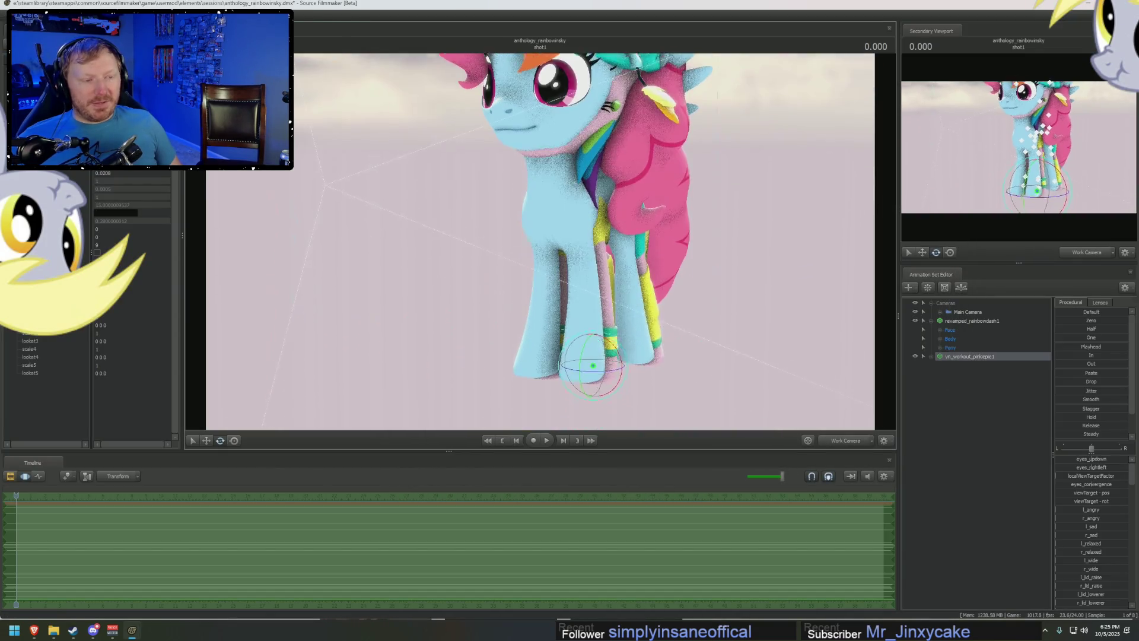
left_click_drag(565, 293, 395, 267)
scroll(564, 293, "down", 3)
scroll(495, 331, "up", 3)
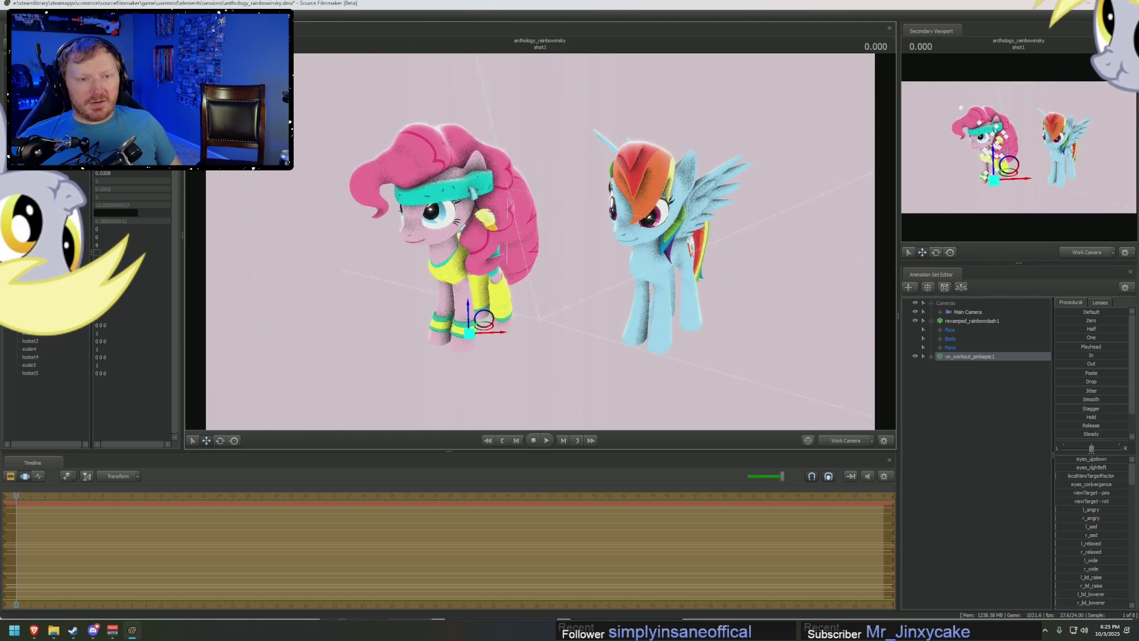
left_click_drag(494, 324, 476, 312)
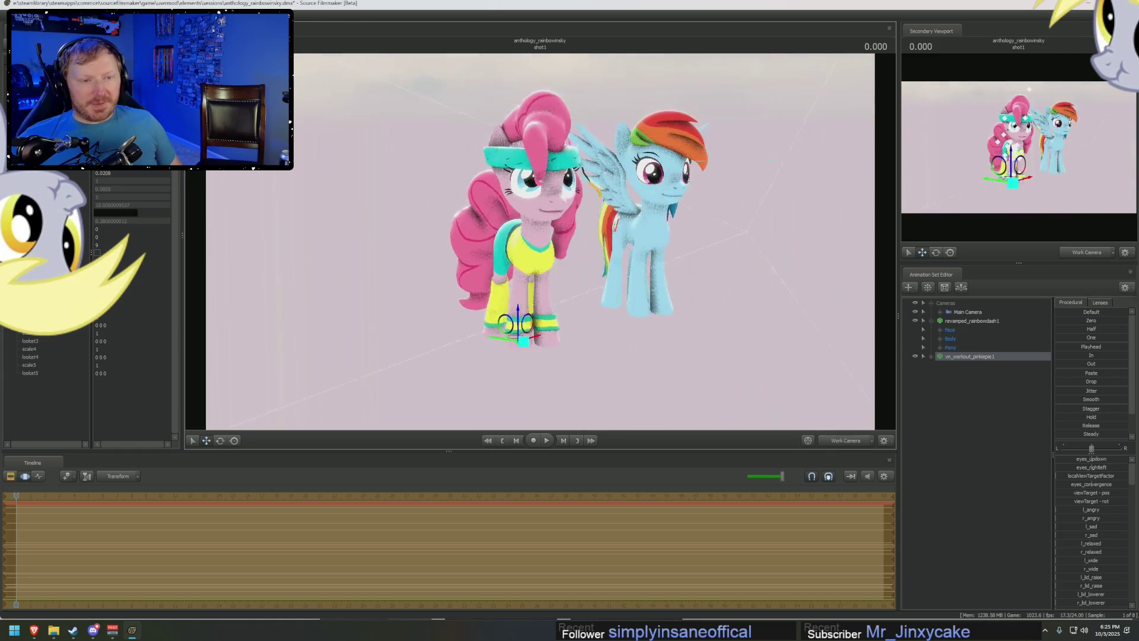
Orbit and zoom the work camera to inspect Pinkie's headband and leg warmers up close.
left_click_drag(561, 242, 539, 242)
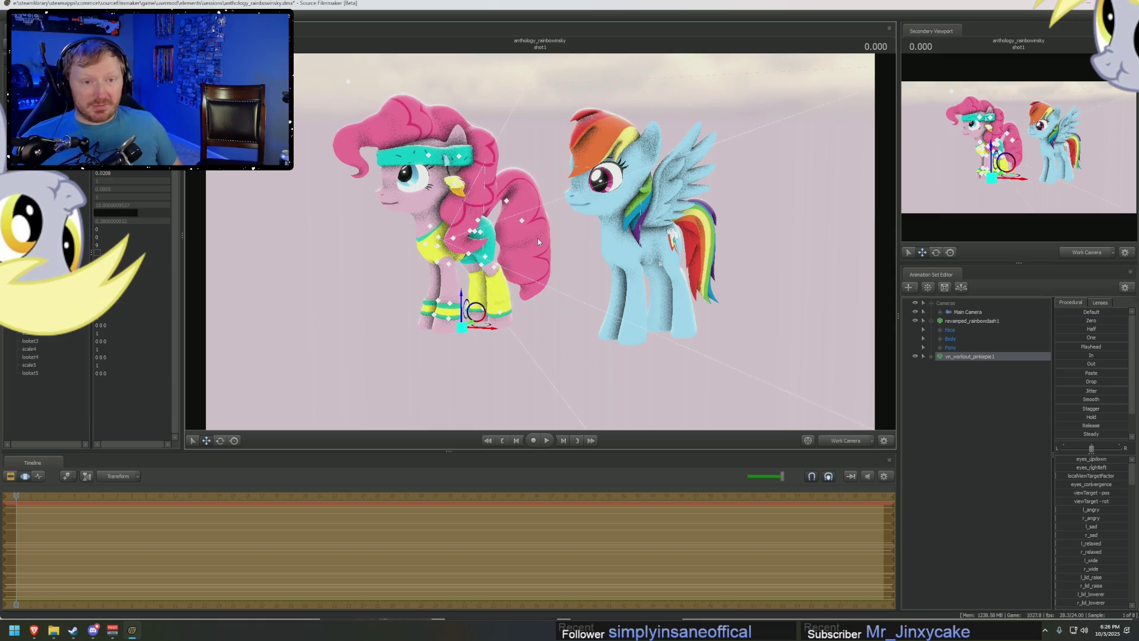
right_click_drag(538, 238, 538, 213)
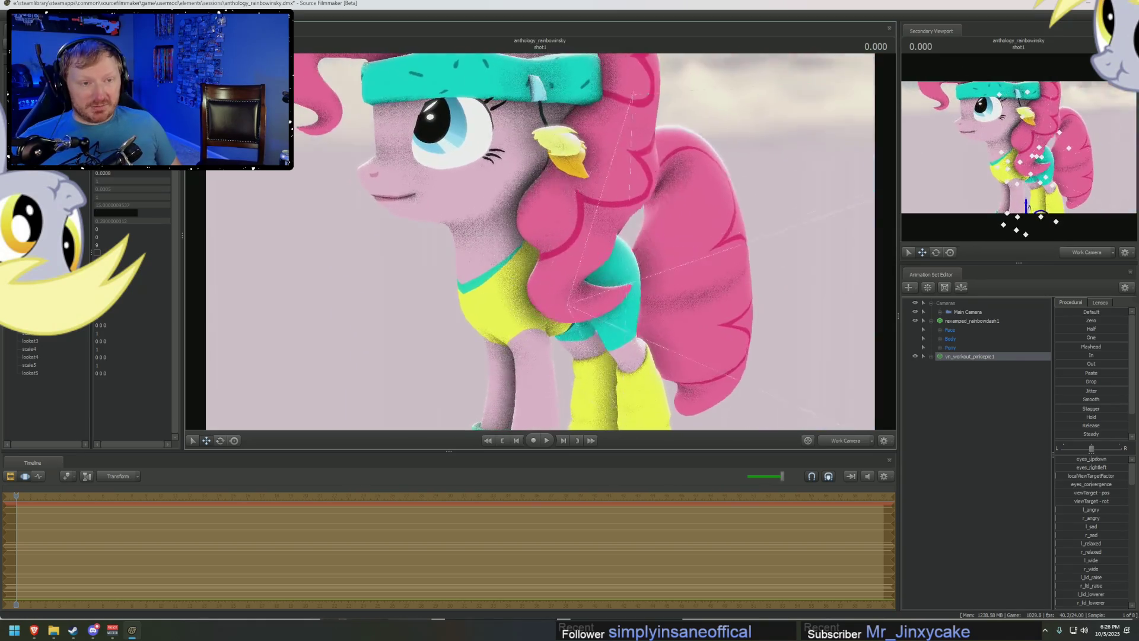
left_click_drag(538, 214, 414, 309)
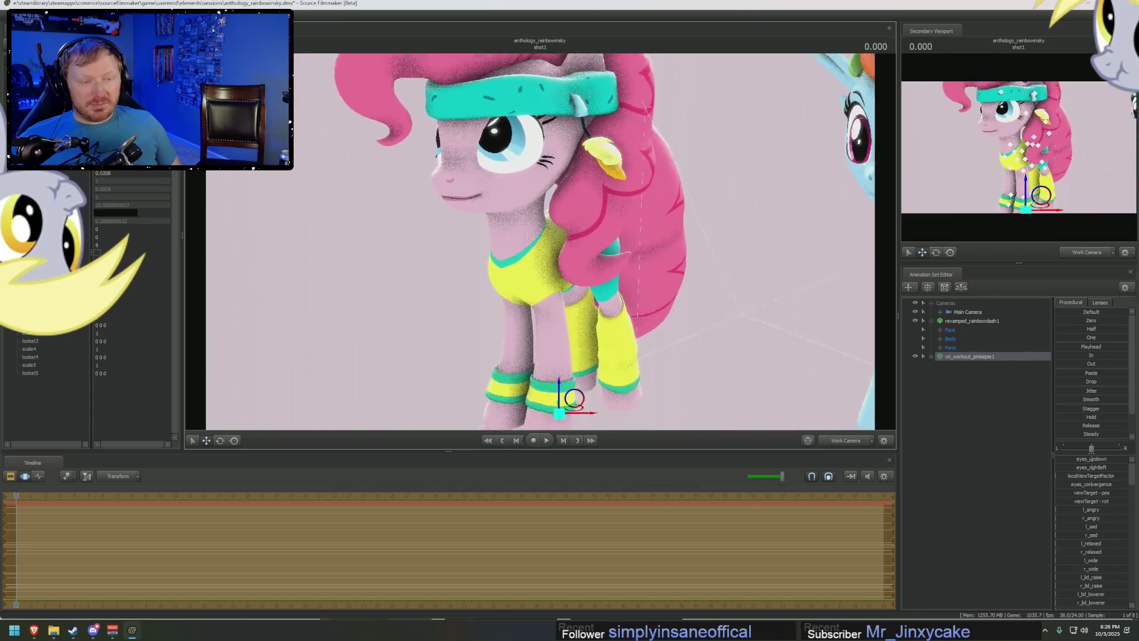
left_click_drag(414, 309, 597, 239)
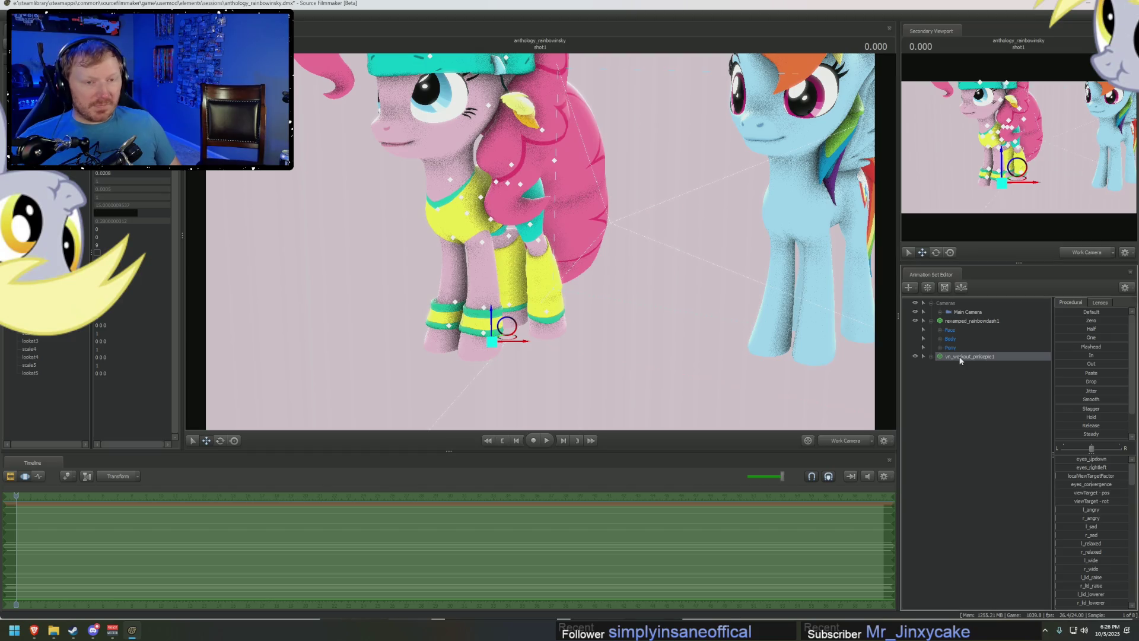
Zero vn_workout_pinkiepie1's position so it overlaps Rainbow Dash at the origin.
left_click(961, 323)
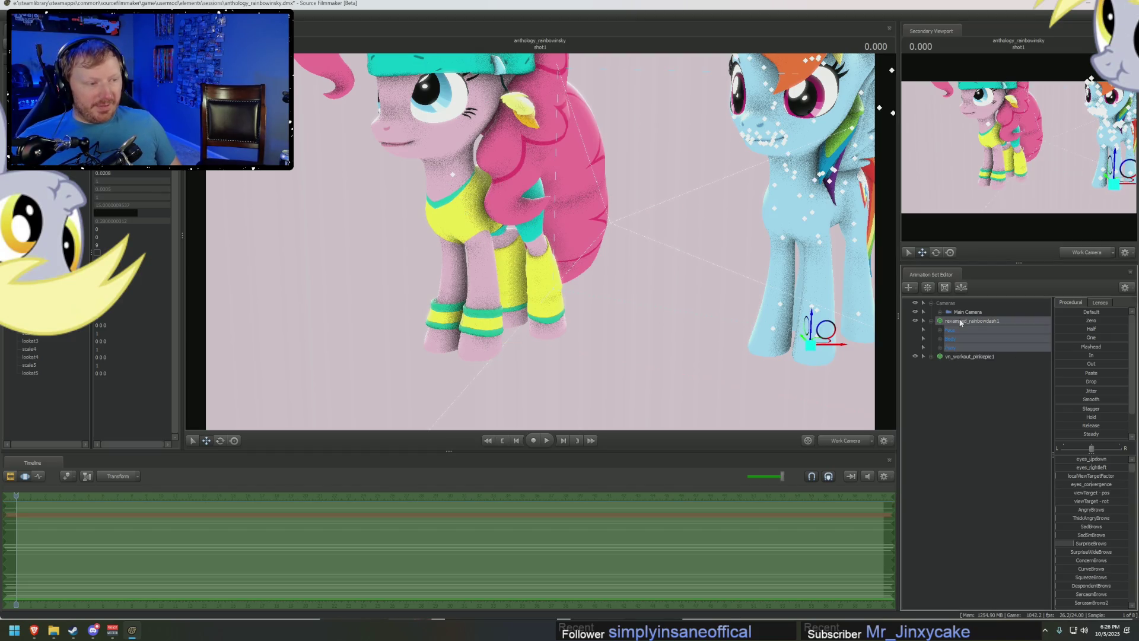
left_click(968, 356)
left_click_drag(1076, 321, 1063, 319)
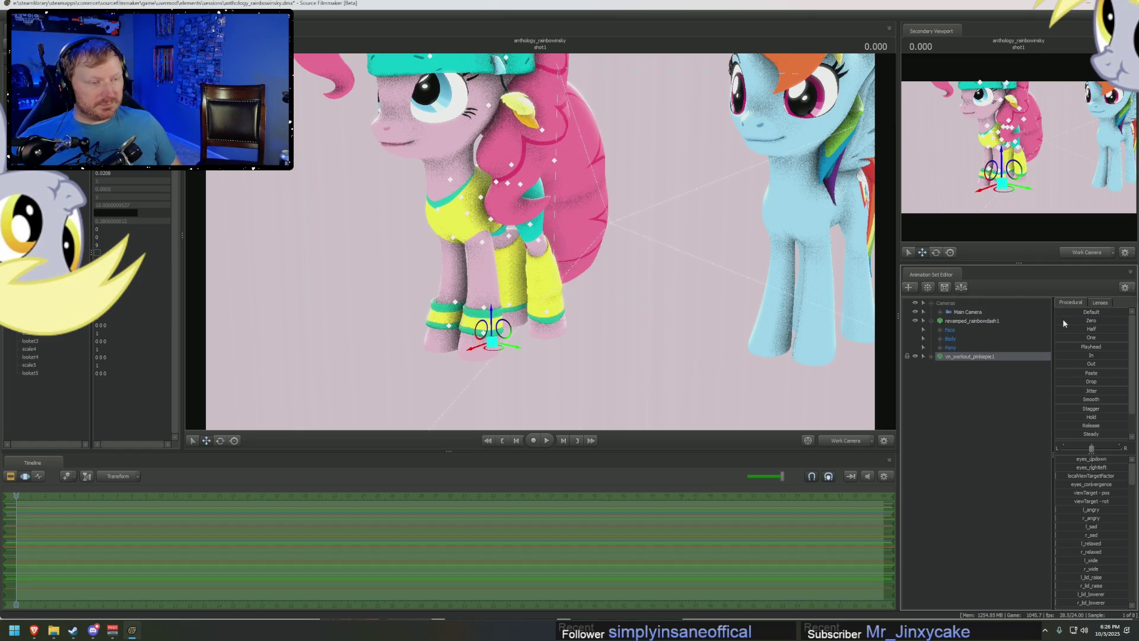
left_click_drag(541, 243, 541, 245)
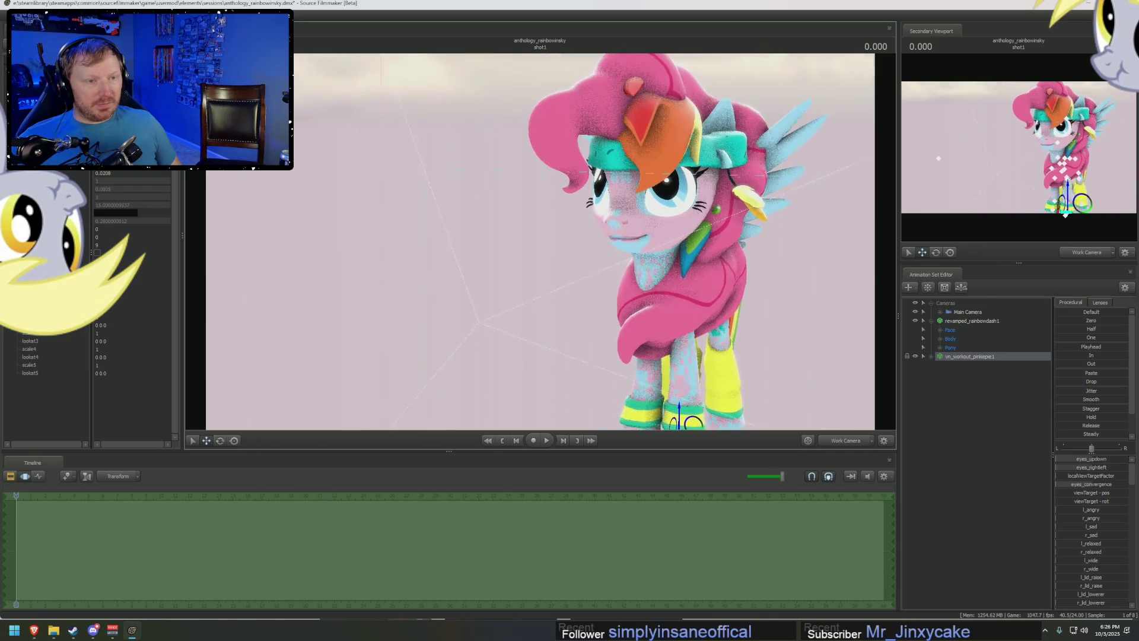
Check the outfit's Set Body Groups, Set Skin and Add Override Materials options, then show it in the Element Viewer.
right_click(962, 359)
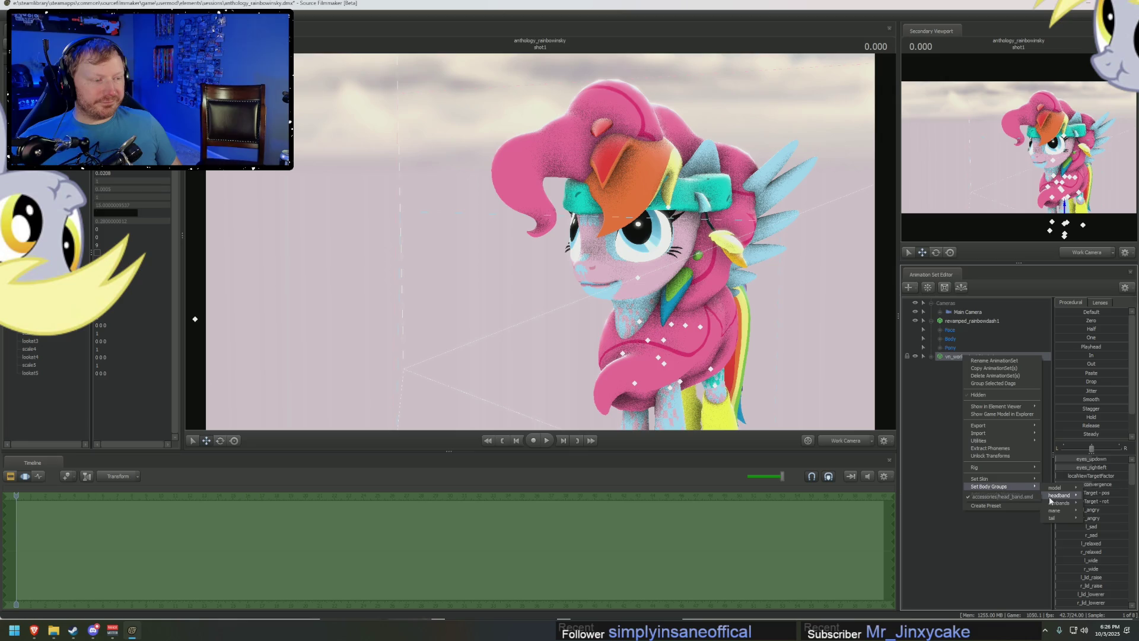
mouse_move(1055, 510)
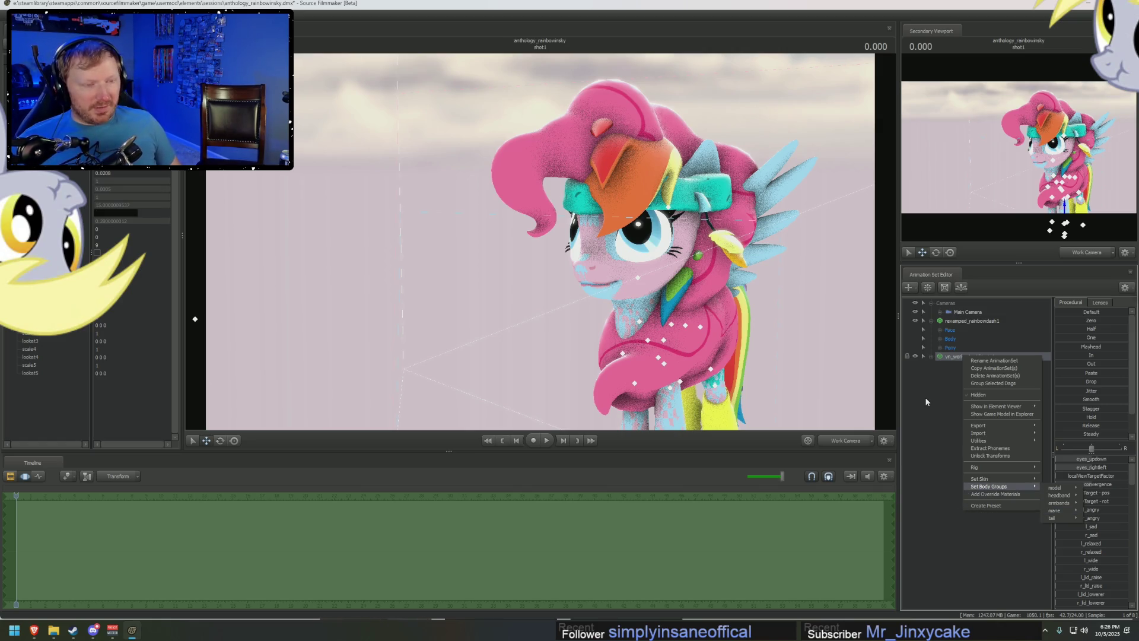
mouse_move(979, 479)
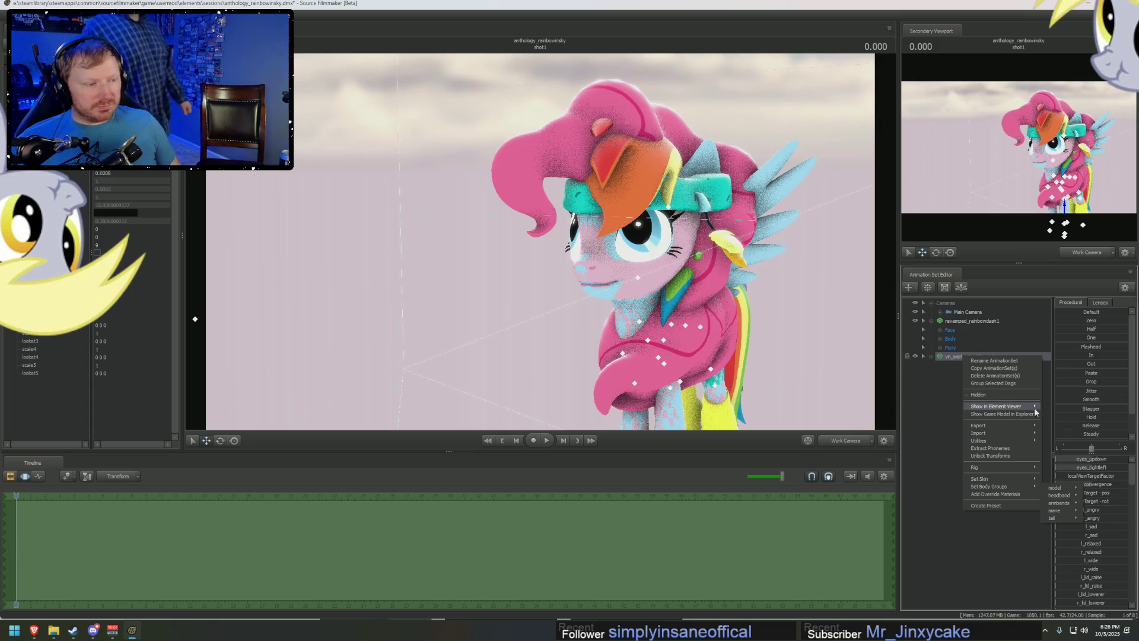
right_click(958, 356)
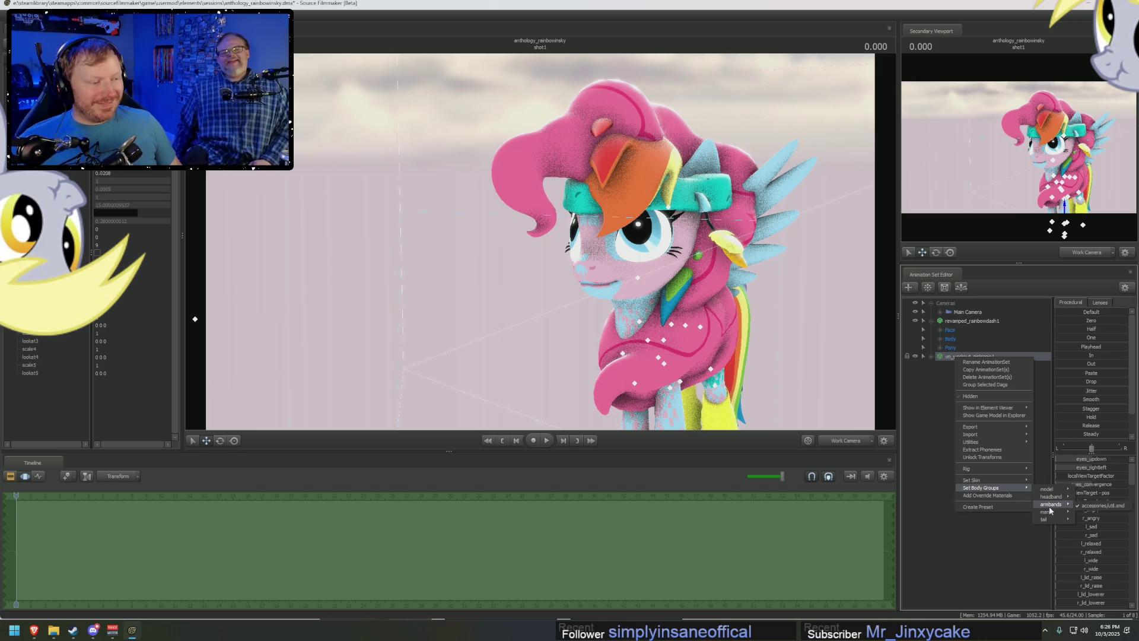
mouse_move(988, 407)
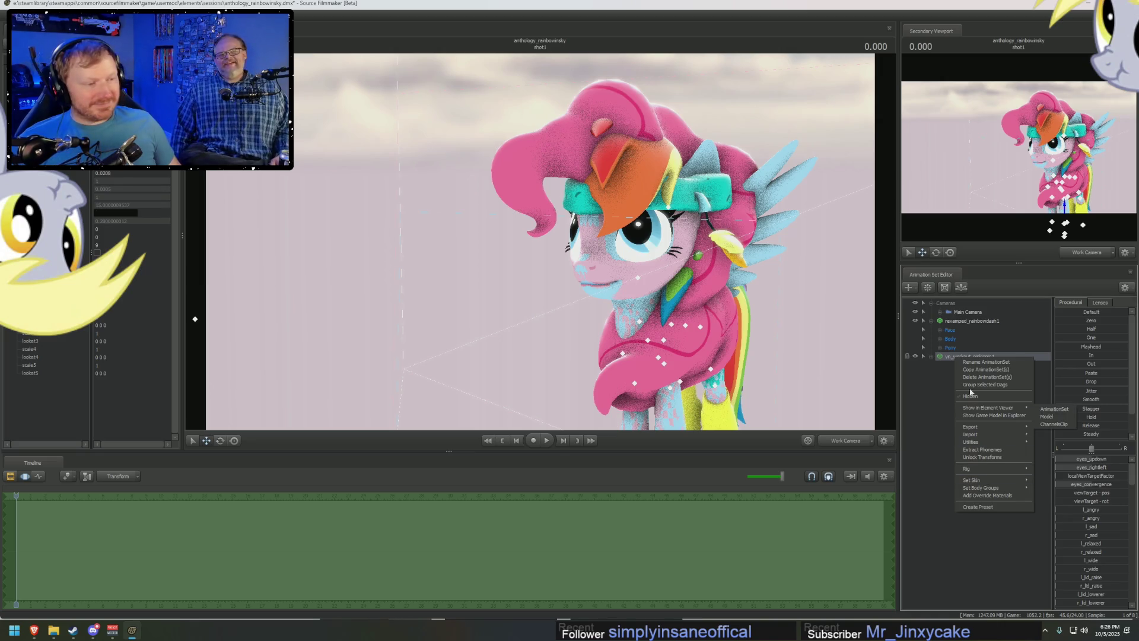
left_click(942, 357)
right_click(941, 357)
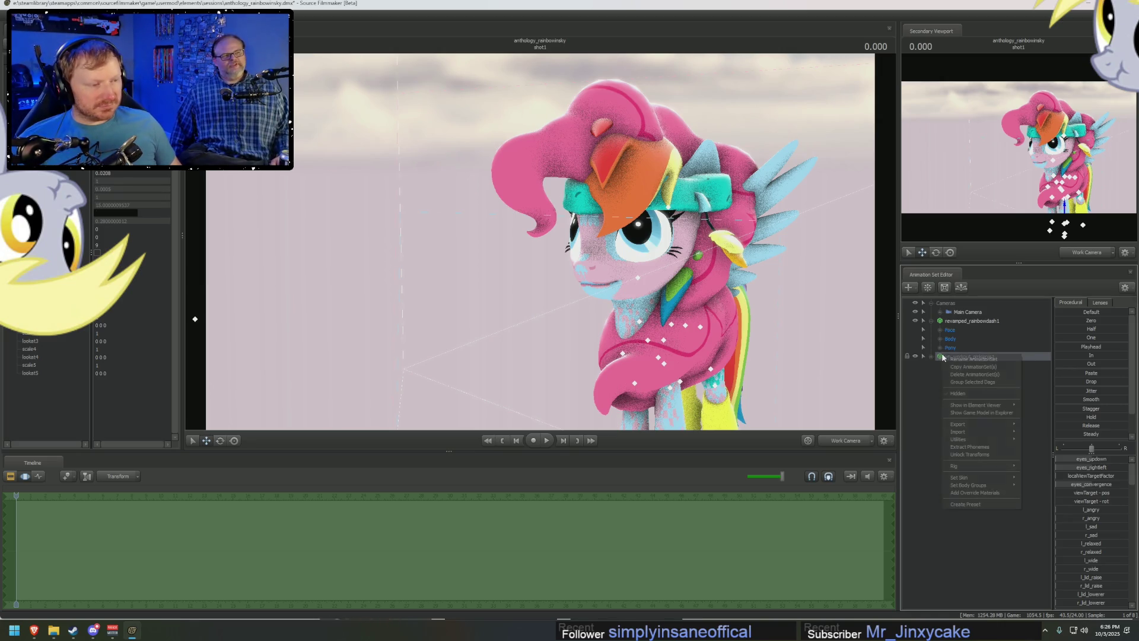
left_click(957, 494)
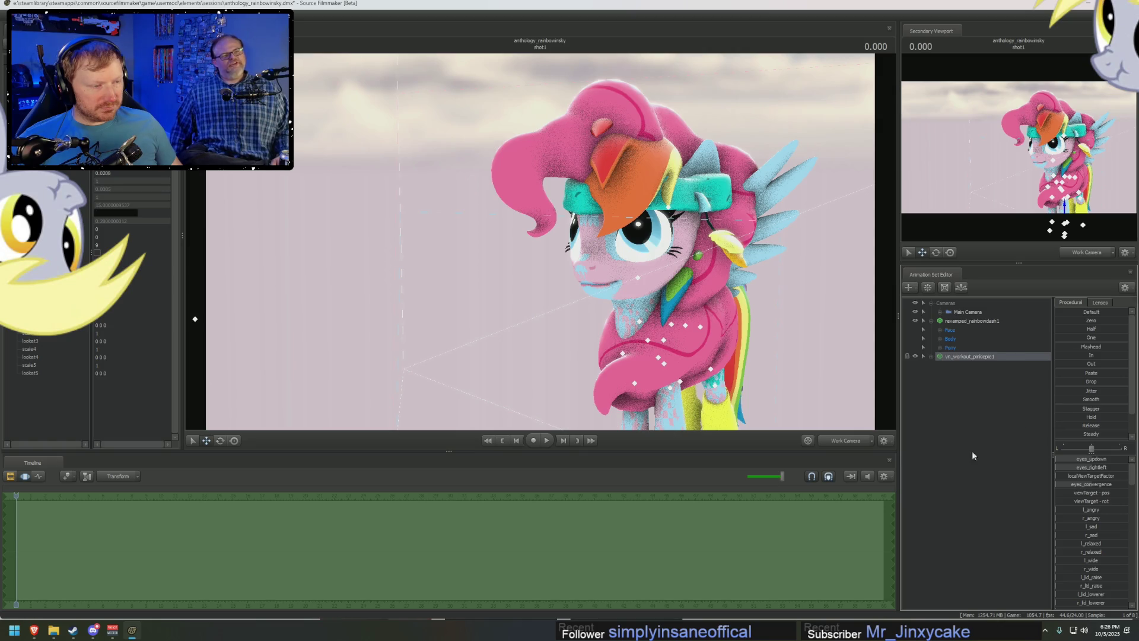
right_click(963, 360)
left_click(1057, 420)
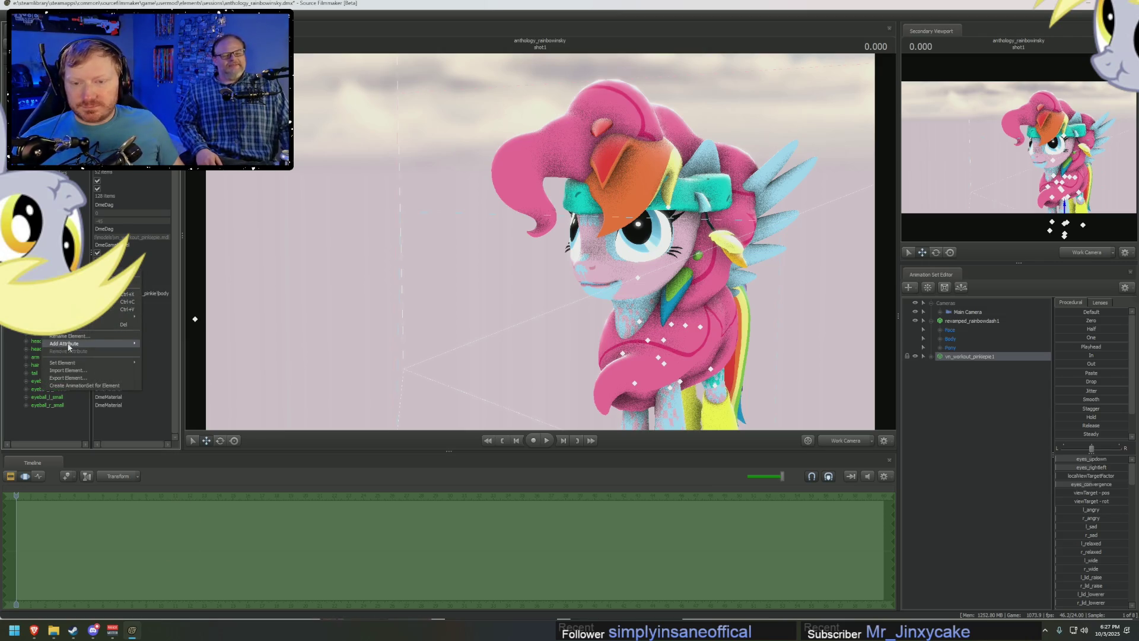
mouse_move(66, 344)
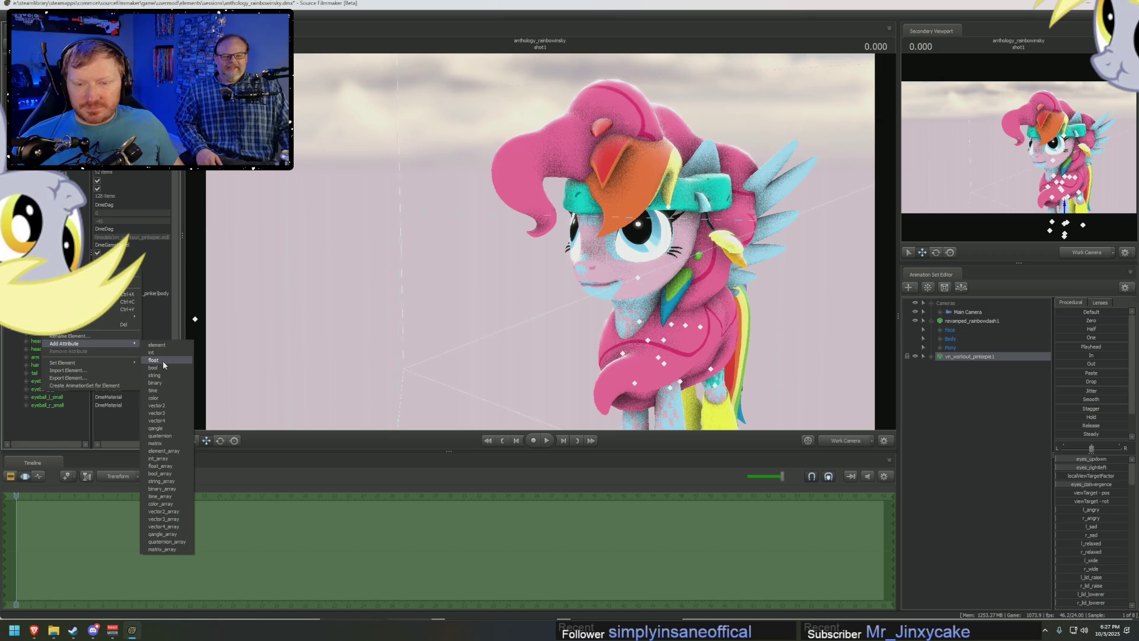
Add an attribute to the outfit's body material, hiding the pink body.
left_click(163, 360)
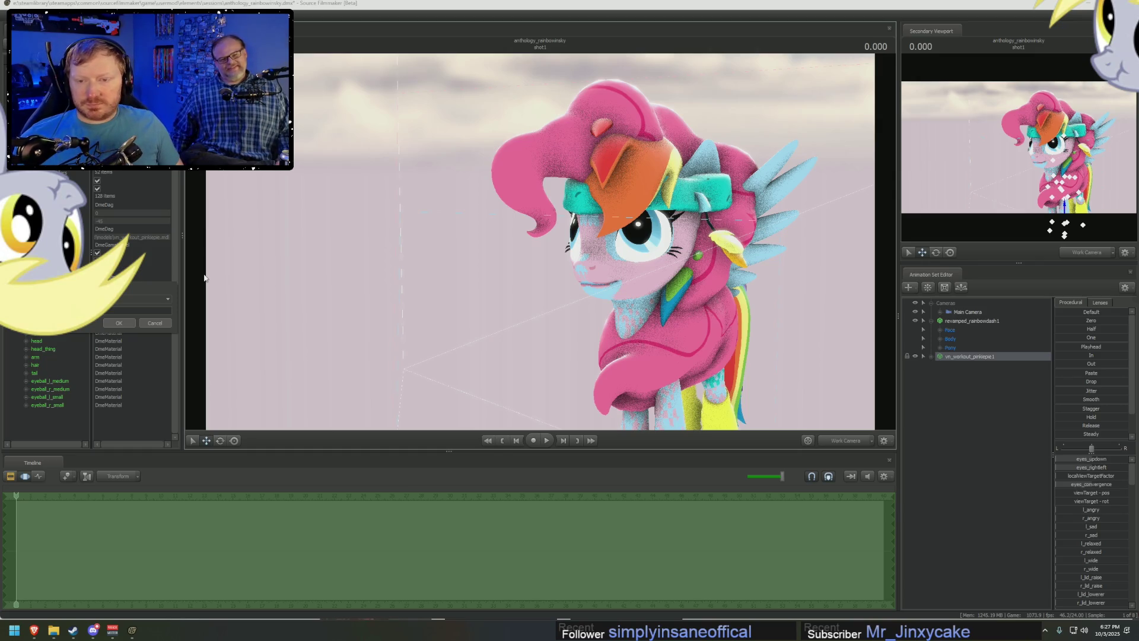
key("Return")
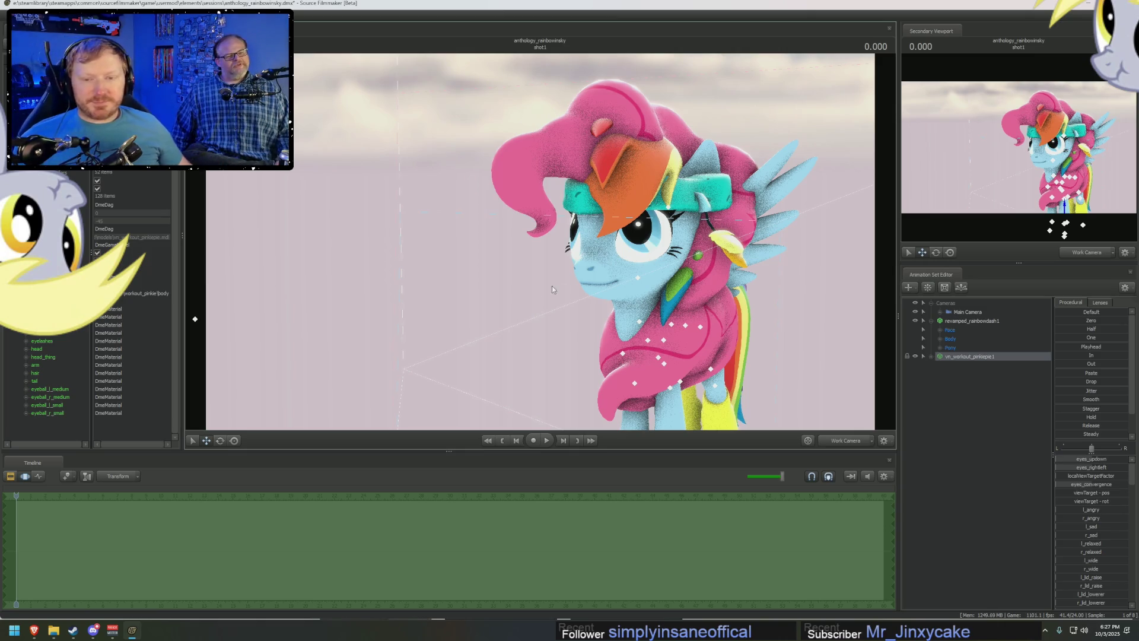
scroll(90, 356, "down", 1)
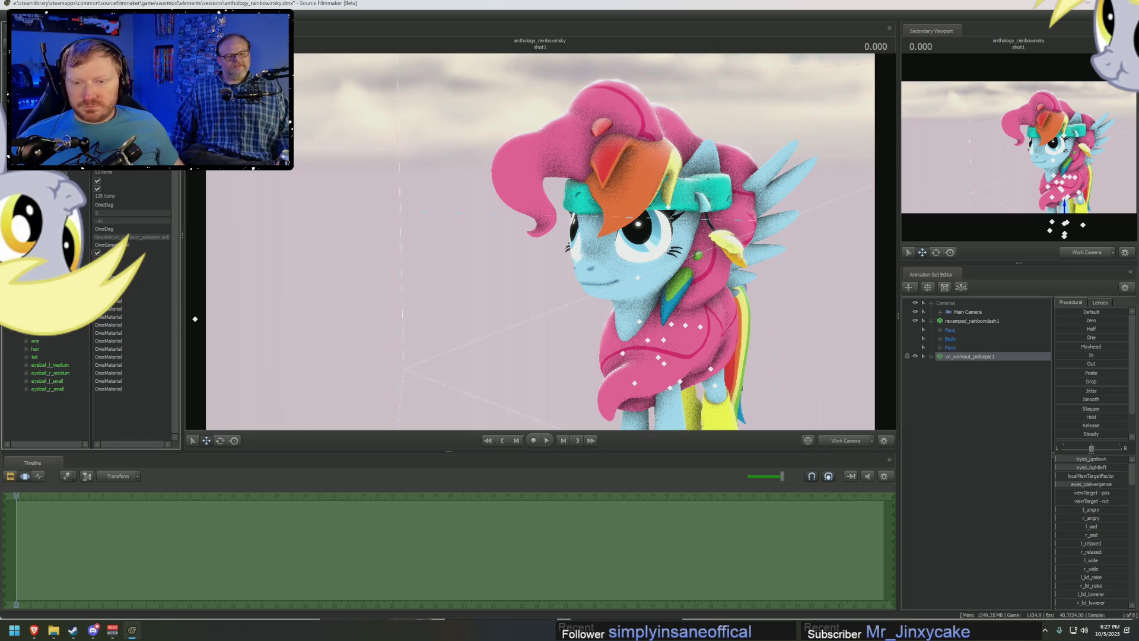
Add a float attribute to the outfit's head material.
right_click(41, 316)
mouse_move(64, 389)
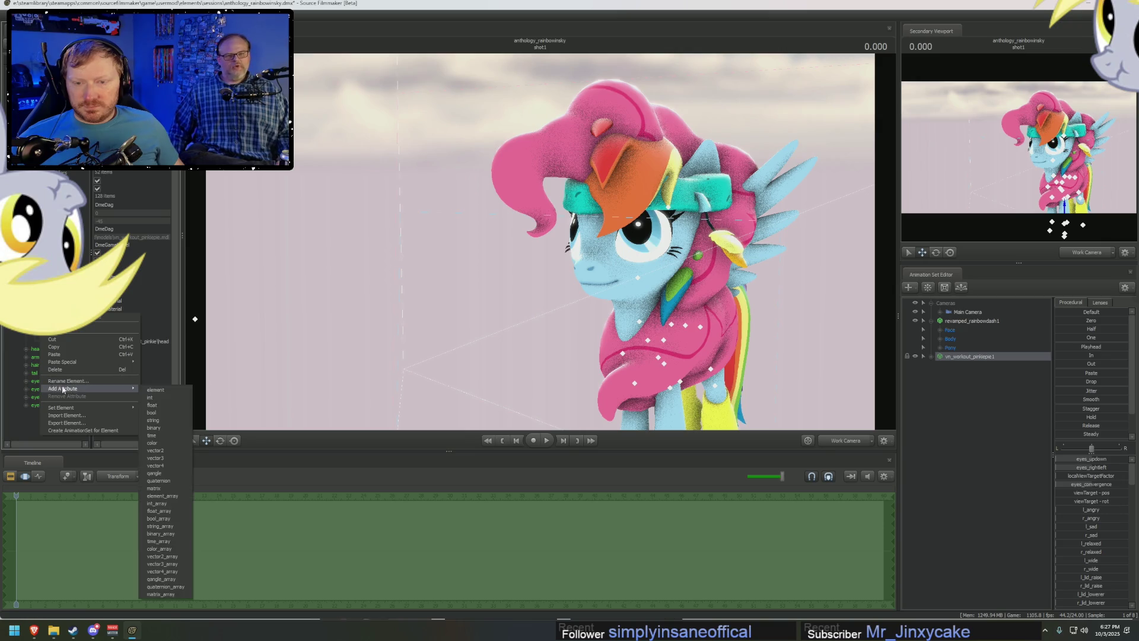
key("Escape")
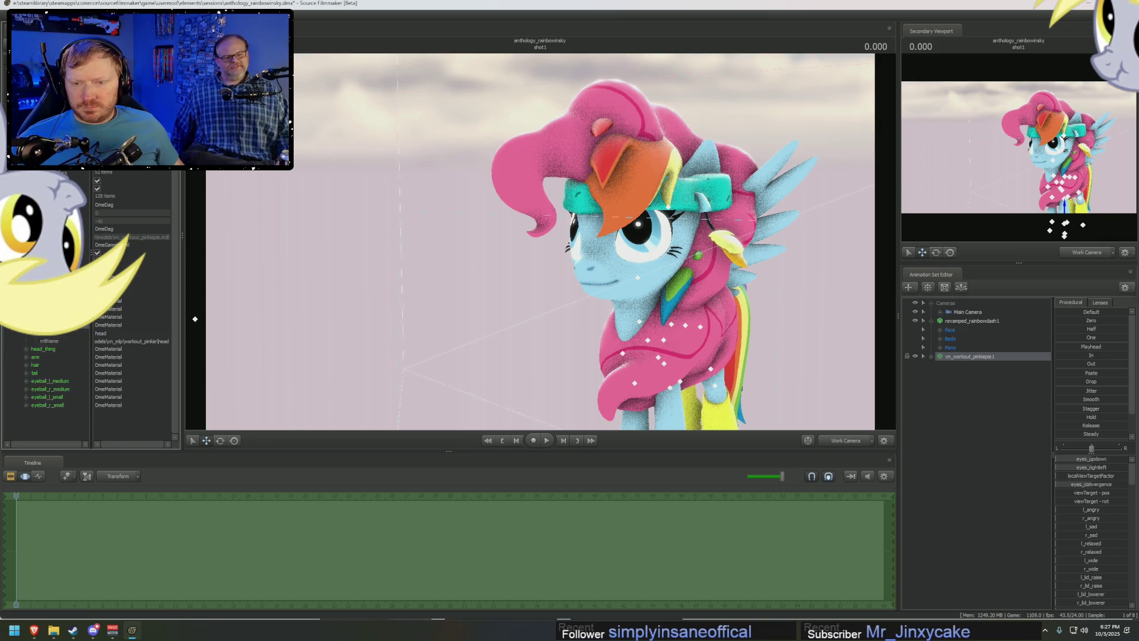
right_click(47, 316)
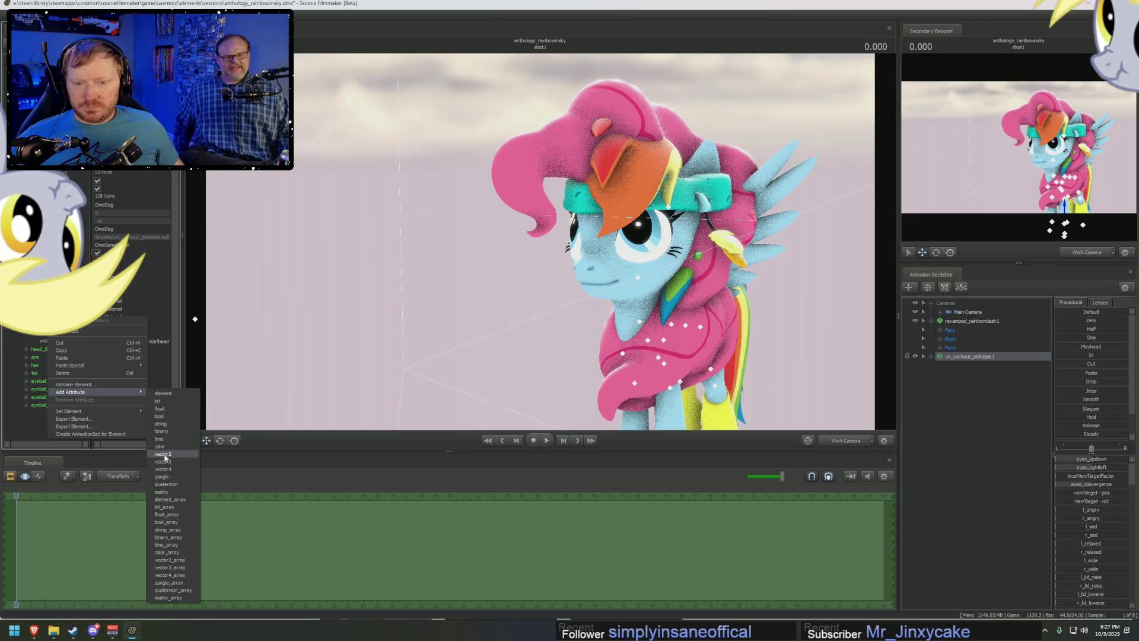
left_click(166, 409)
left_click(116, 372)
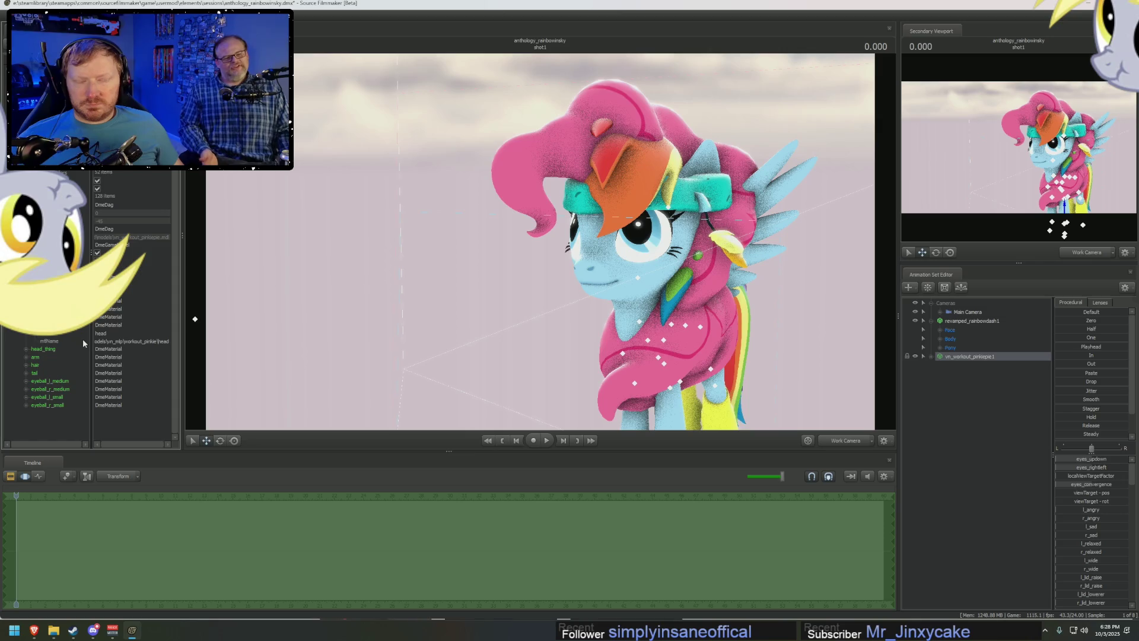
left_click(23, 333)
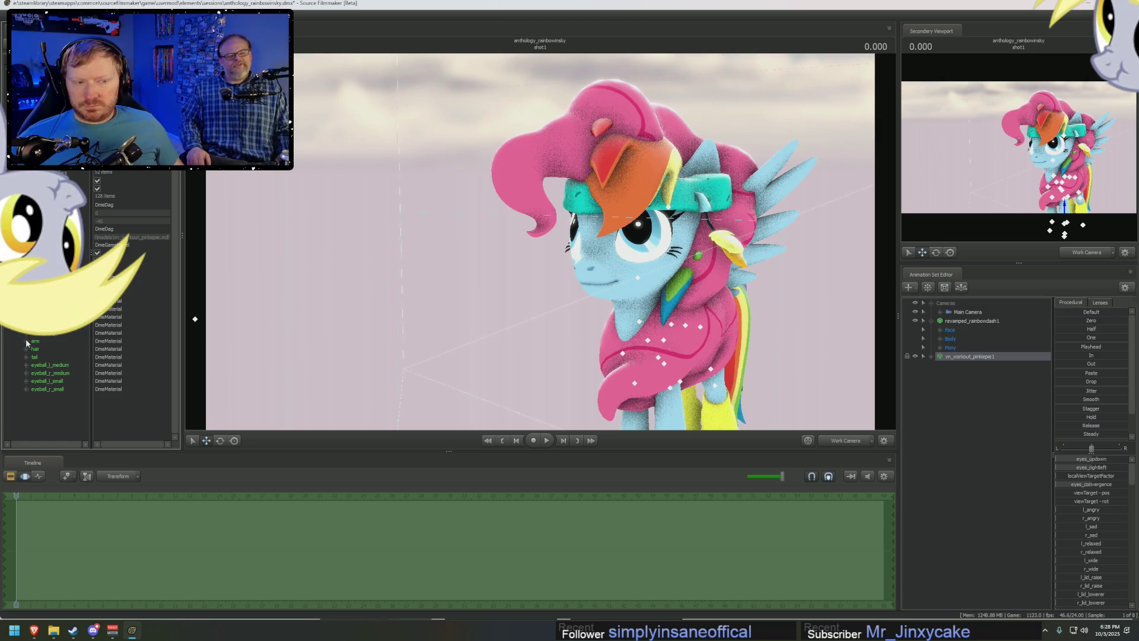
Add a float attribute to the hair material, hiding Pinkie's pink mane.
left_click(28, 349)
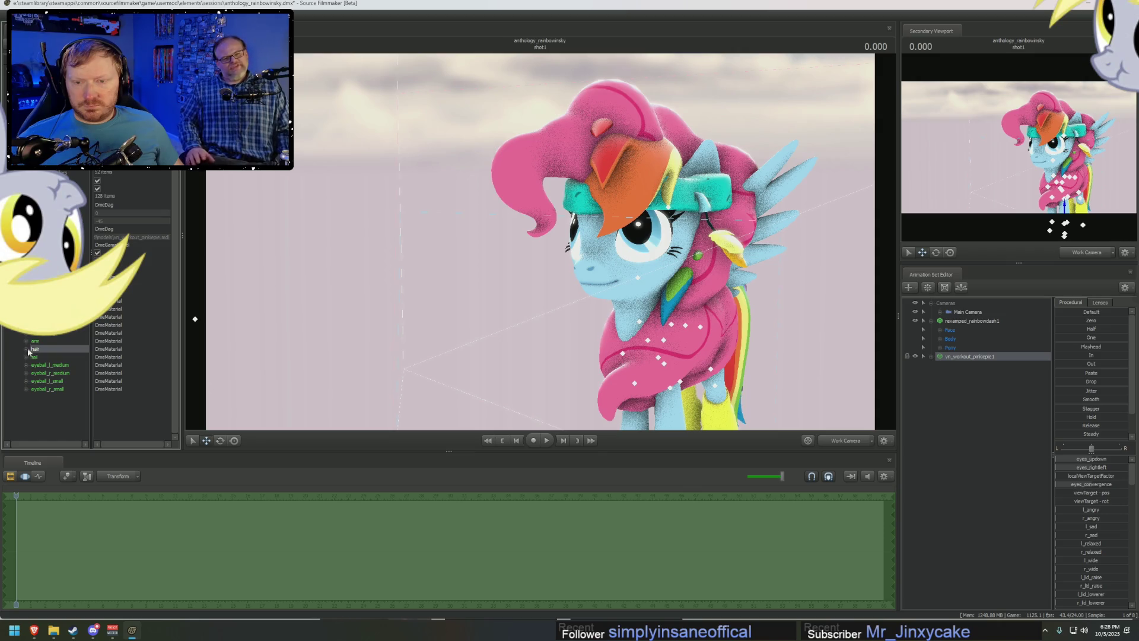
right_click(51, 346)
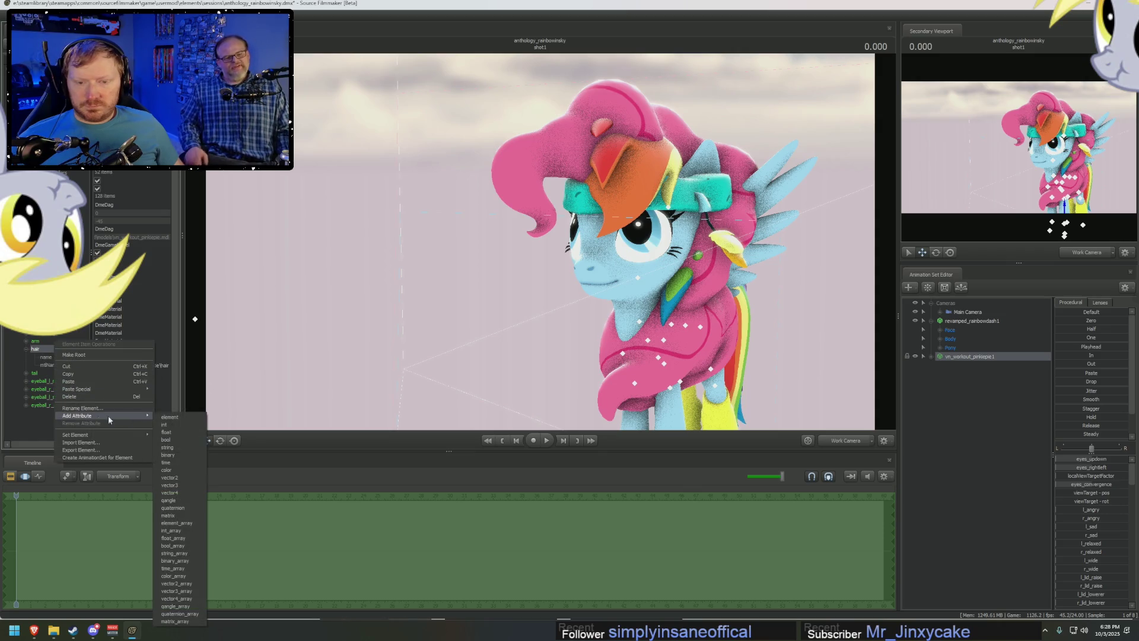
left_click(178, 434)
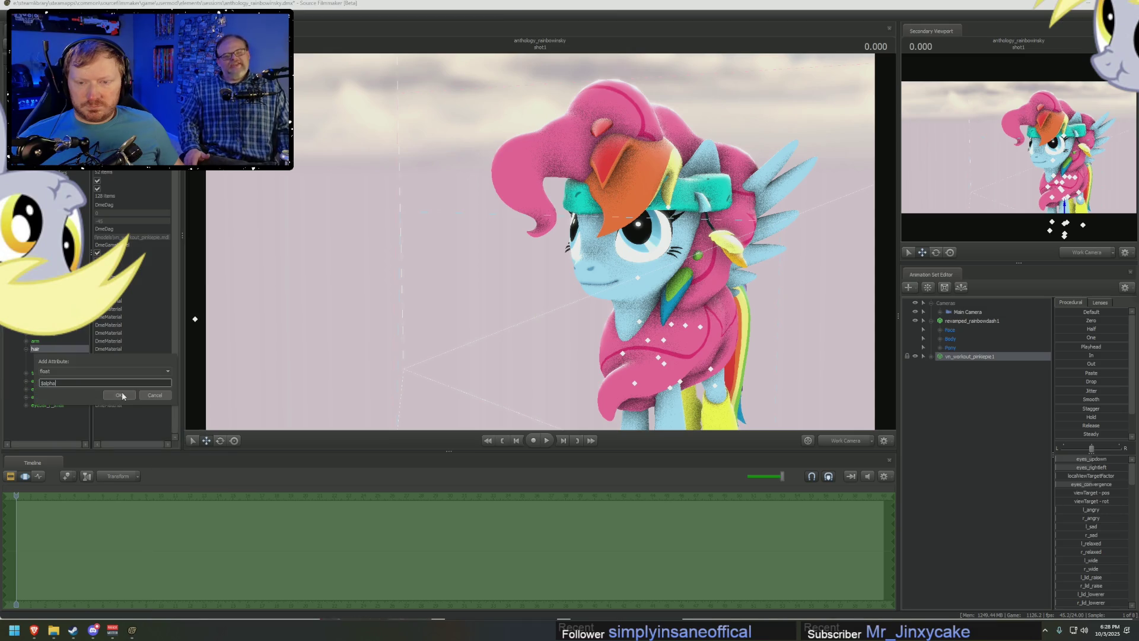
left_click(122, 395)
left_click(26, 348)
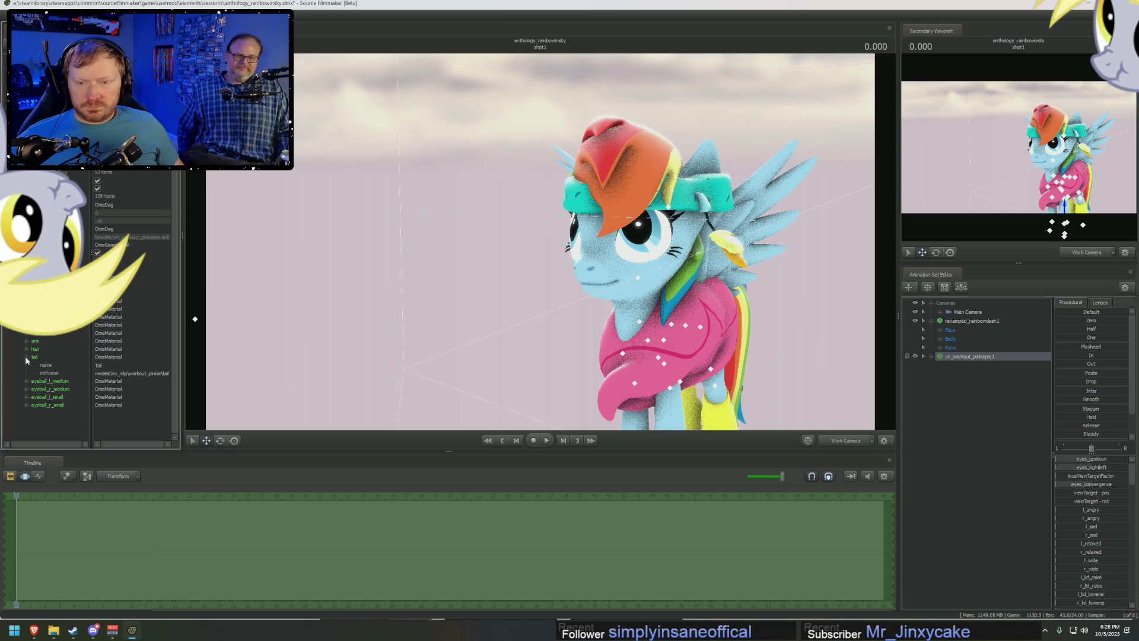
Expand vn_workout_pinkiepie1's Pony Body bones and select Tail1.
right_click(34, 345)
left_click(40, 340)
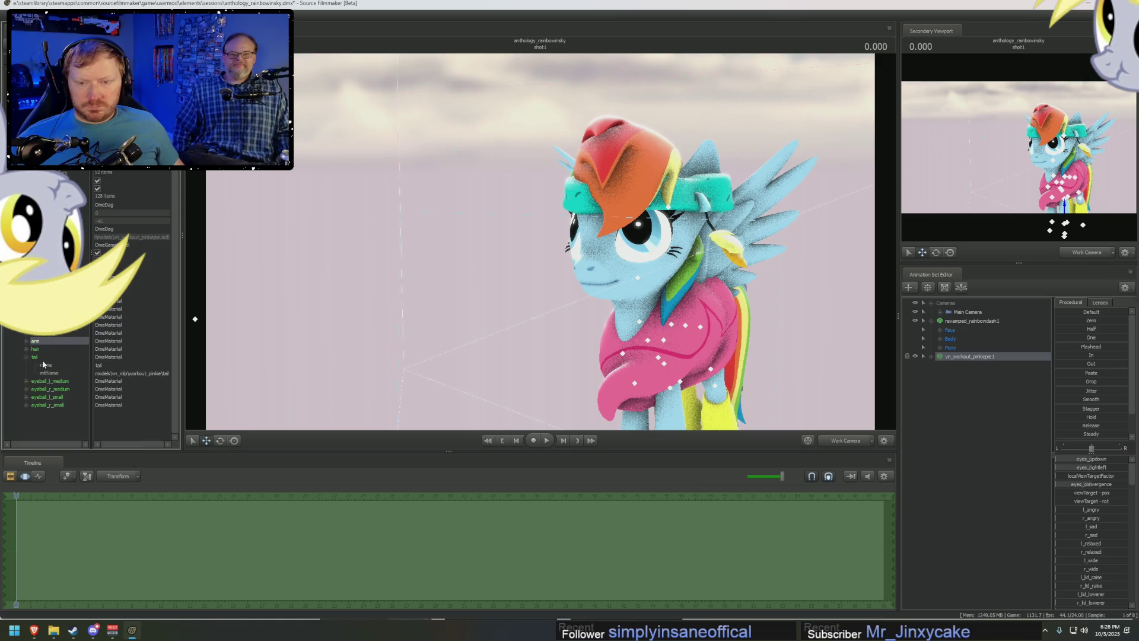
left_click(924, 356)
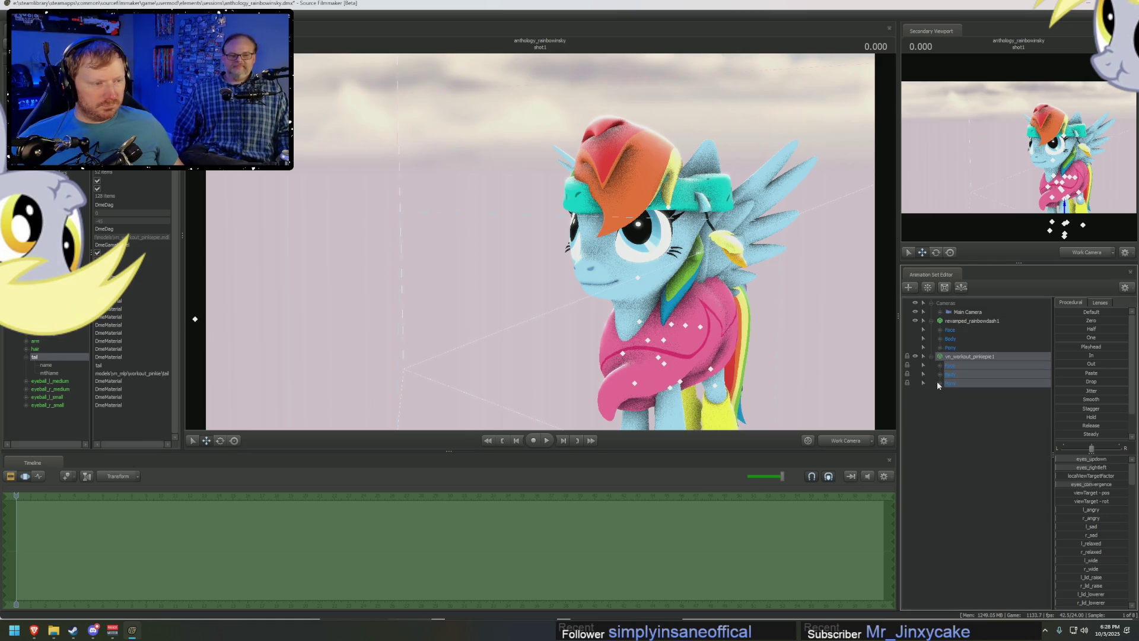
left_click(939, 382)
left_click(950, 401)
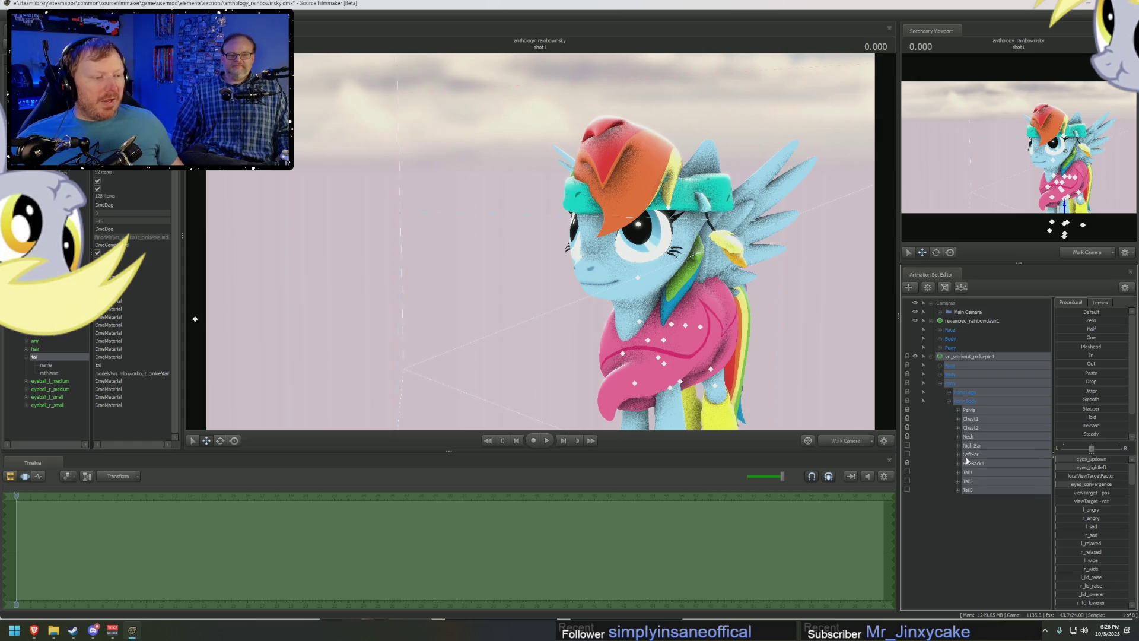
left_click(972, 464)
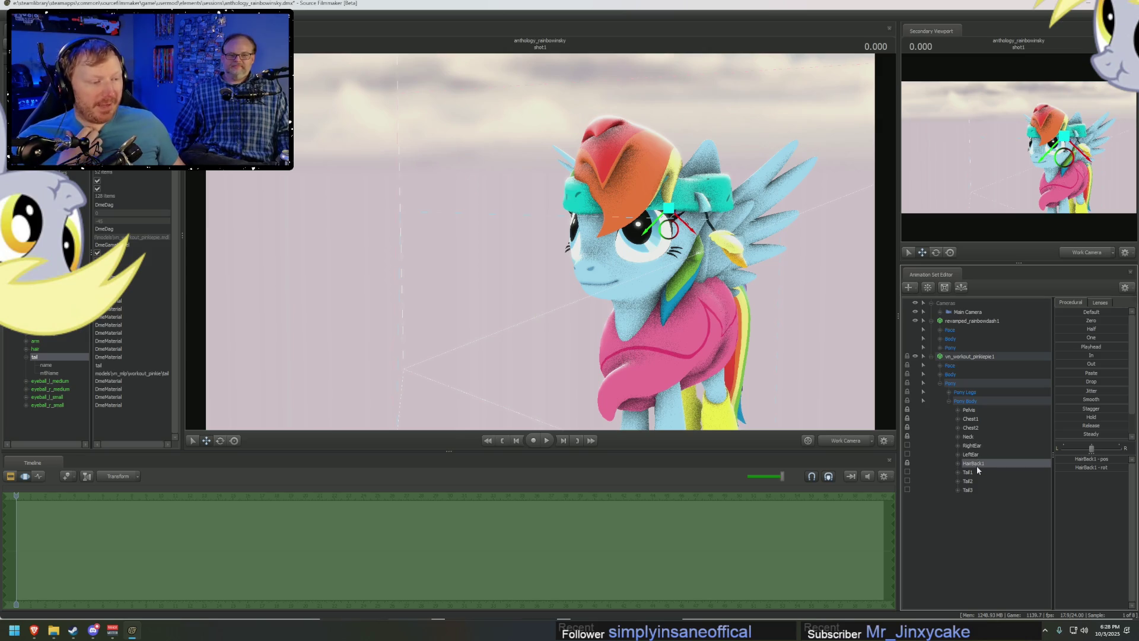
left_click(975, 472)
Add a Tail1_scale control and drag it to zero, shrinking the pink tail out of sight.
right_click(976, 471)
left_click(984, 479)
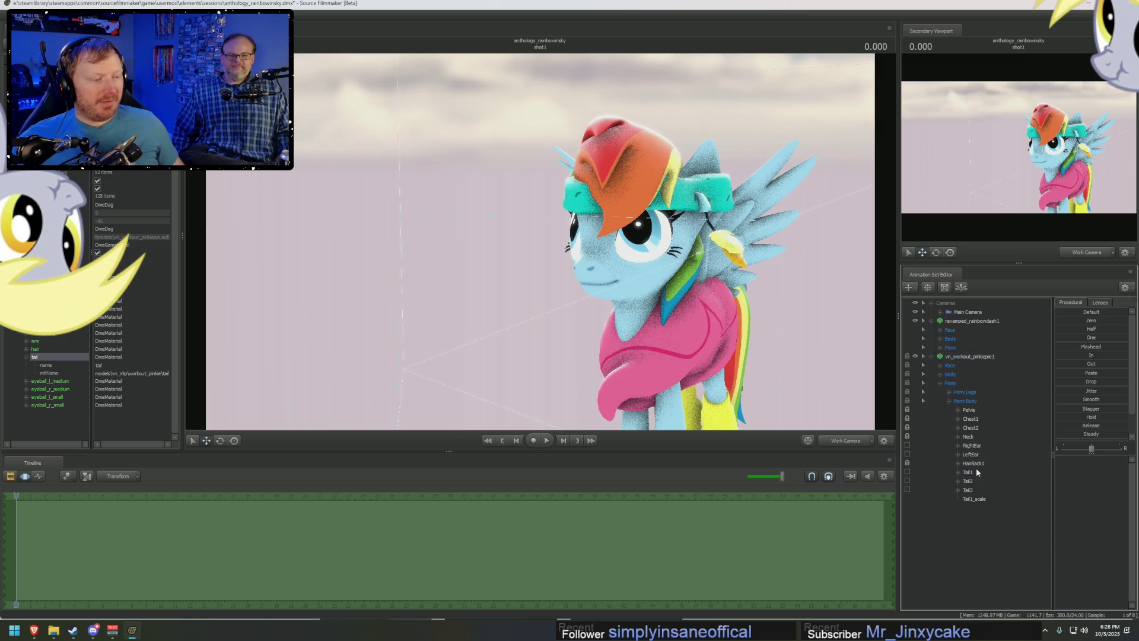
left_click(973, 499)
left_click_drag(1082, 460, 1063, 460)
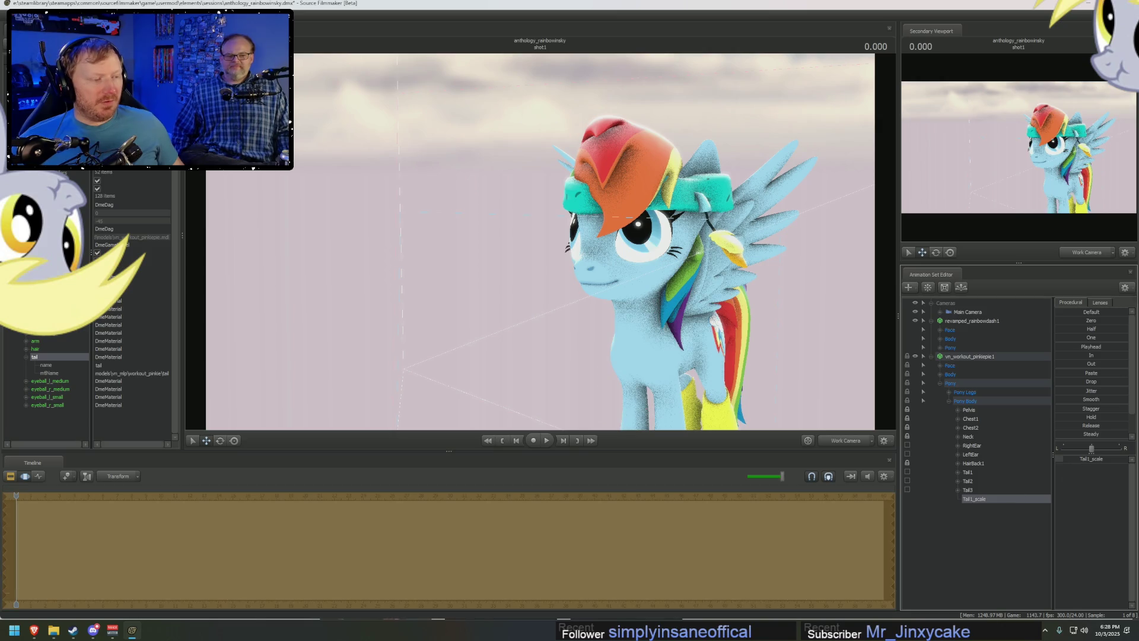
left_click_drag(779, 398, 780, 398)
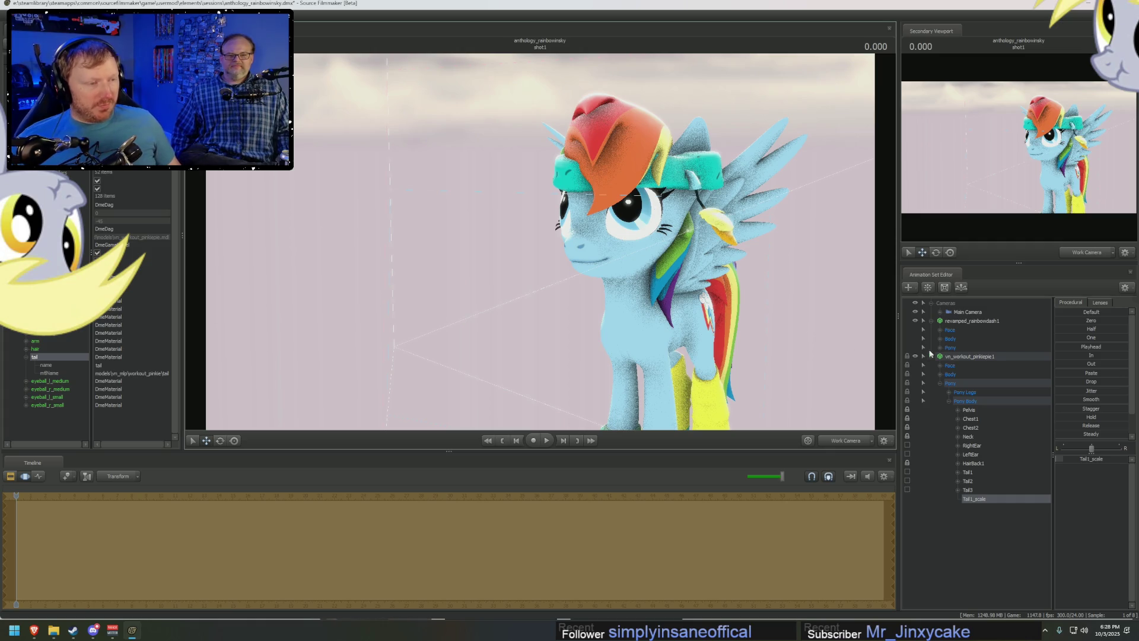
left_click(970, 356)
right_click(978, 357)
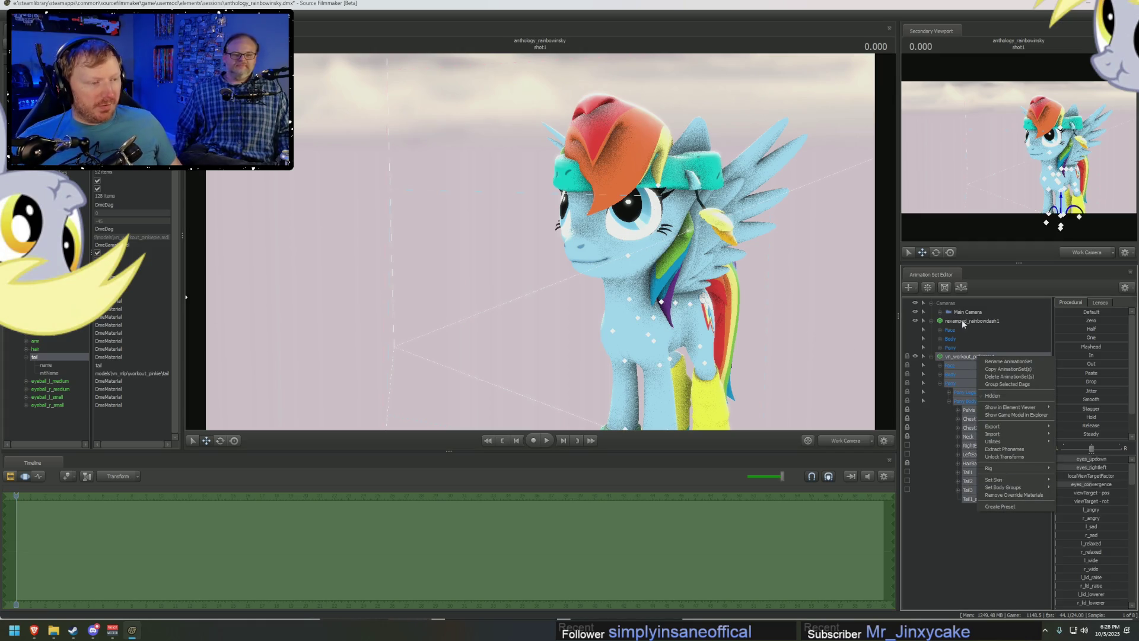
right_click(962, 321)
mouse_move(1003, 486)
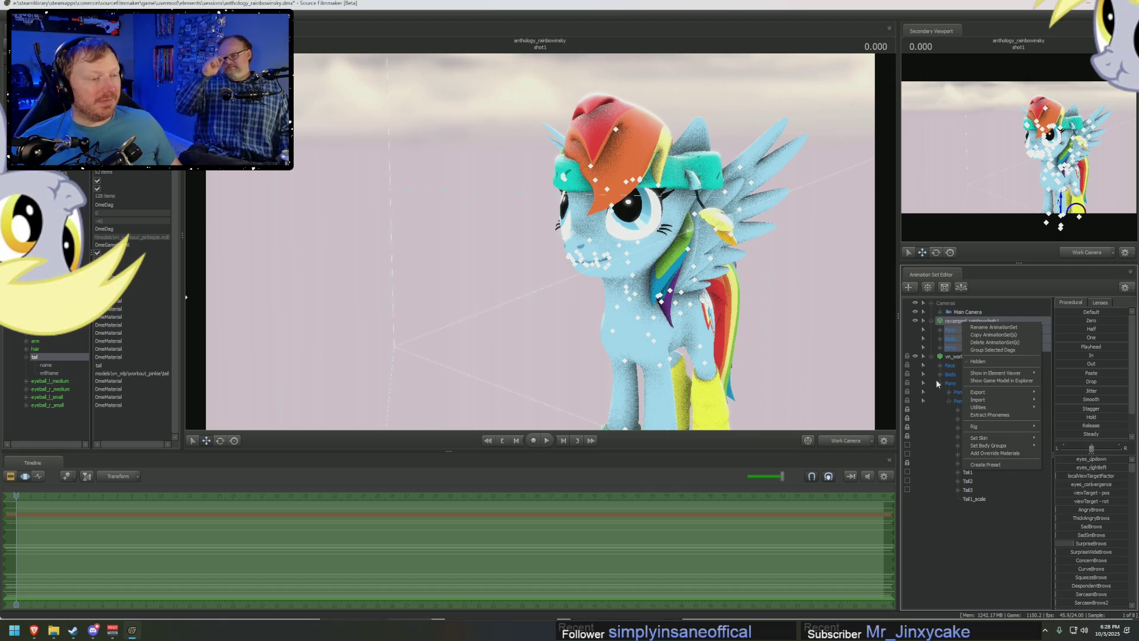
right_click(947, 357)
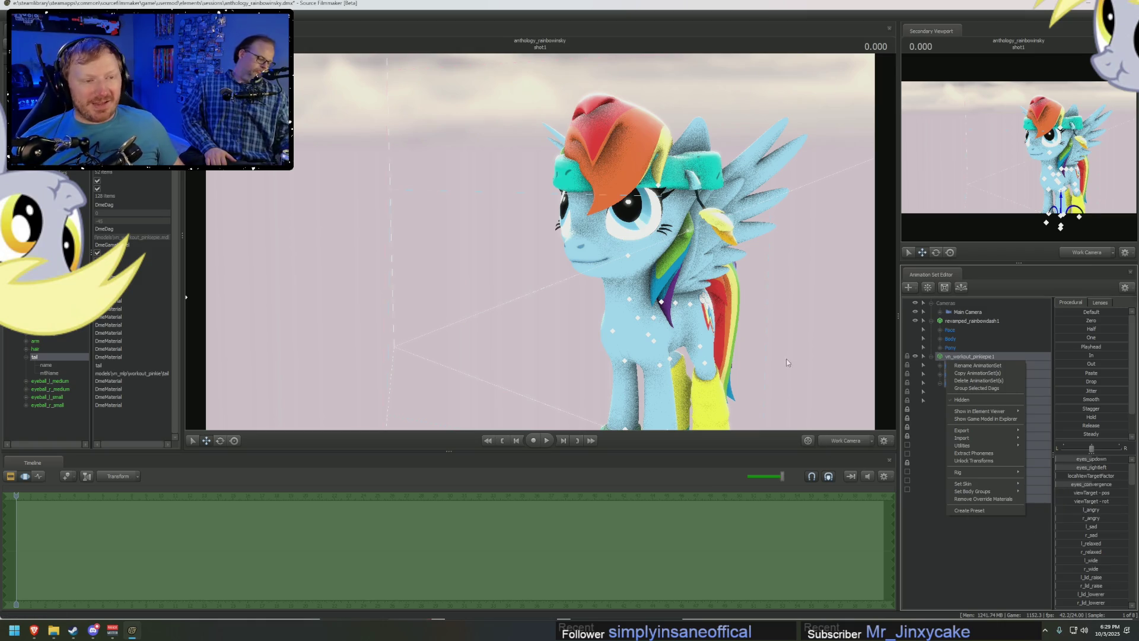
left_click(1093, 524)
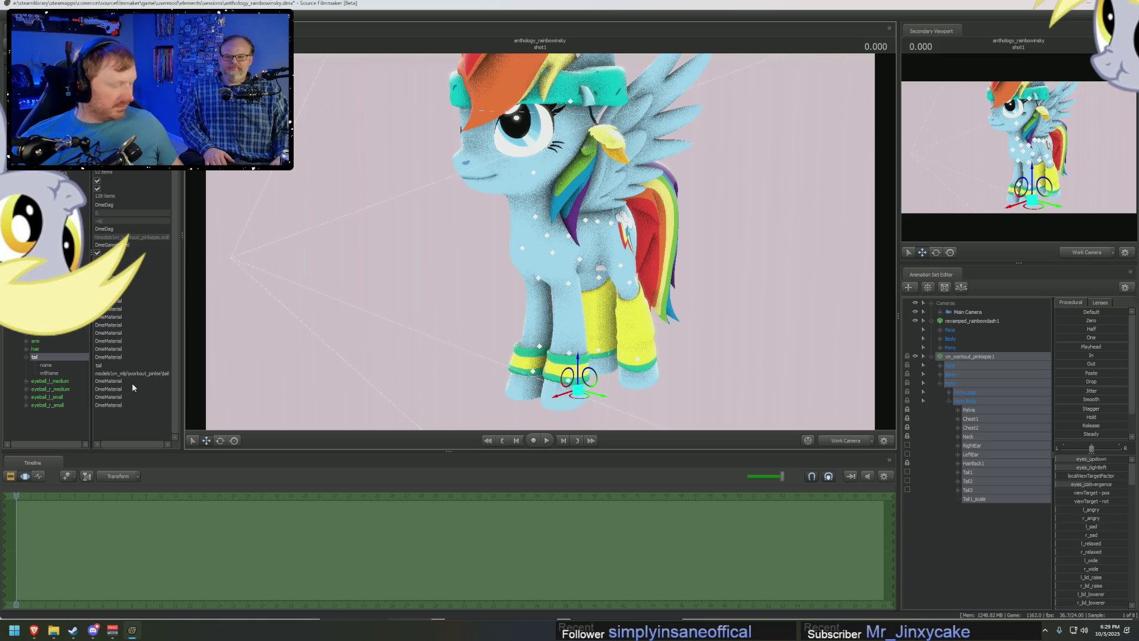
left_click(26, 357)
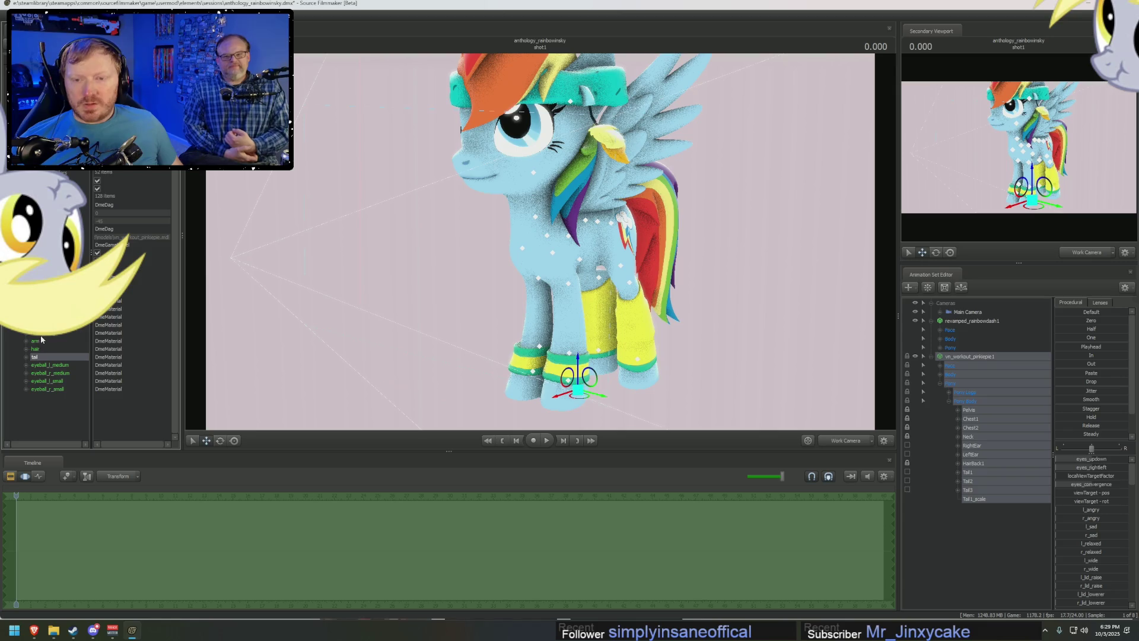
mouse_move(540, 241)
right_mouse_down()
mouse_move(539, 295)
mouse_move(573, 347)
right_mouse_up()
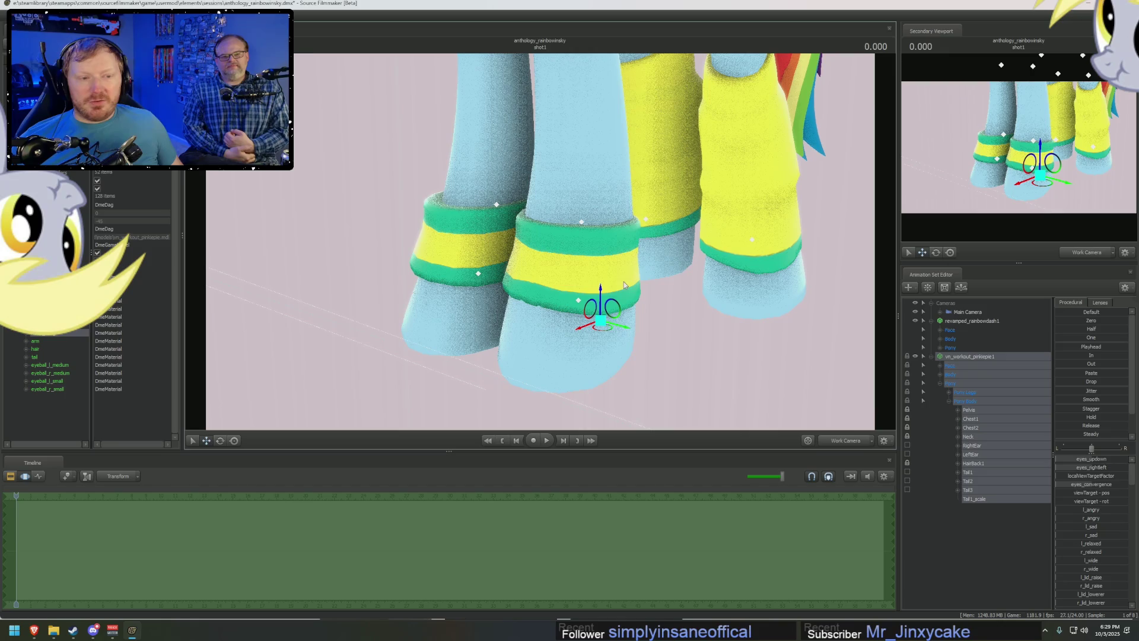
left_click_drag(475, 240, 573, 157)
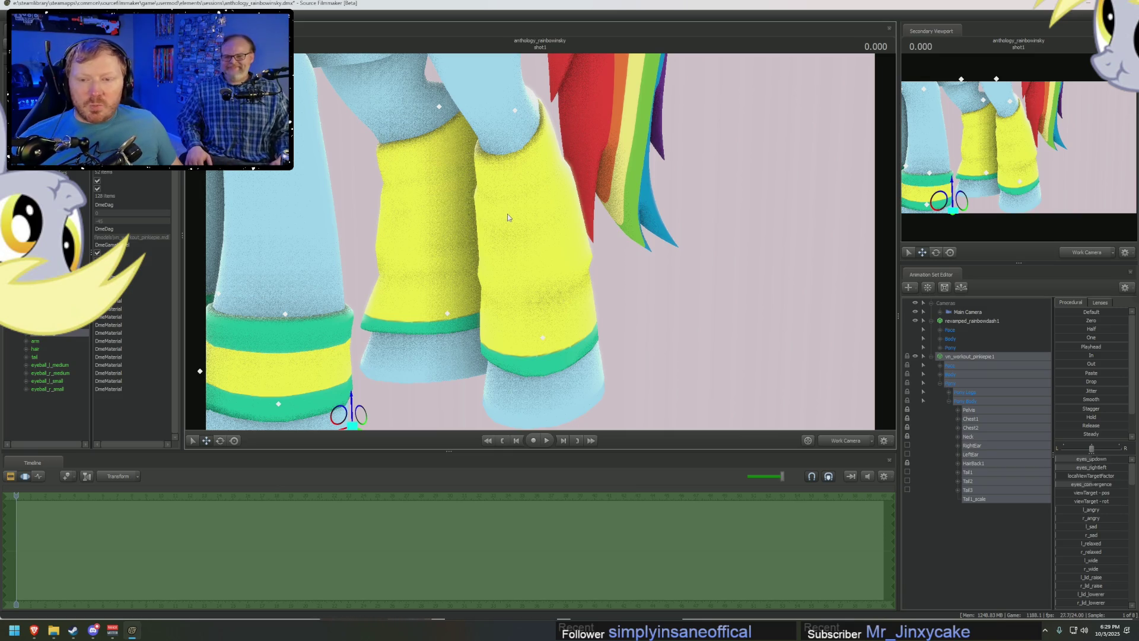
left_click(44, 339)
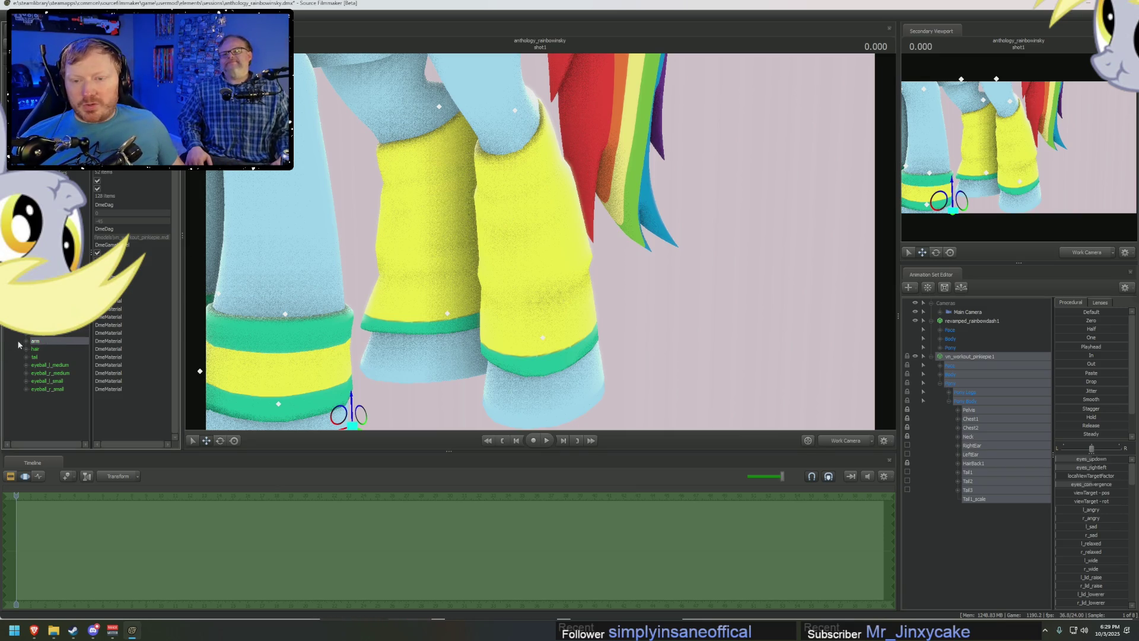
key("f")
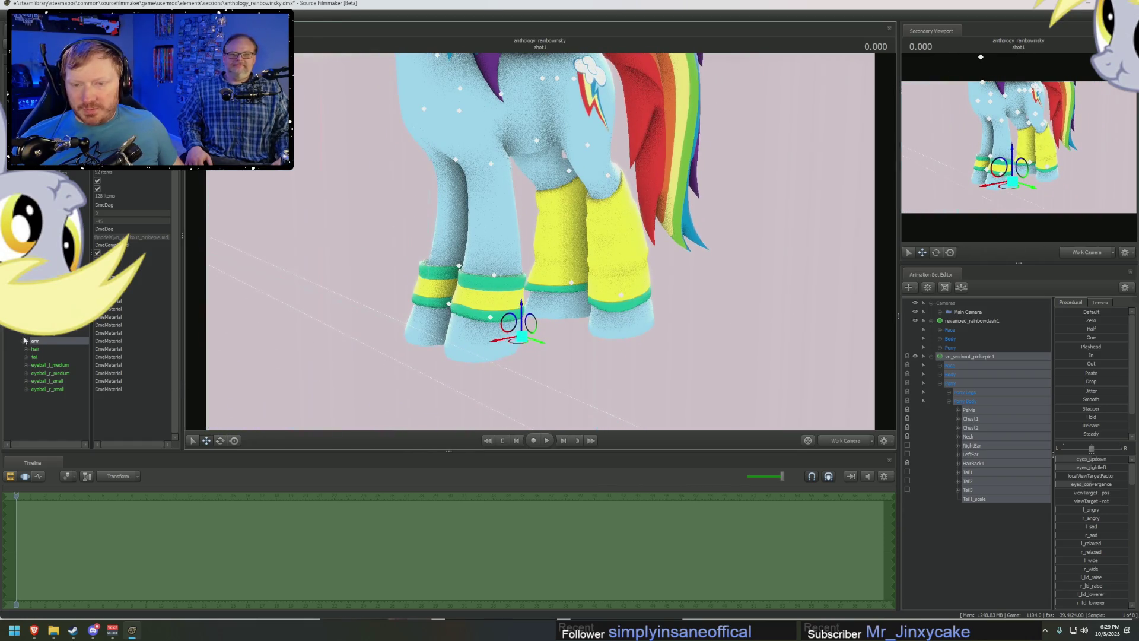
right_click(134, 397)
left_click(159, 420)
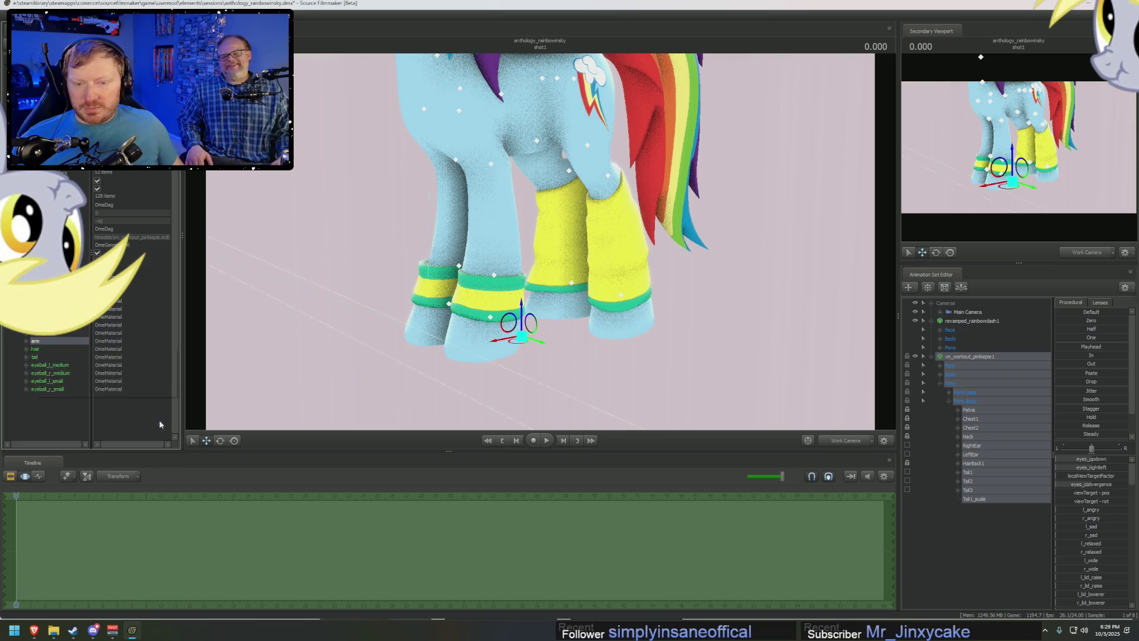
right_click(159, 420)
left_click(131, 385)
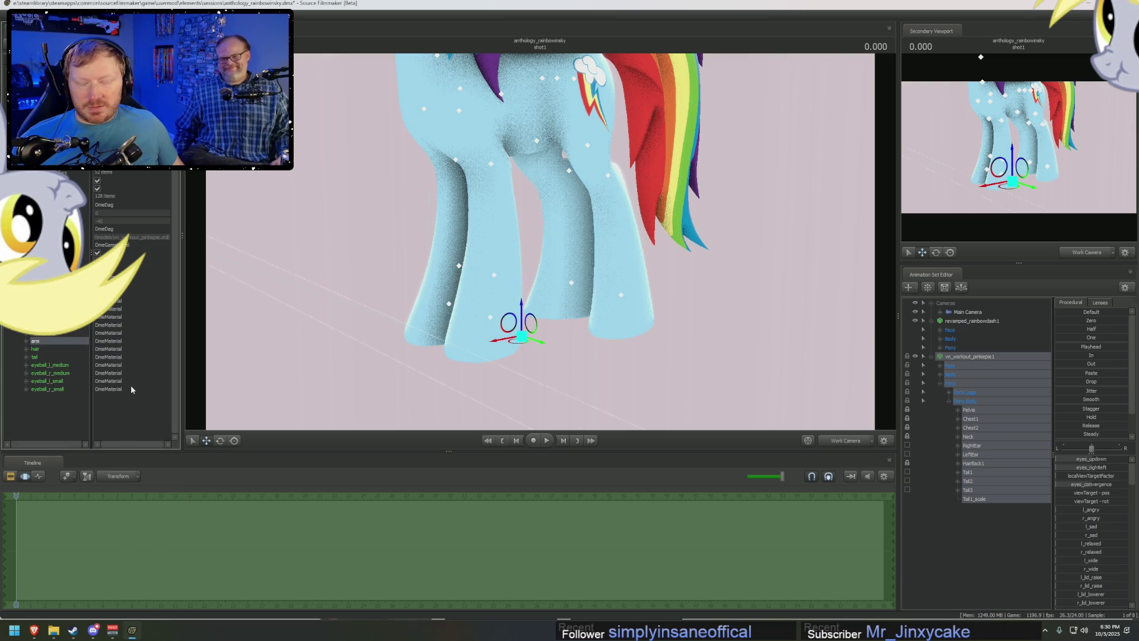
left_click(260, 385)
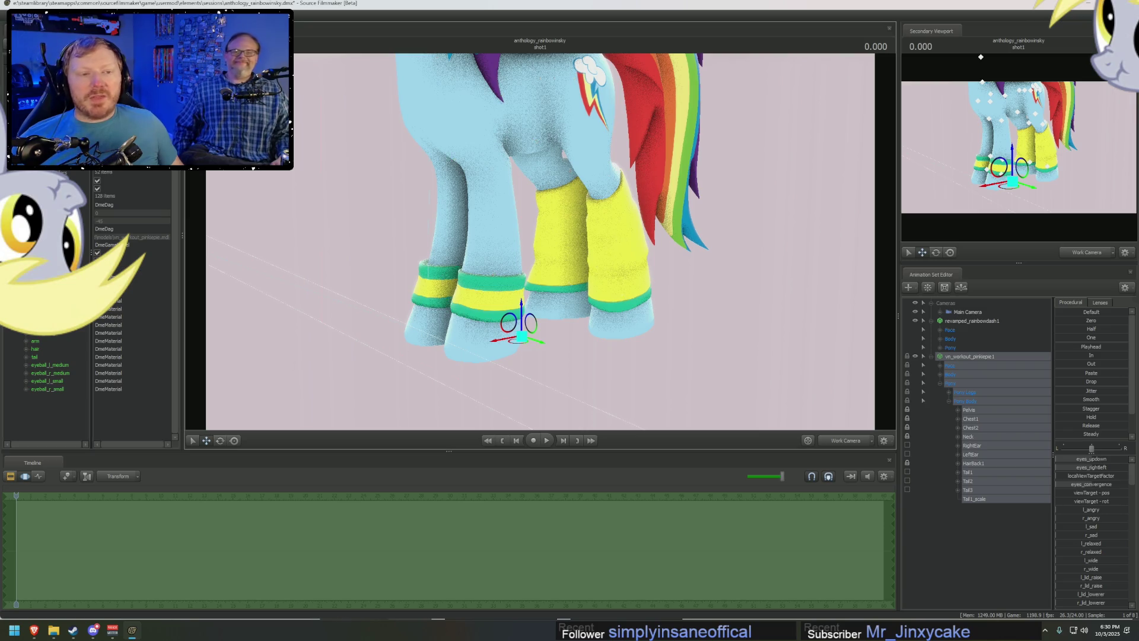
middle_click_drag(423, 331, 540, 244)
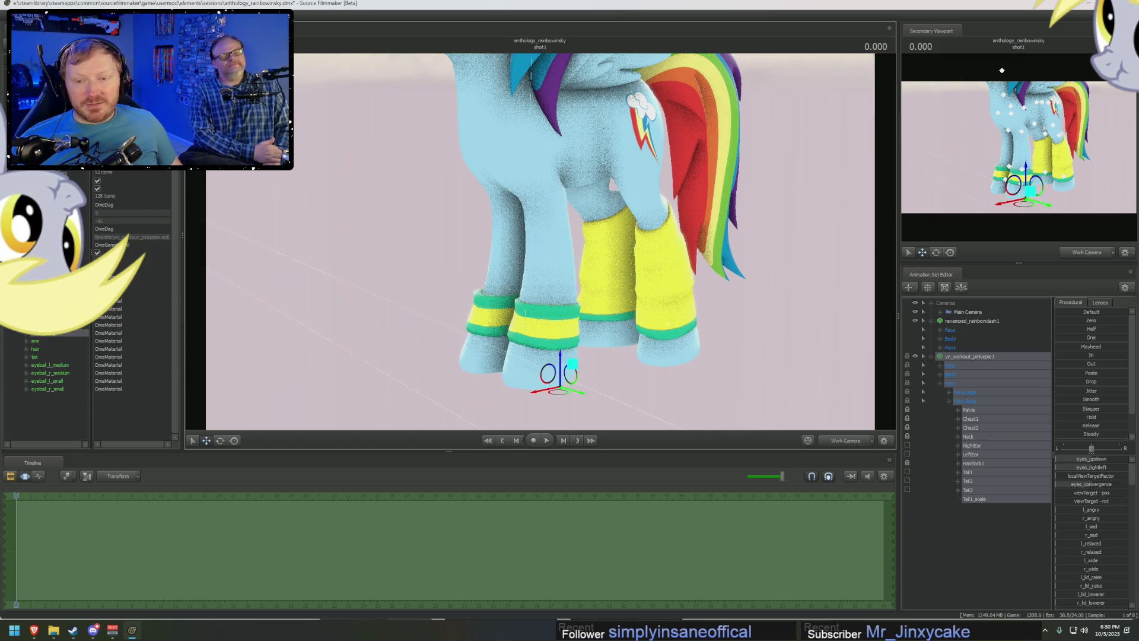
mouse_move(540, 240)
right_mouse_down()
mouse_move(540, 268)
mouse_move(540, 231)
right_mouse_up()
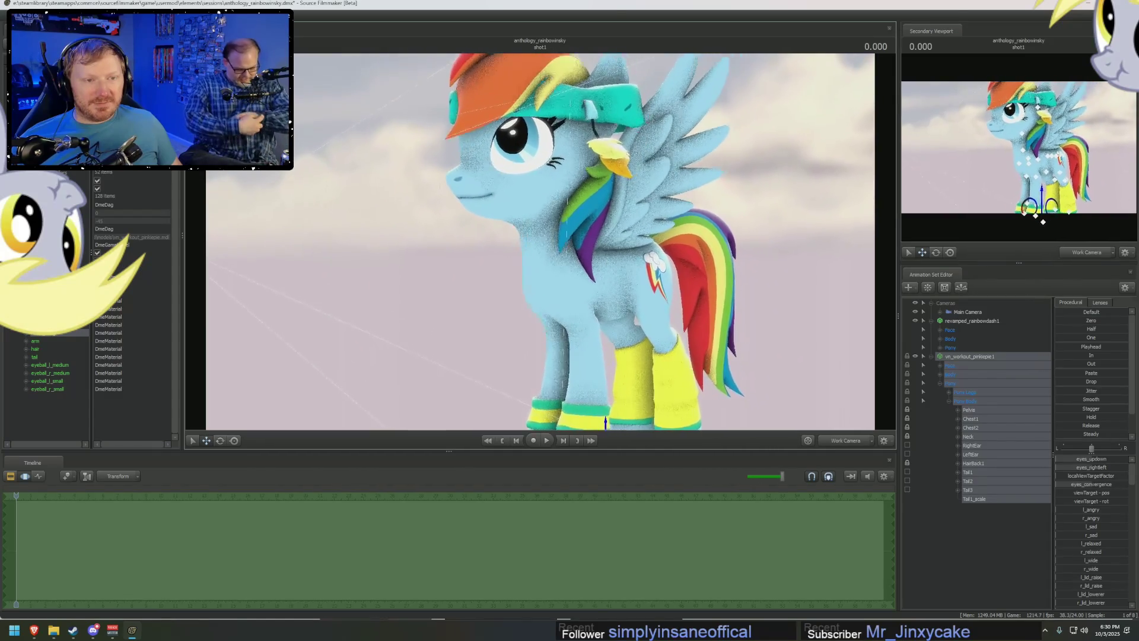
Add a Head_scale control to the Head bone under vn_workout_pinkiepie1 > Body.
left_click_drag(539, 240, 643, 301)
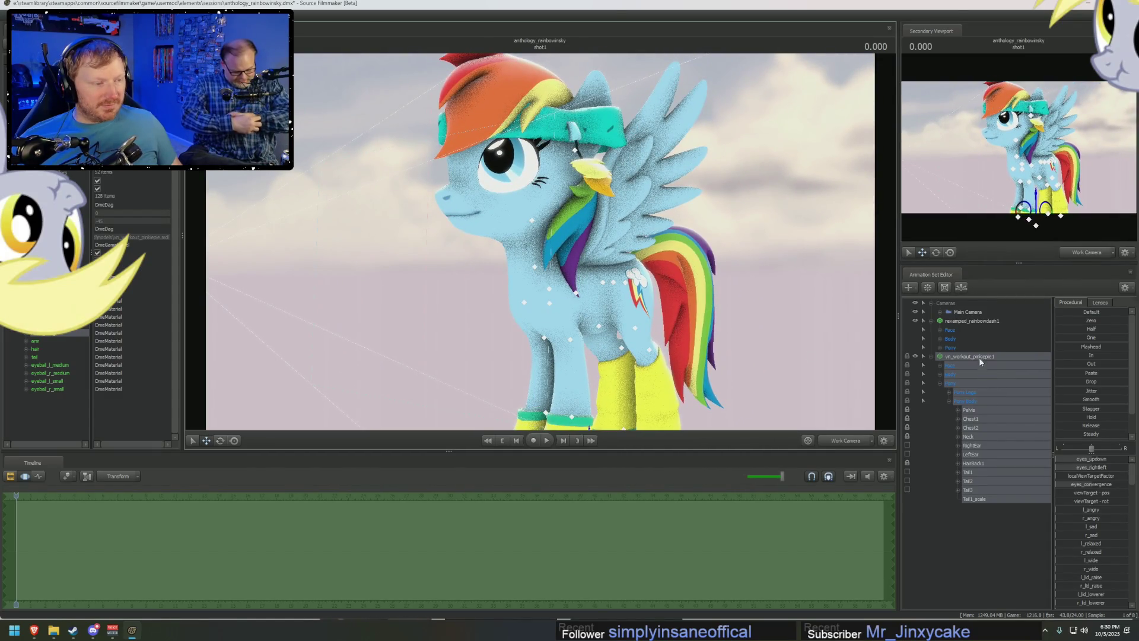
left_click(940, 383)
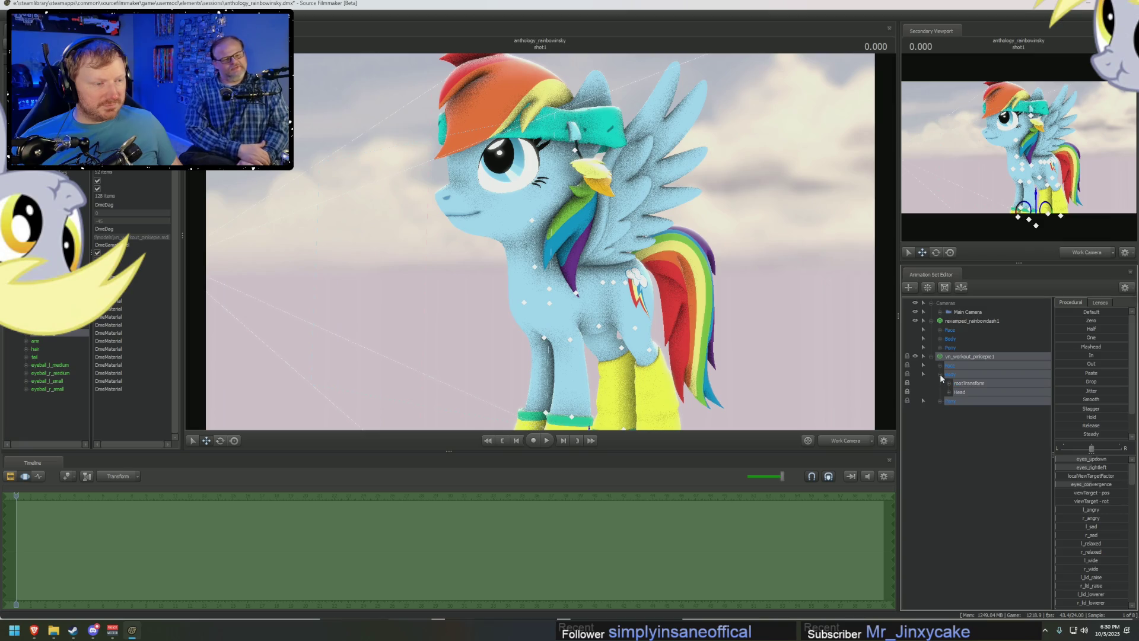
right_click(964, 392)
left_click(981, 412)
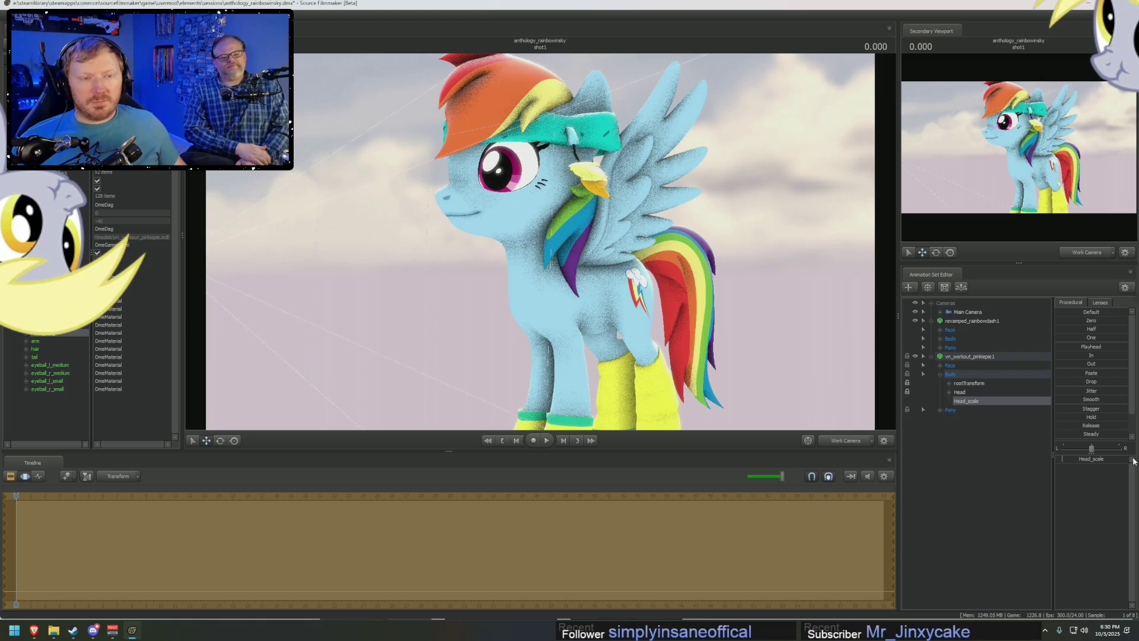
left_click_drag(777, 382, 777, 383)
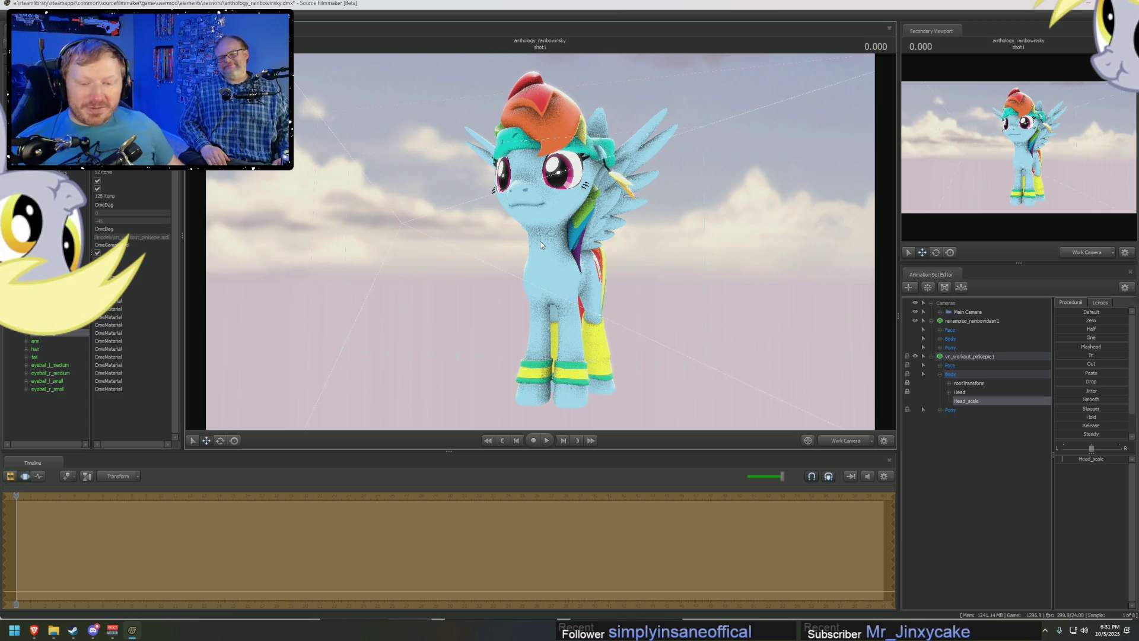
left_click(92, 630)
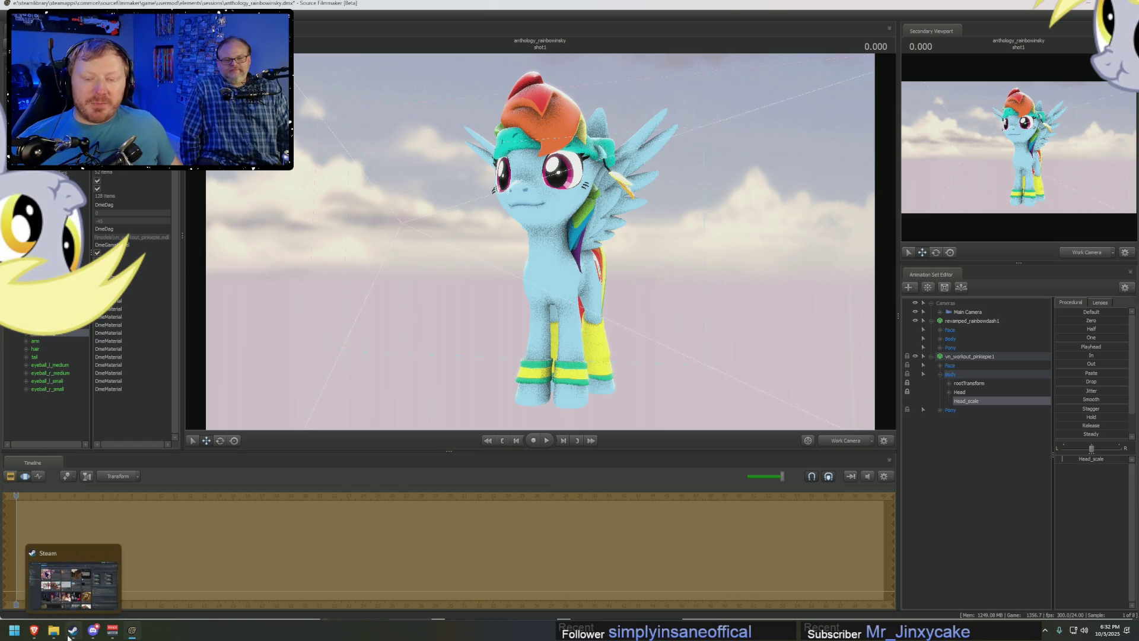
mouse_move(54, 631)
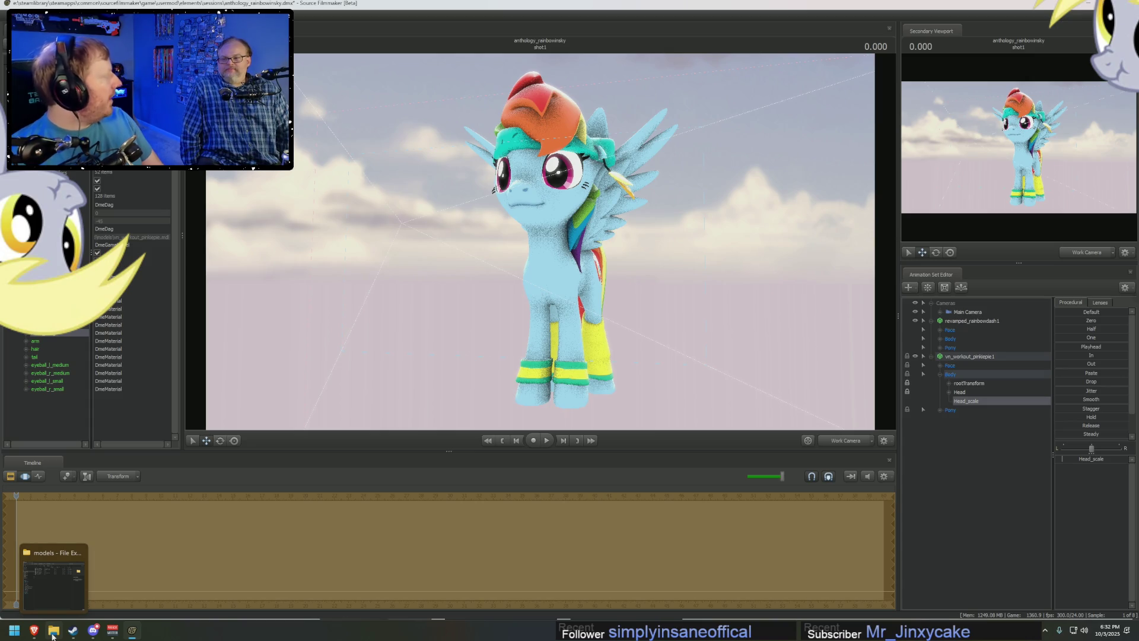
left_click(73, 630)
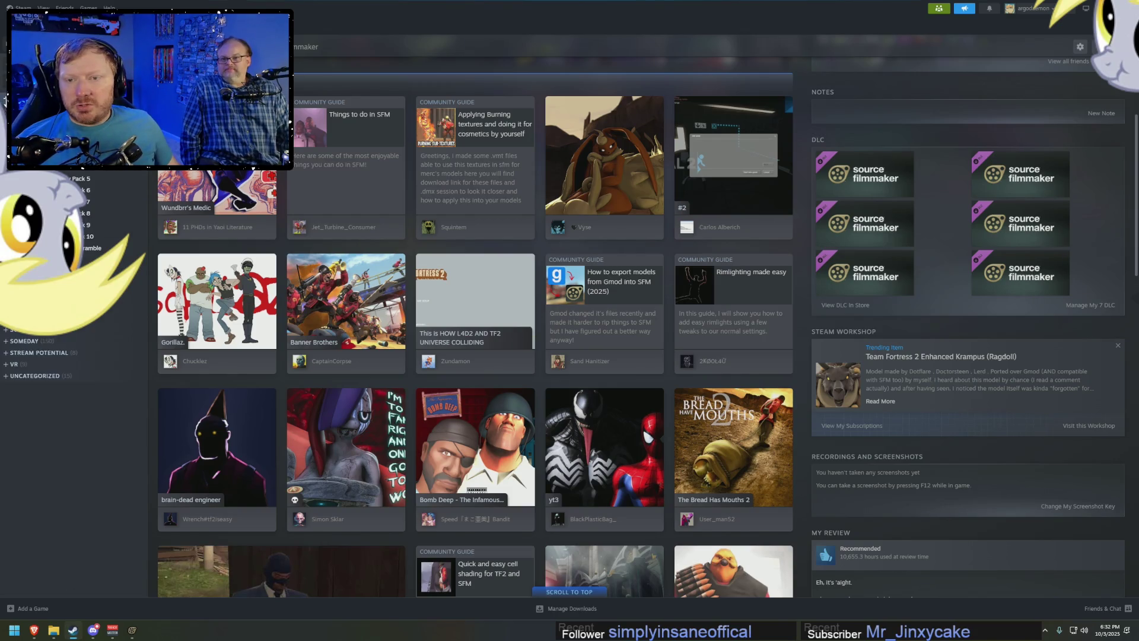
Open the DungeonBox store page and view the Wishing Well and Quest Board screenshots.
left_click(89, 133)
left_click(183, 219)
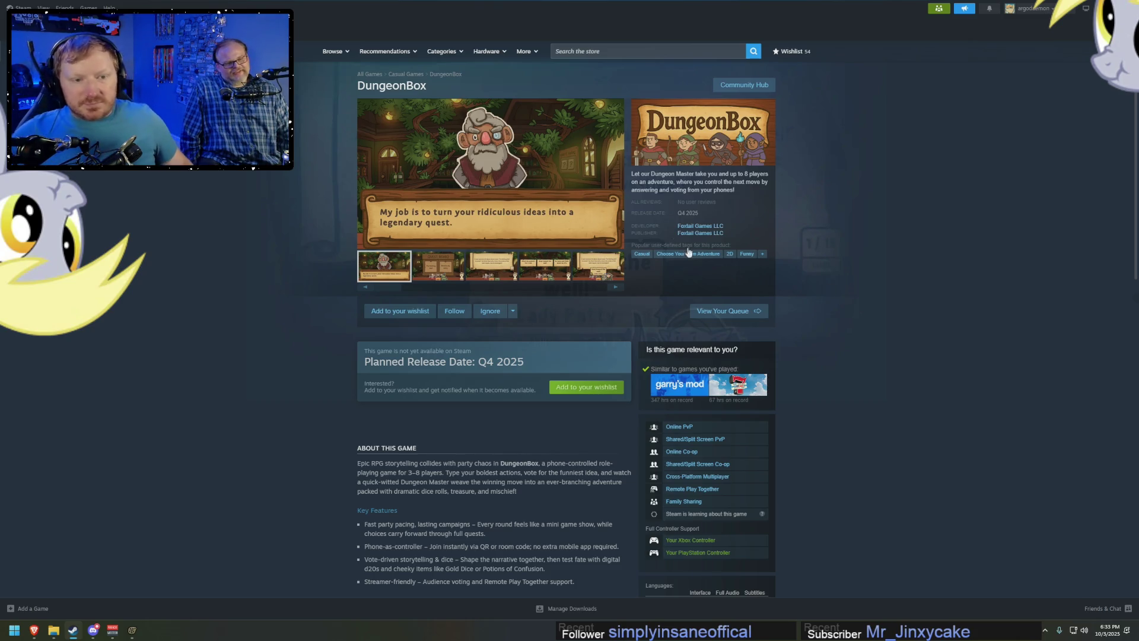
left_click(493, 270)
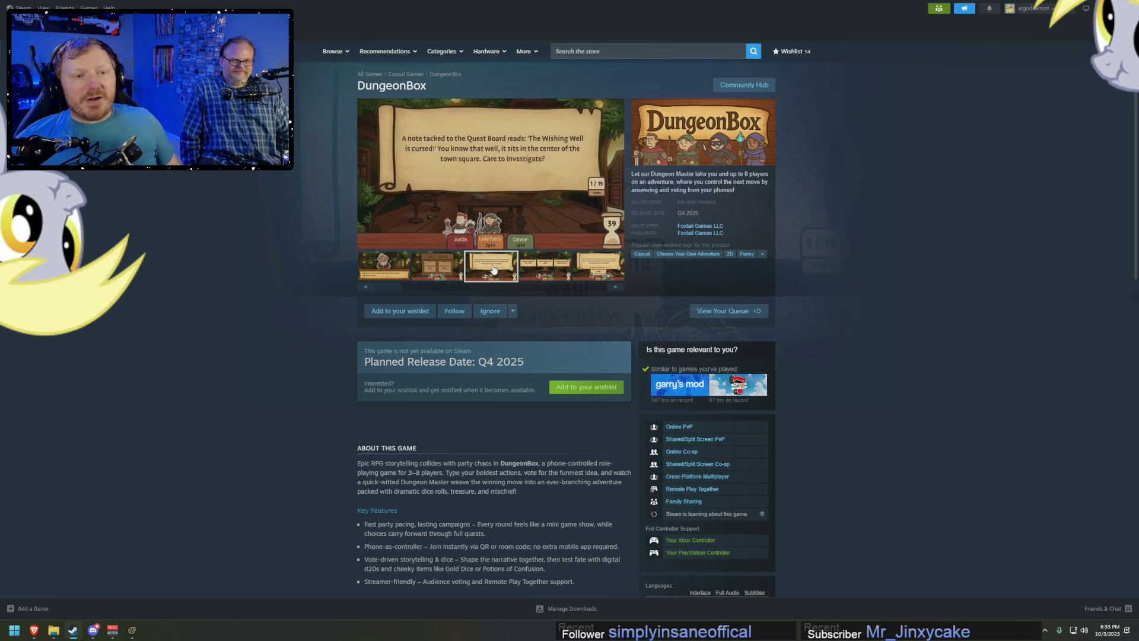
left_click(445, 269)
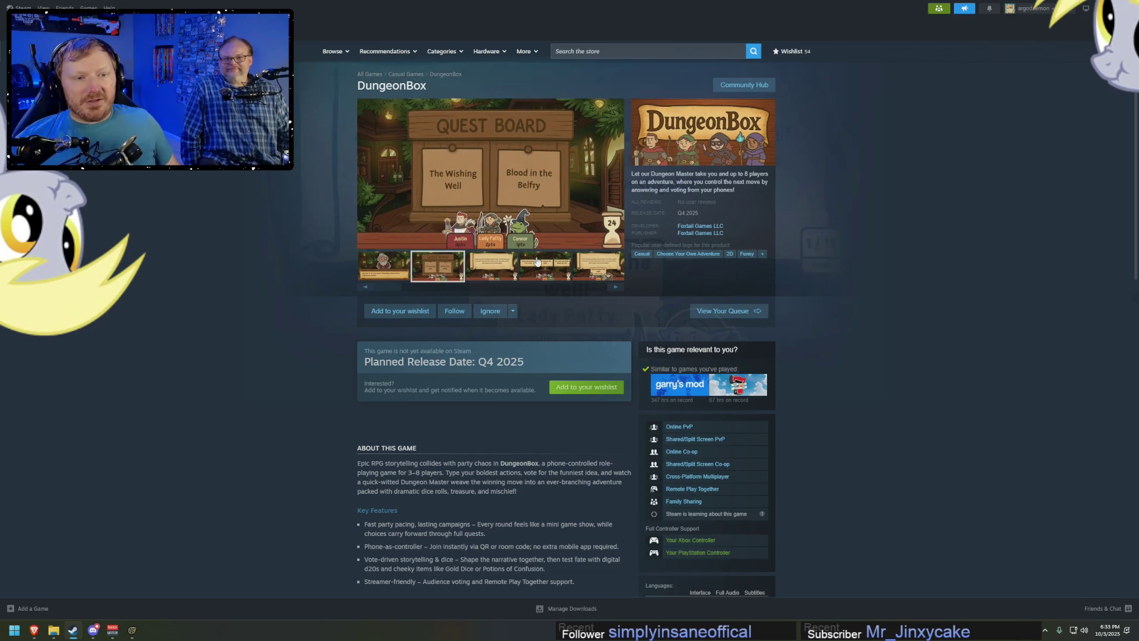
Step through the remaining screenshots to the final boxed Coming Soon artwork.
left_click(502, 274)
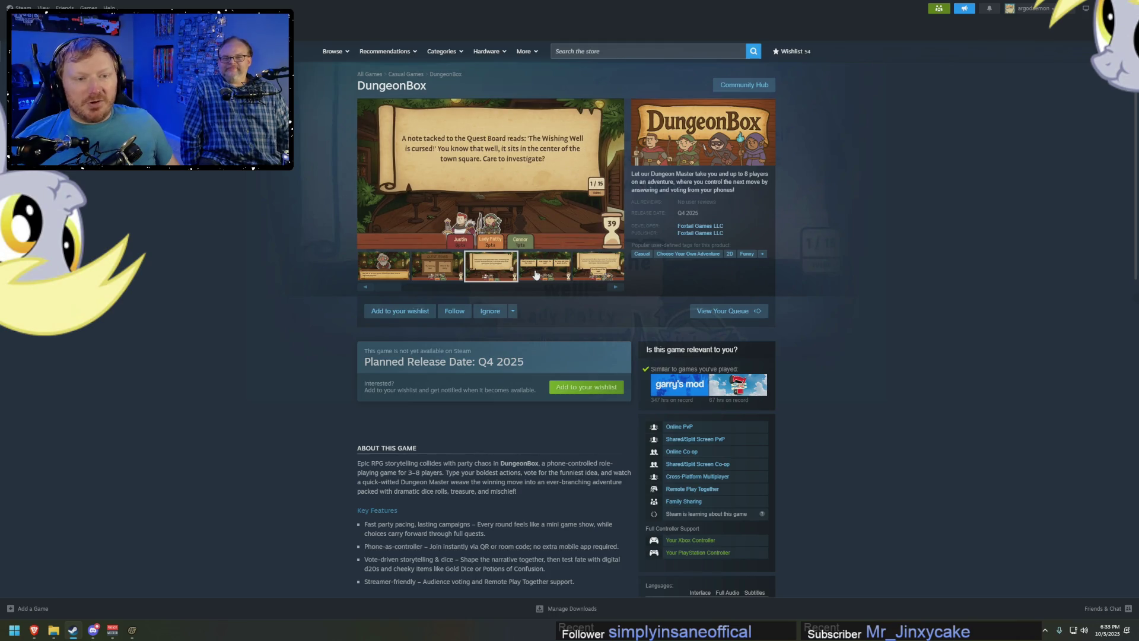
left_click(550, 278)
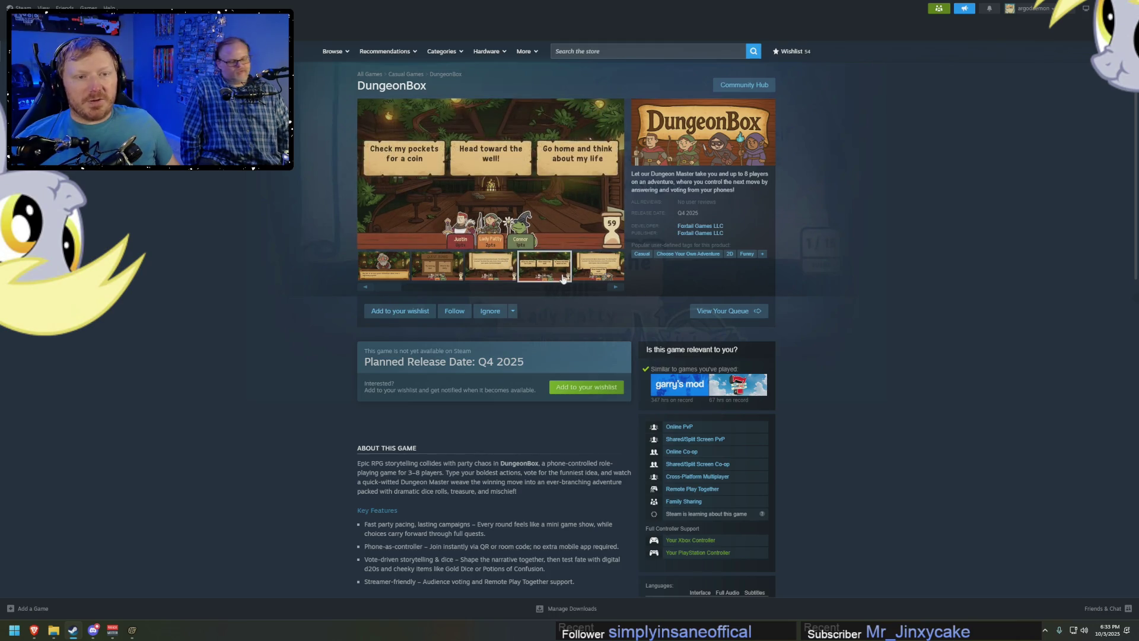
left_click(597, 261)
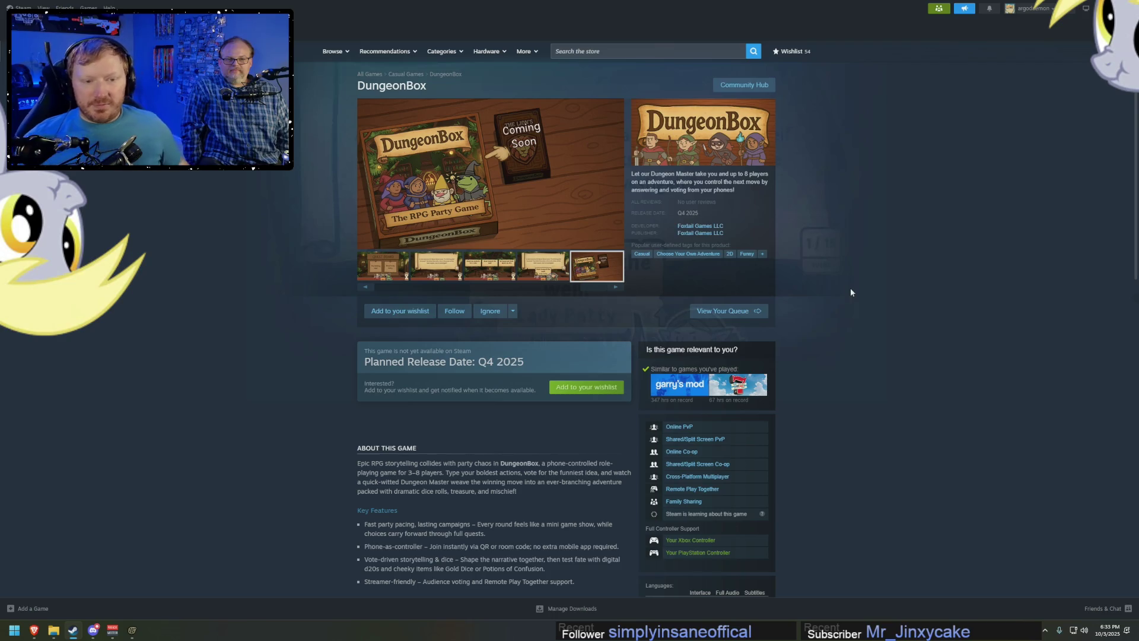
Switch the timeline to the Clip Editor and pull the Work Camera back, tilted toward the floor.
key("alt+Left")
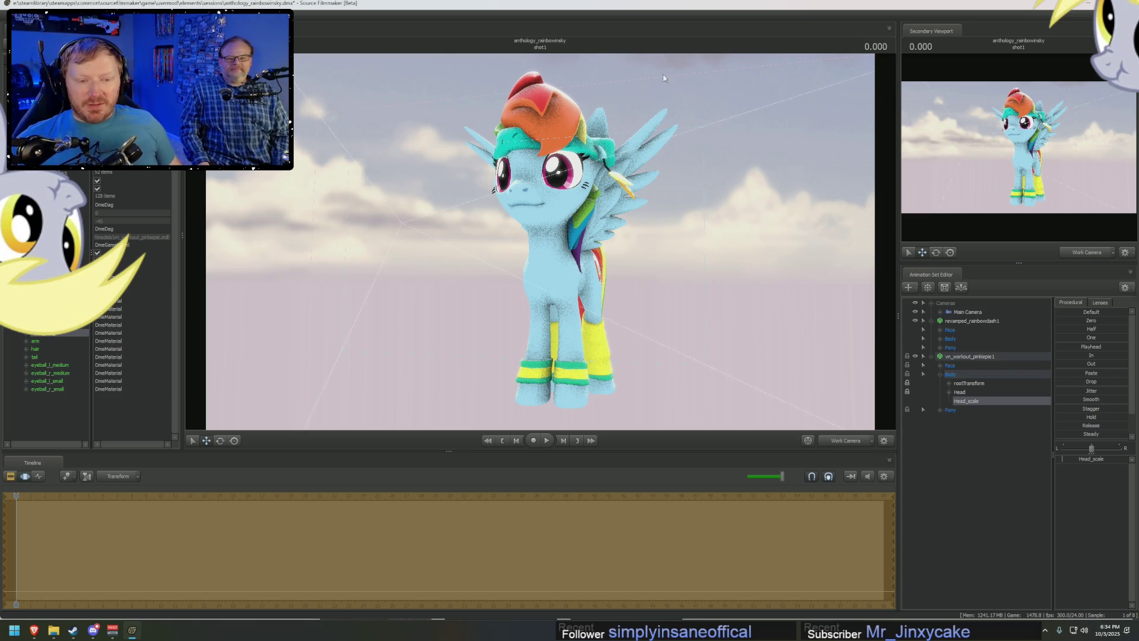
key("F2")
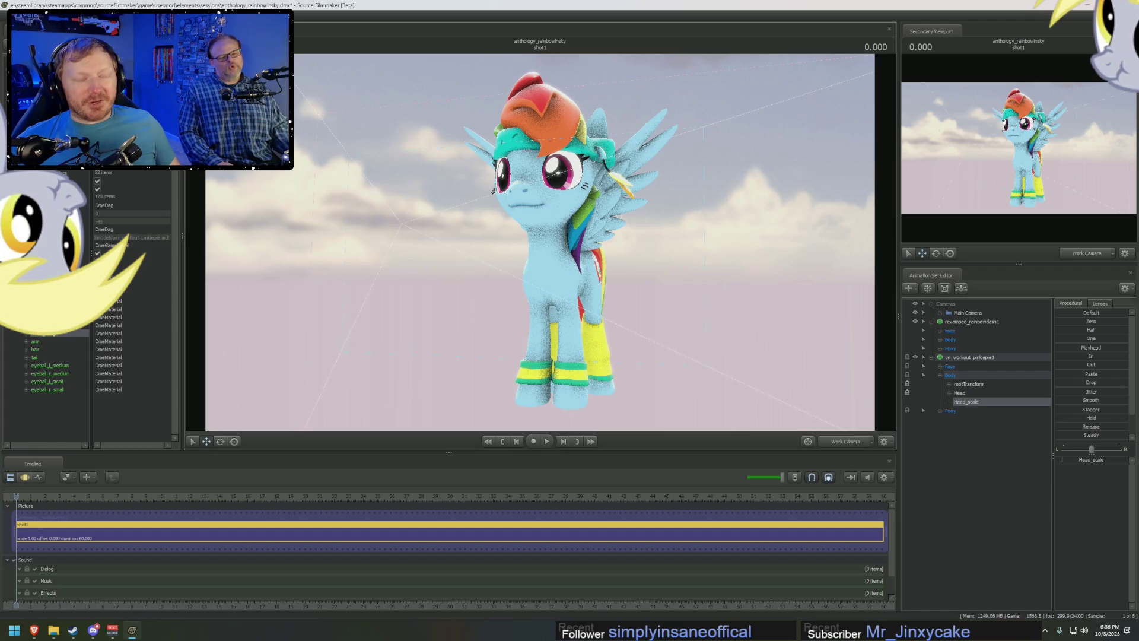
right_click_drag(539, 240, 540, 267)
mouse_move(539, 267)
left_mouse_down()
mouse_move(540, 339)
mouse_move(539, 232)
mouse_move(540, 267)
left_mouse_up()
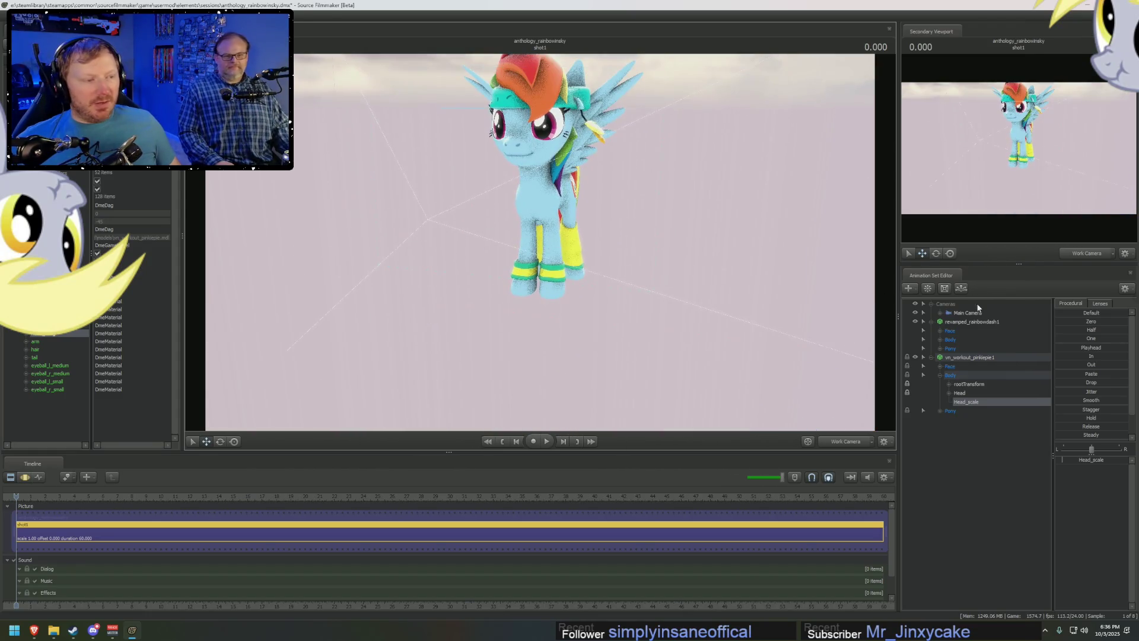
Look through the Main Camera and show its lens presets.
left_click(969, 312)
left_click(1103, 304)
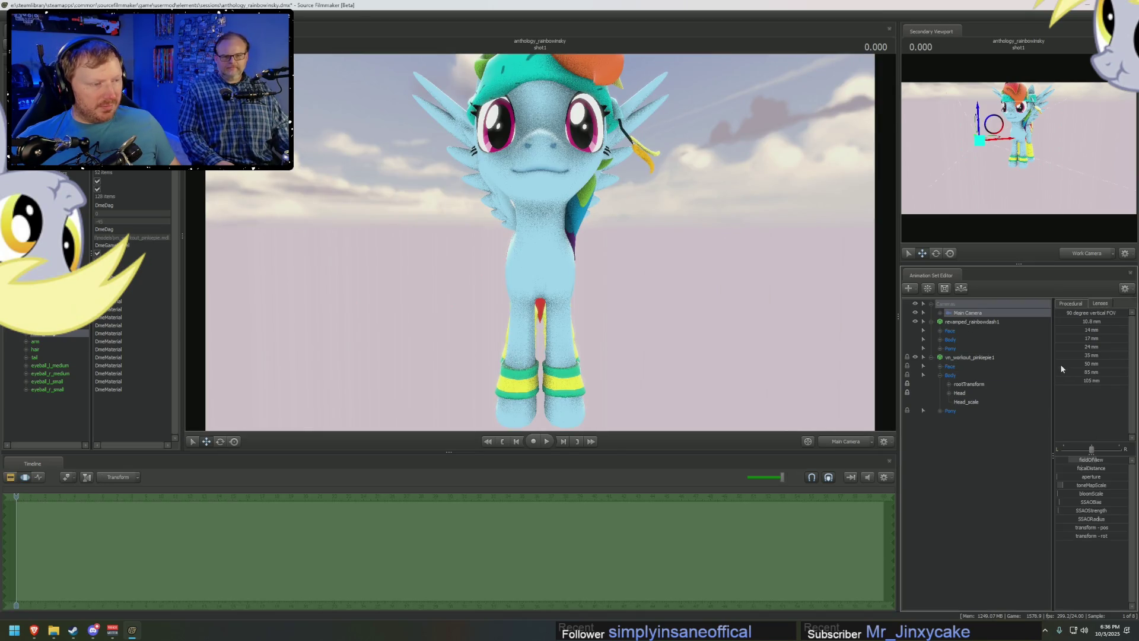
Apply a lens preset to the Main Camera, then orbit the Work Camera in close around the pony.
left_click(1091, 372)
key("F4")
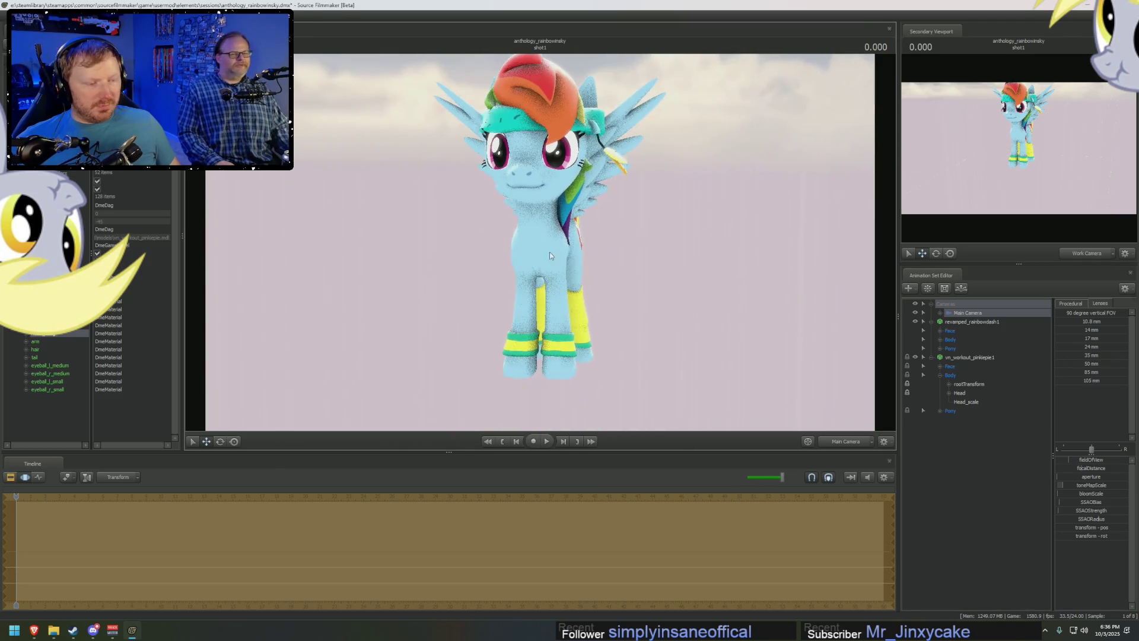
mouse_move(539, 241)
left_mouse_down()
mouse_move(539, 267)
mouse_move(587, 250)
mouse_move(587, 222)
left_mouse_up()
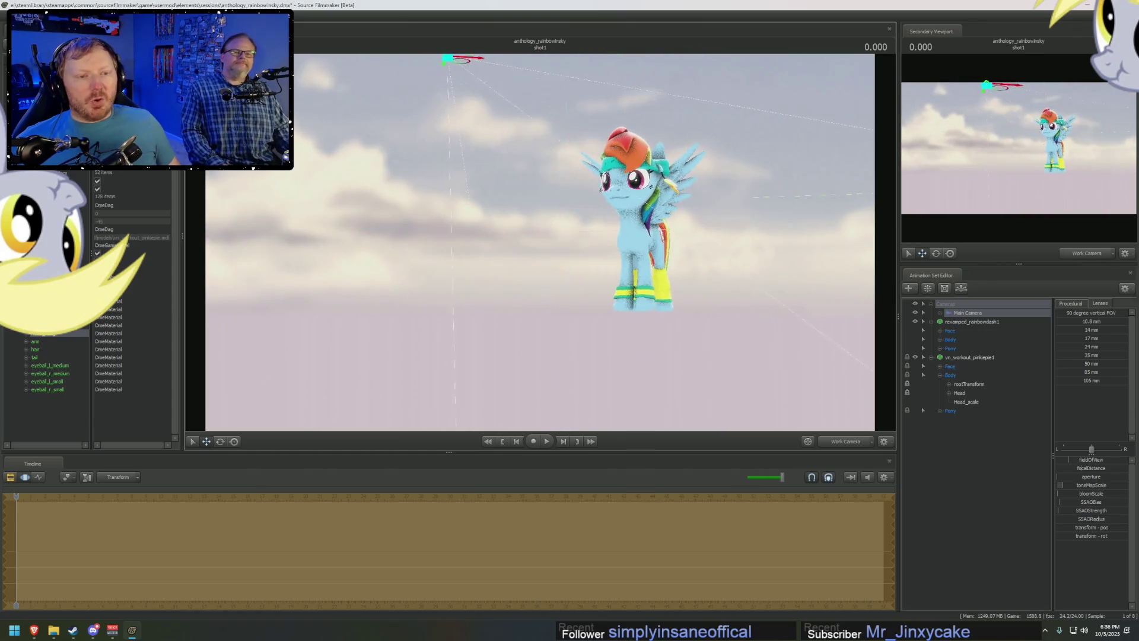
mouse_move(587, 223)
left_mouse_down()
mouse_move(534, 241)
mouse_move(570, 231)
left_mouse_up()
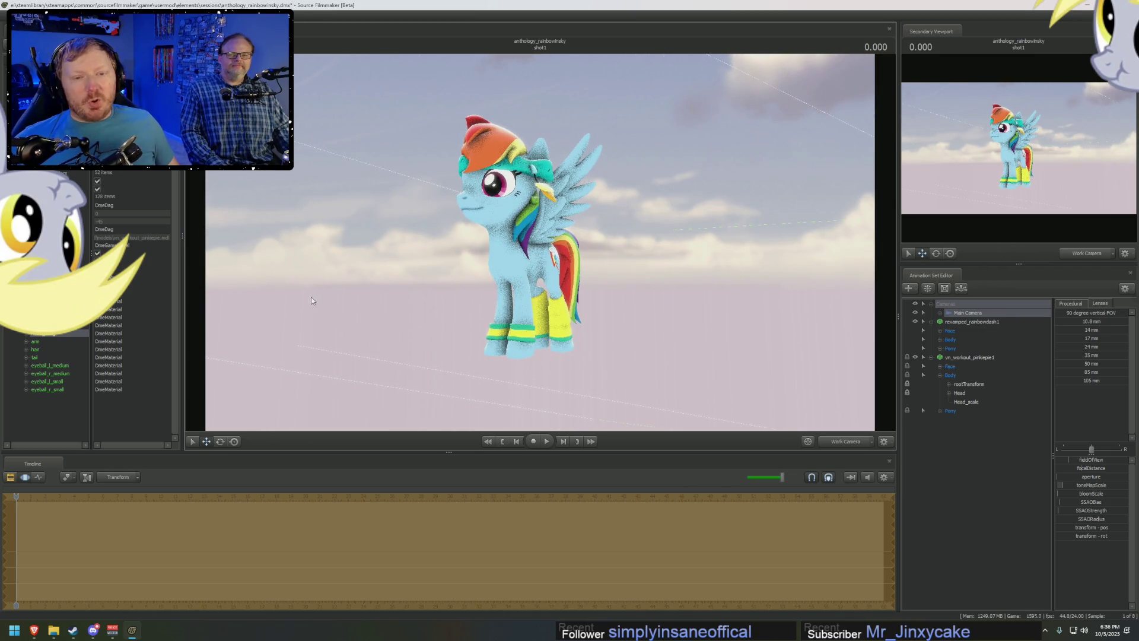
left_click_drag(283, 298, 539, 247)
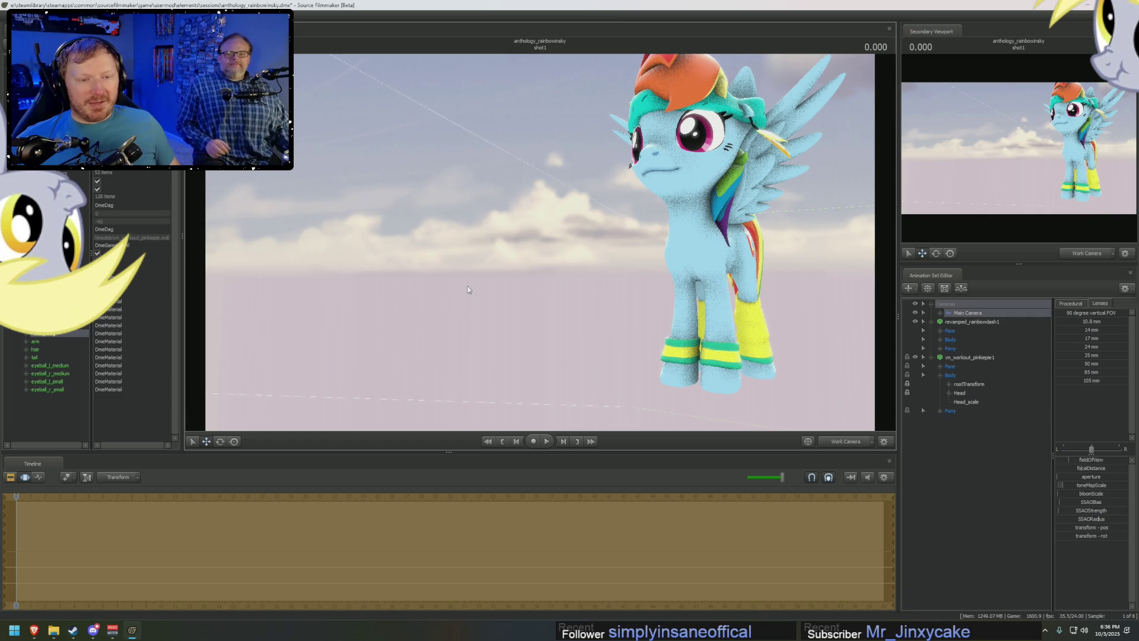
left_click_drag(347, 293, 348, 293)
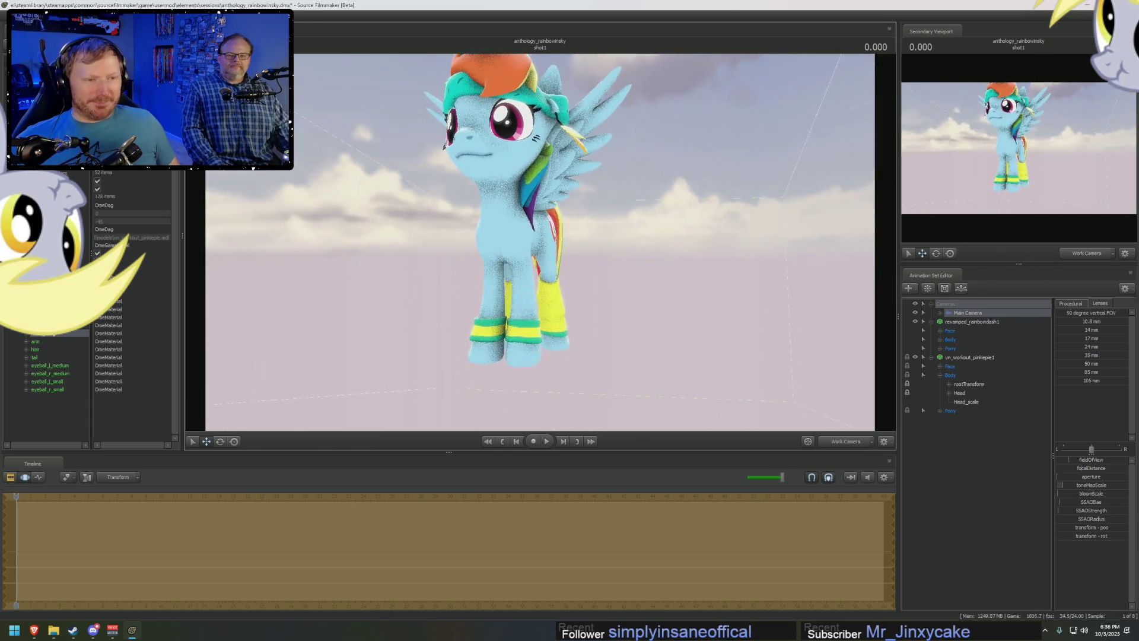
left_click_drag(541, 245, 540, 246)
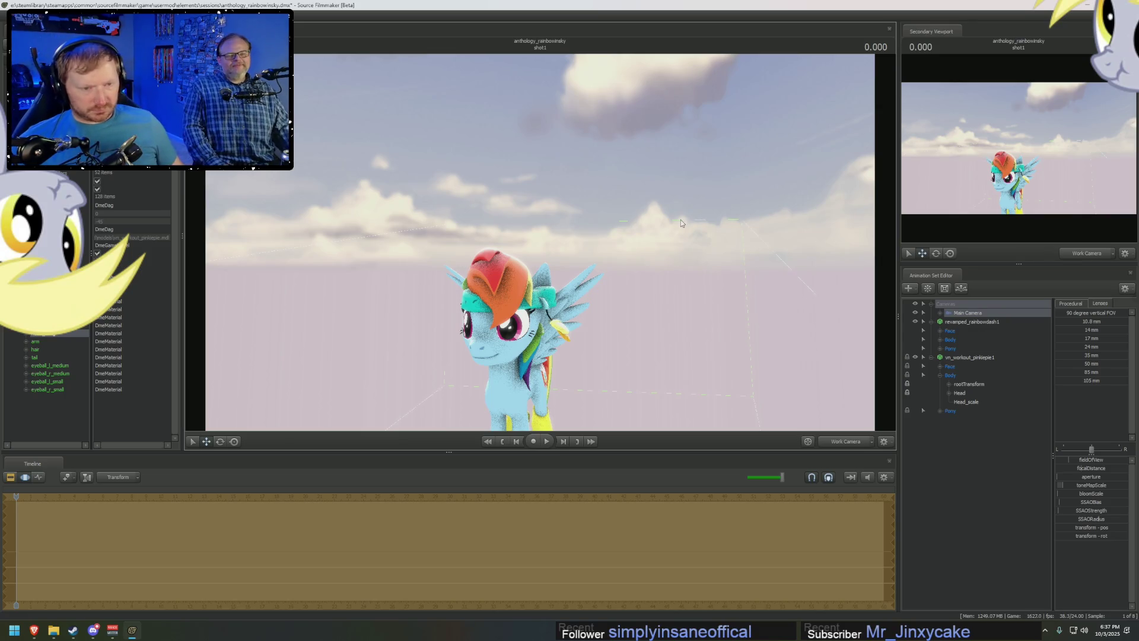
Return the timeline to the Graph Editor and undo the last change.
key("F3")
key("F4")
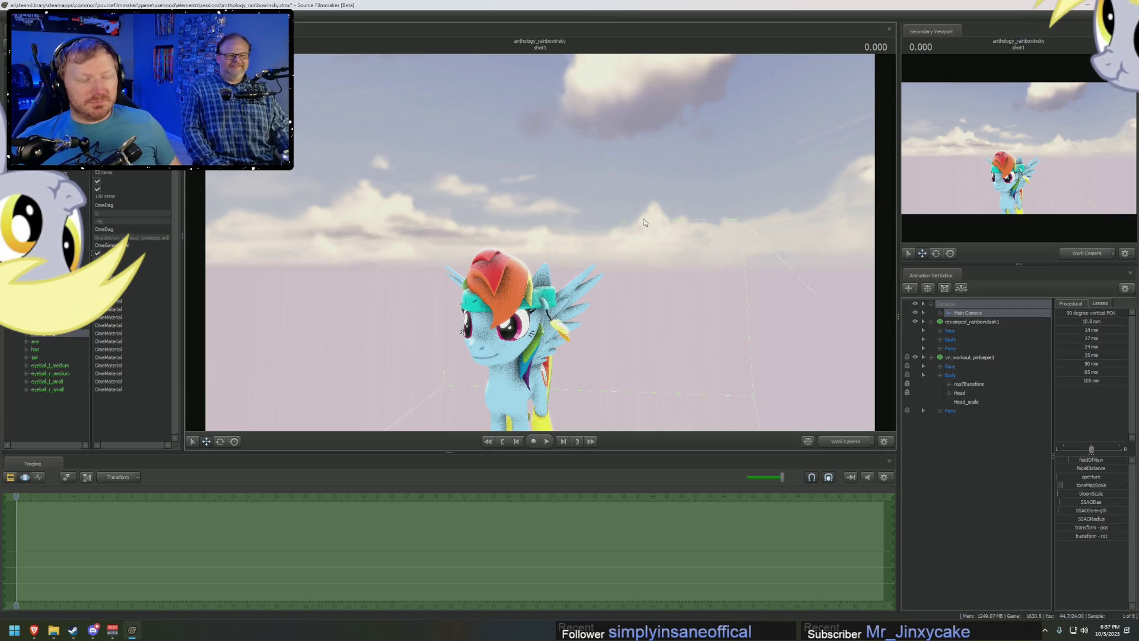
key("ctrl+z")
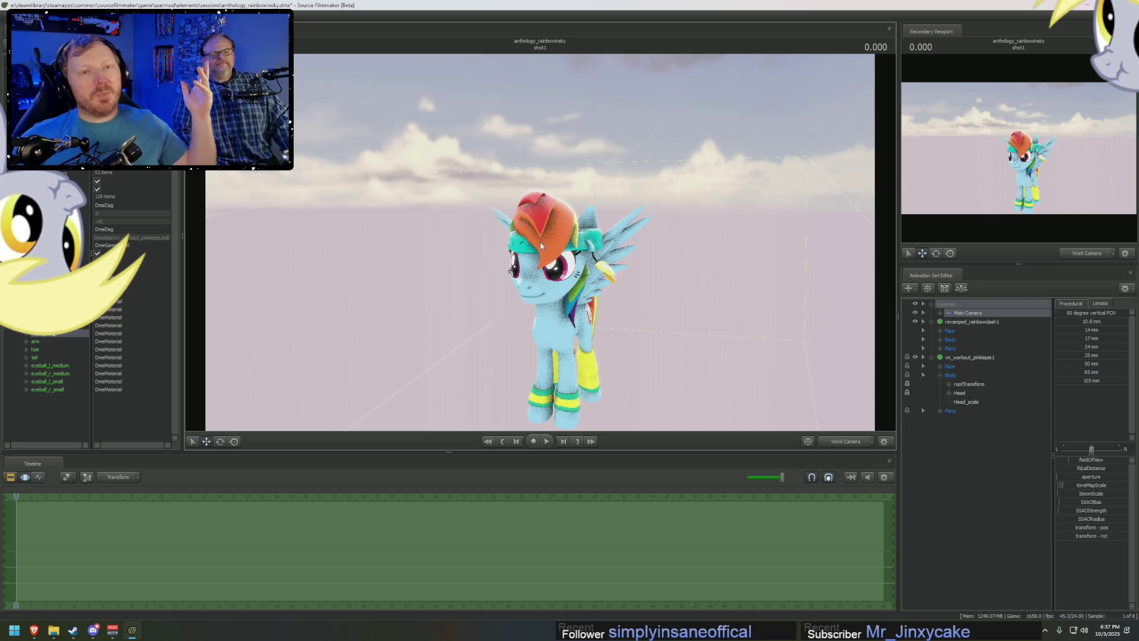
right_click(967, 313)
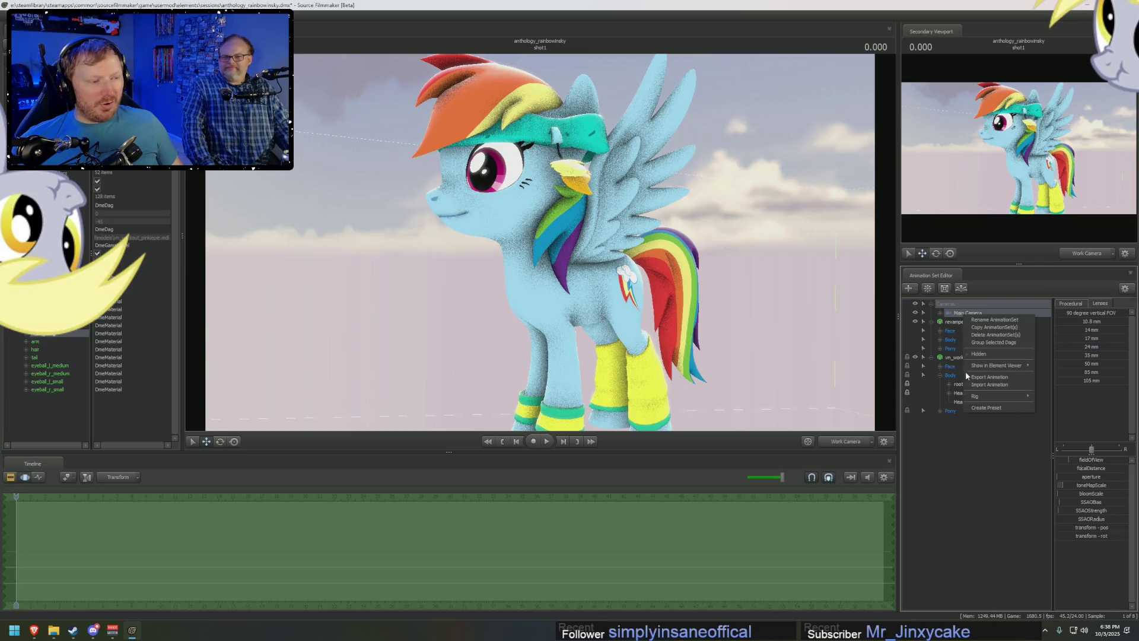
Collapse Pony, Body, vn_workout_pinkiepie1 and revamped_rainbowdash1 to their top-level rows.
left_click(944, 415)
left_click(939, 411)
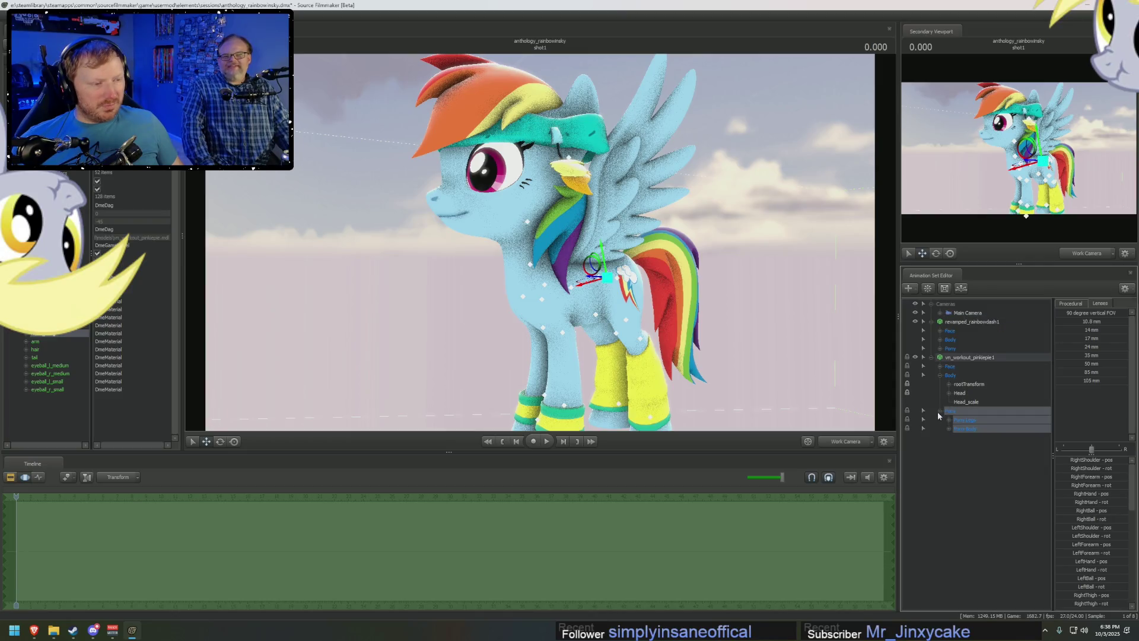
left_click(947, 428)
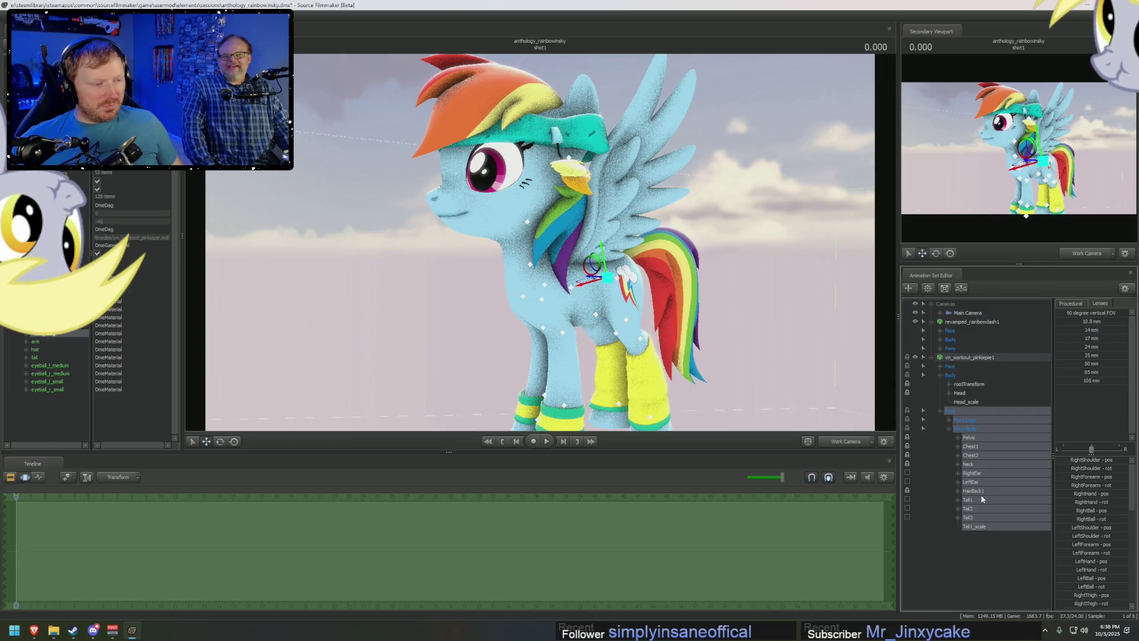
left_click(941, 412)
left_click(941, 376)
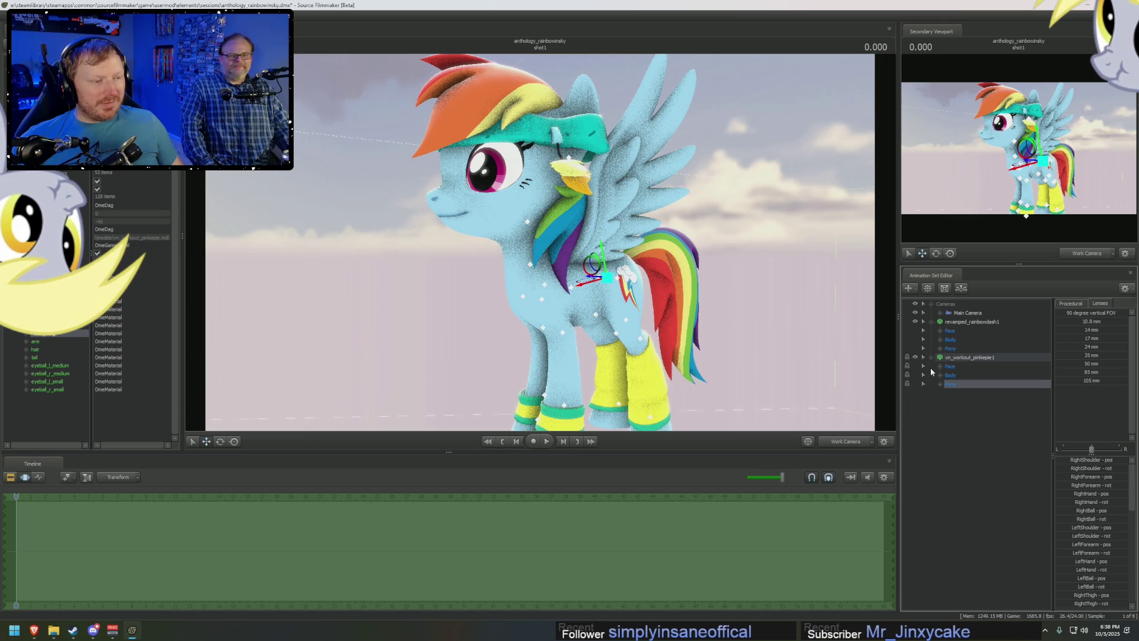
left_click(931, 322)
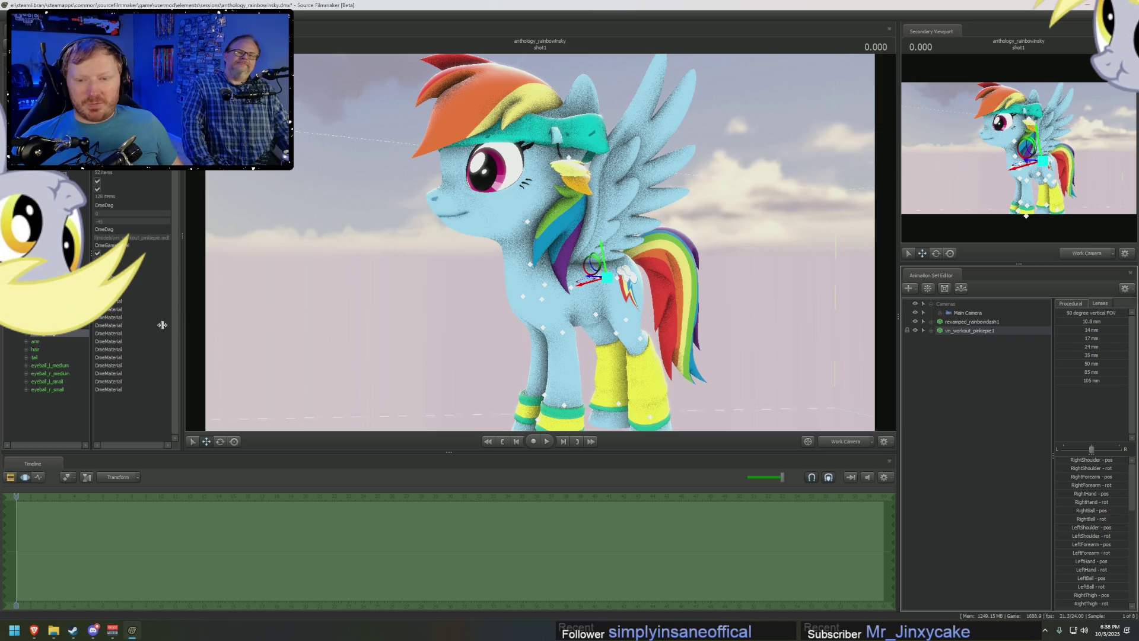
Add a float attribute $alpha to the head_thing material, hiding the yellow headband ornament.
right_click(37, 323)
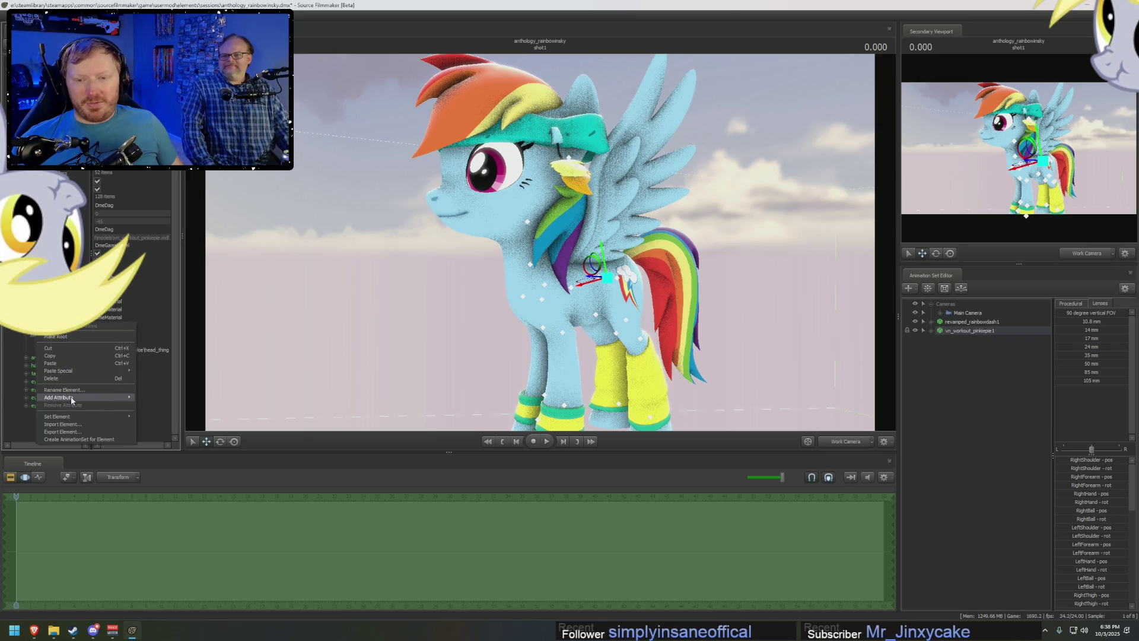
mouse_move(62, 397)
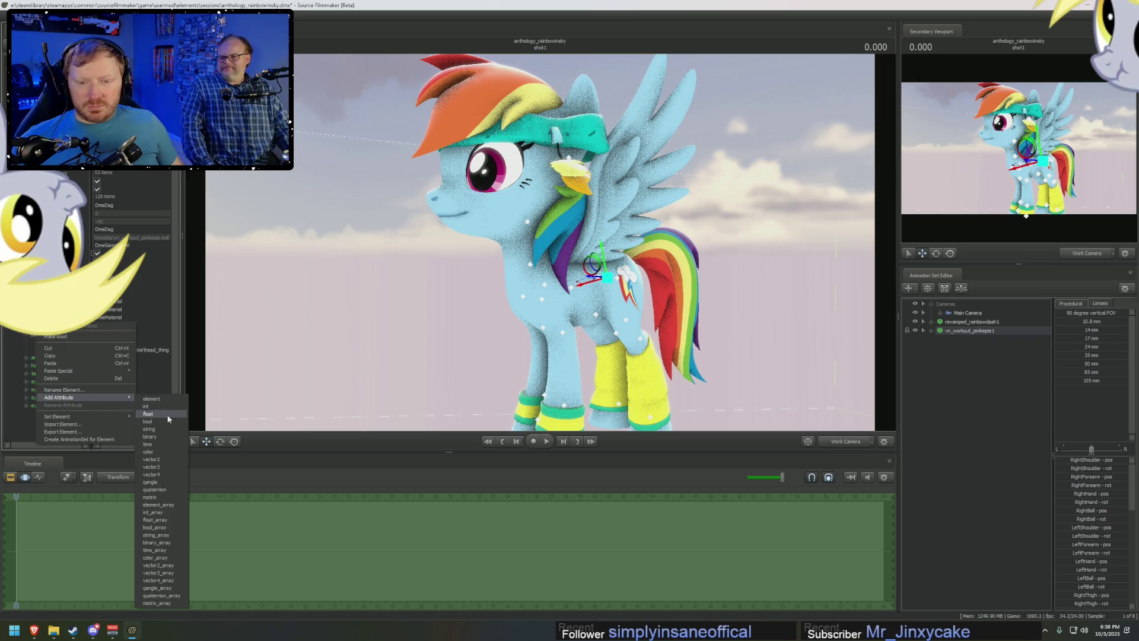
left_click(168, 415)
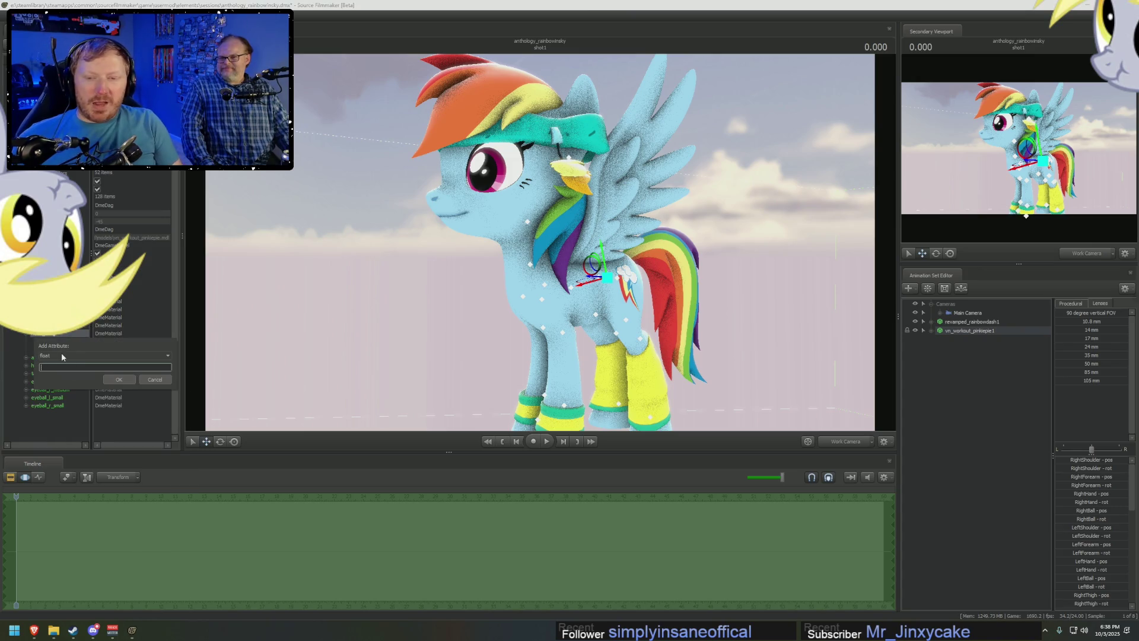
type("$alpha")
key("Return")
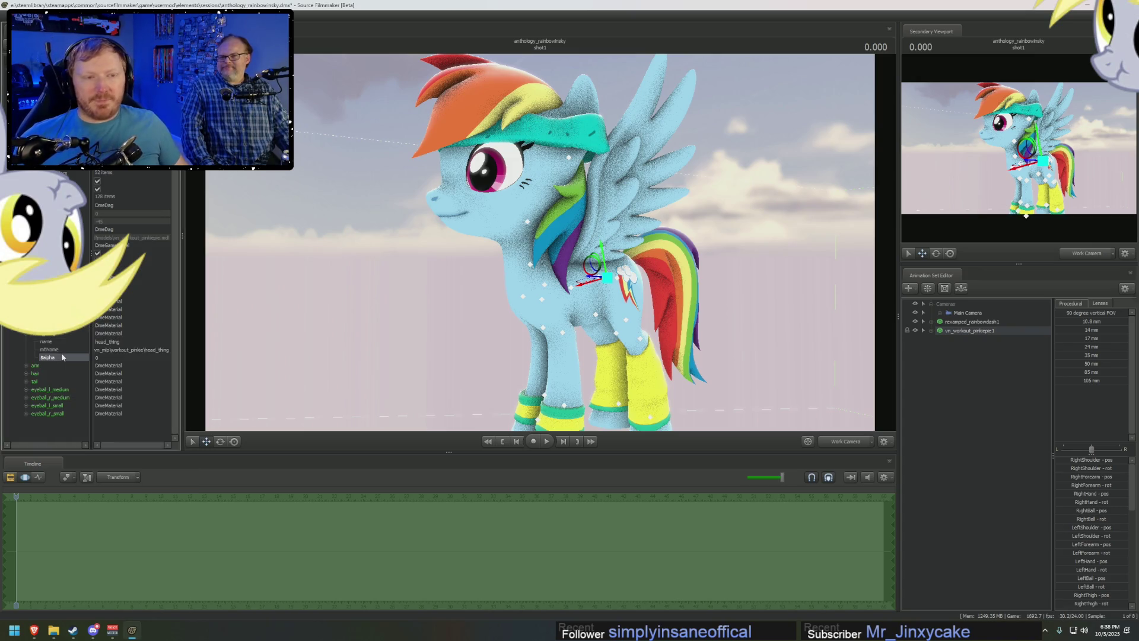
left_click_drag(188, 338, 187, 339)
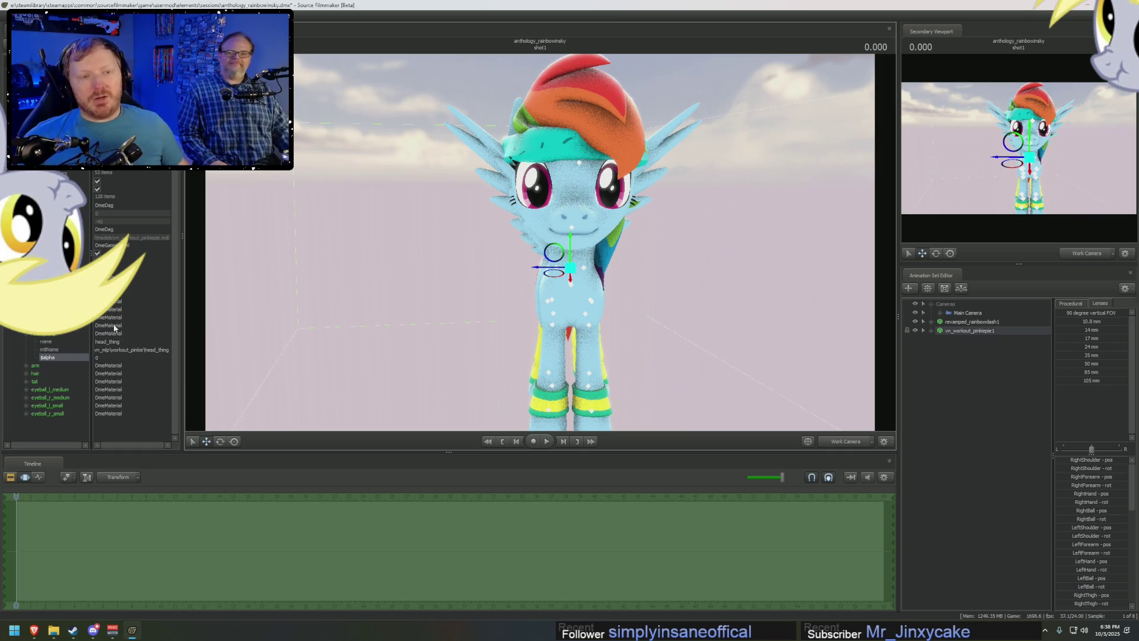
Enable viewport Lighting and create an animation set for a new light1 under Lights.
right_click(616, 276)
left_click(628, 285)
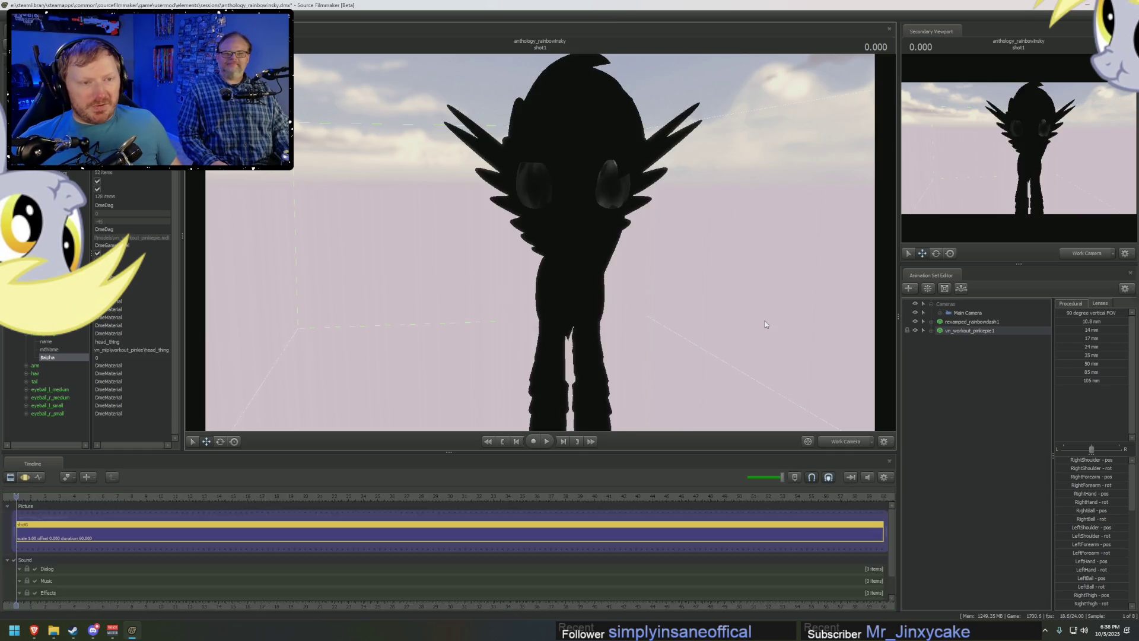
right_click(952, 372)
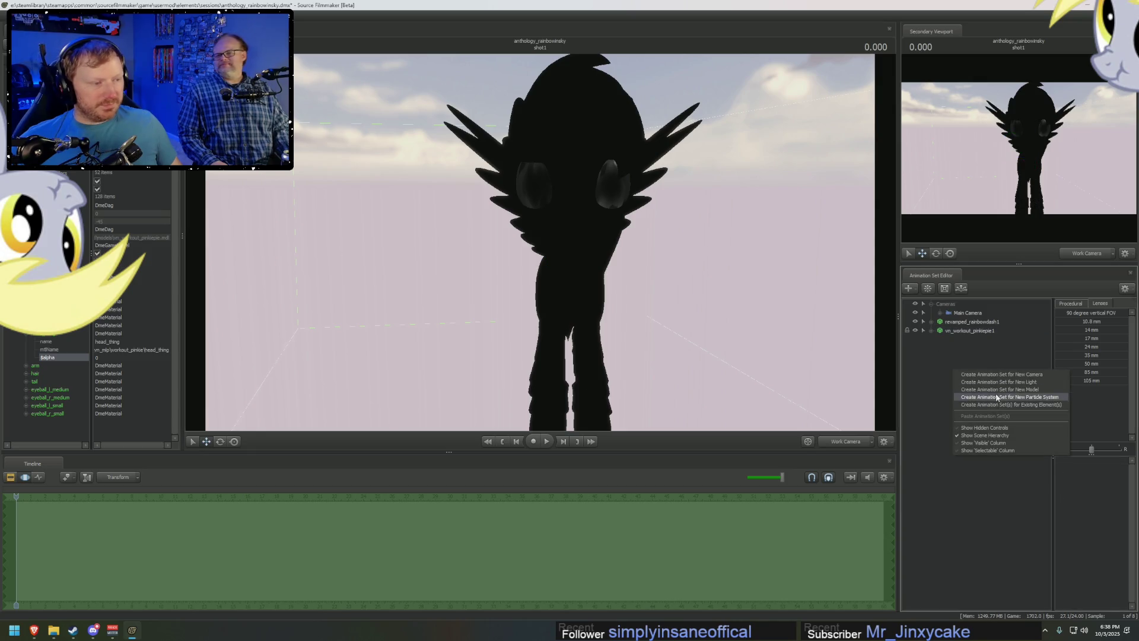
left_click(988, 391)
left_click(933, 340)
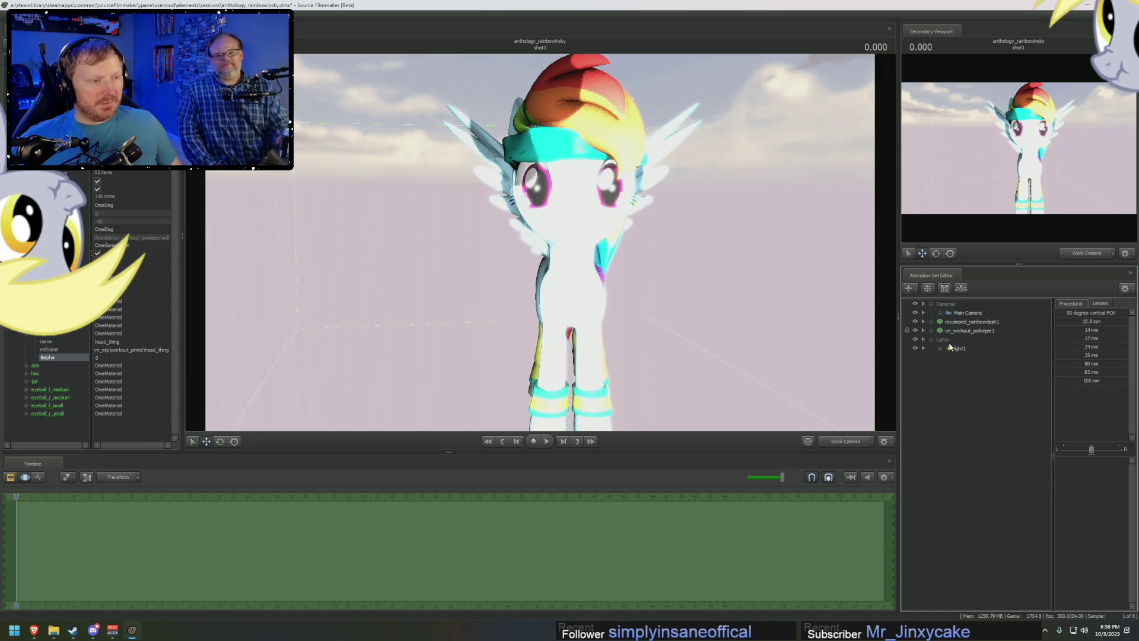
Look through light1 and move it round to light the pony's front.
left_click(956, 347)
left_click_drag(539, 241, 600, 208)
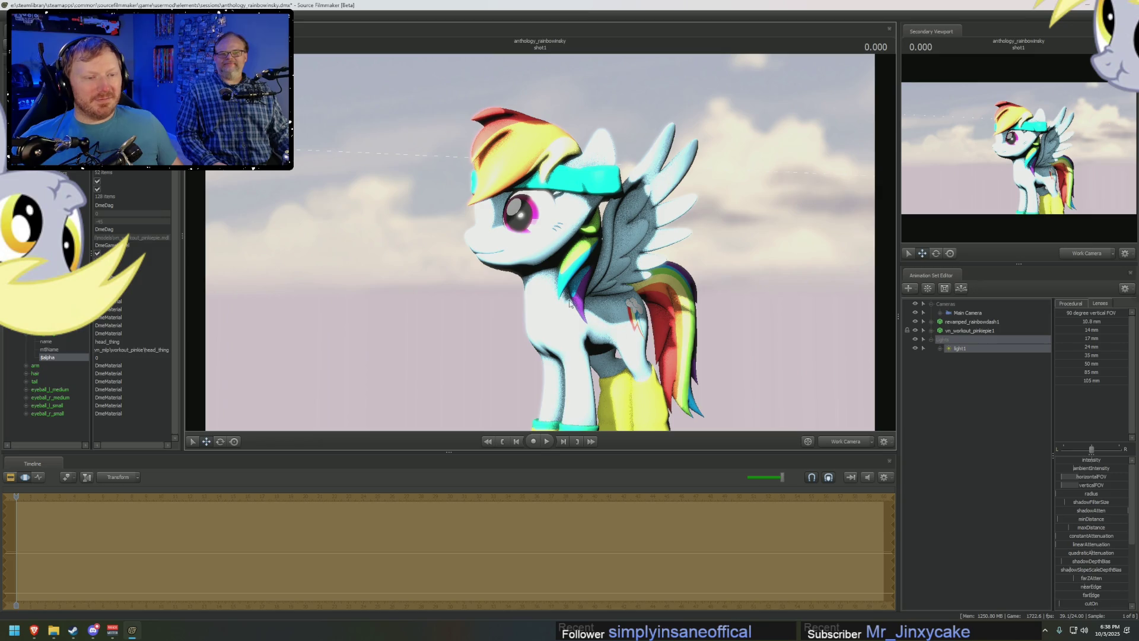
left_click_drag(527, 302, 534, 298)
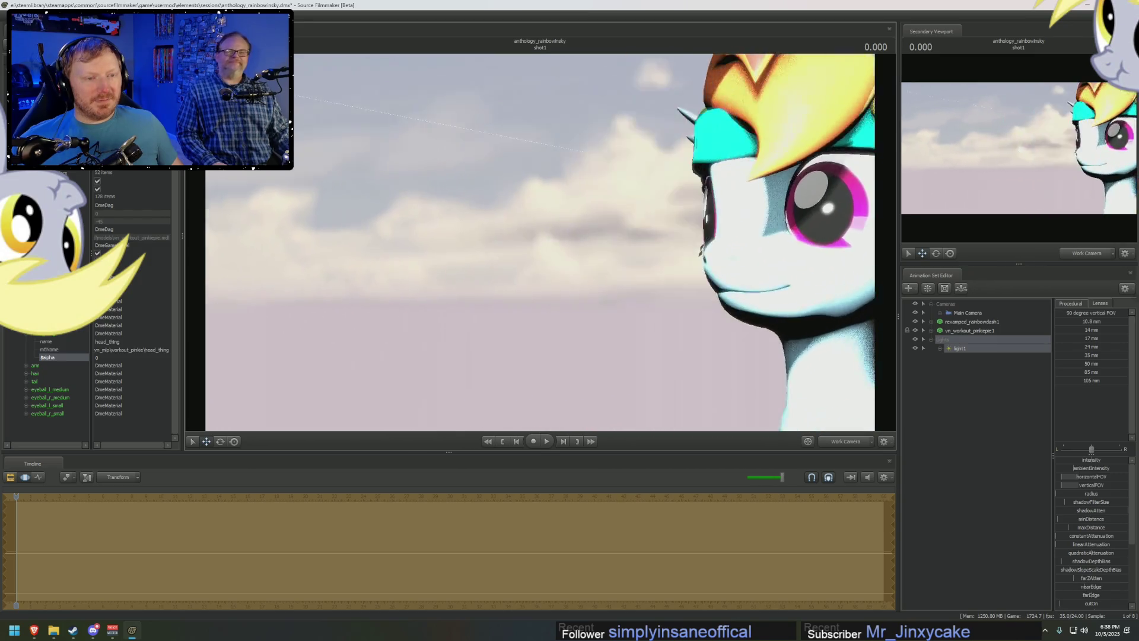
left_click_drag(539, 242, 570, 240)
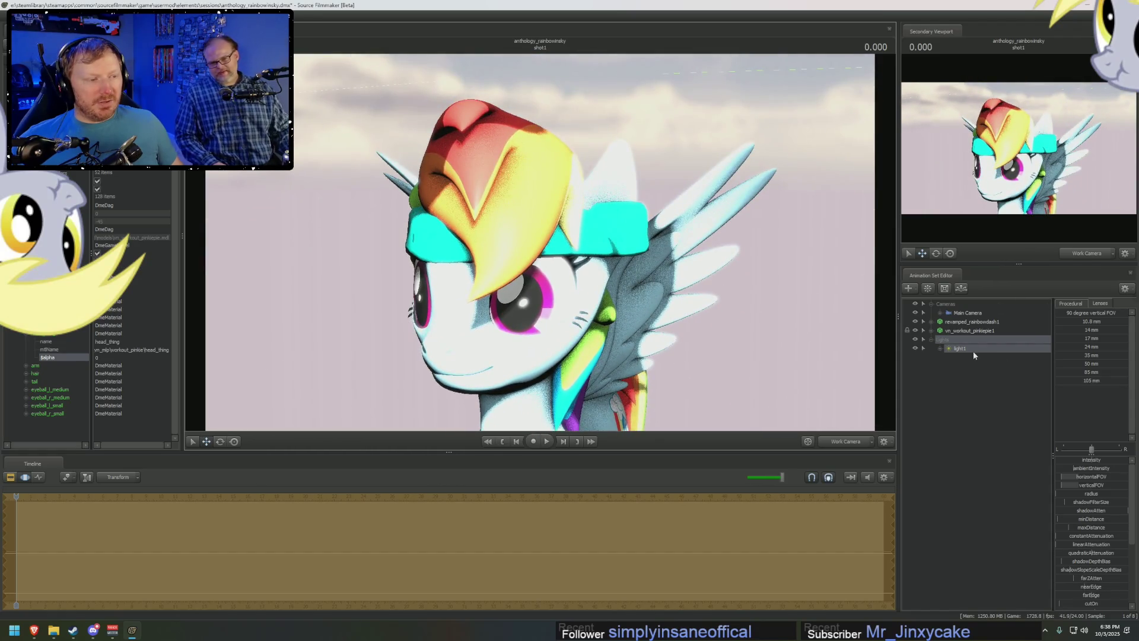
double_click(973, 350)
mouse_move(540, 242)
left_mouse_down()
mouse_move(498, 242)
mouse_move(544, 233)
left_mouse_up()
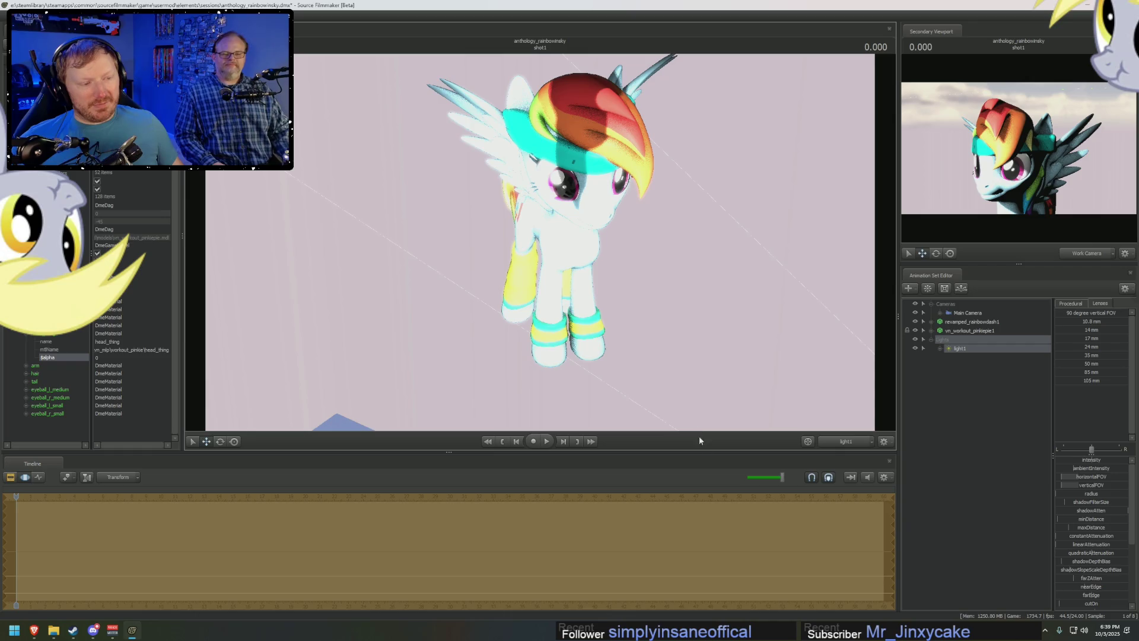
Return to the Work Camera and move in close on Rainbow Dash head-on.
left_click(834, 442)
left_click(841, 442)
left_click_drag(534, 268, 534, 267)
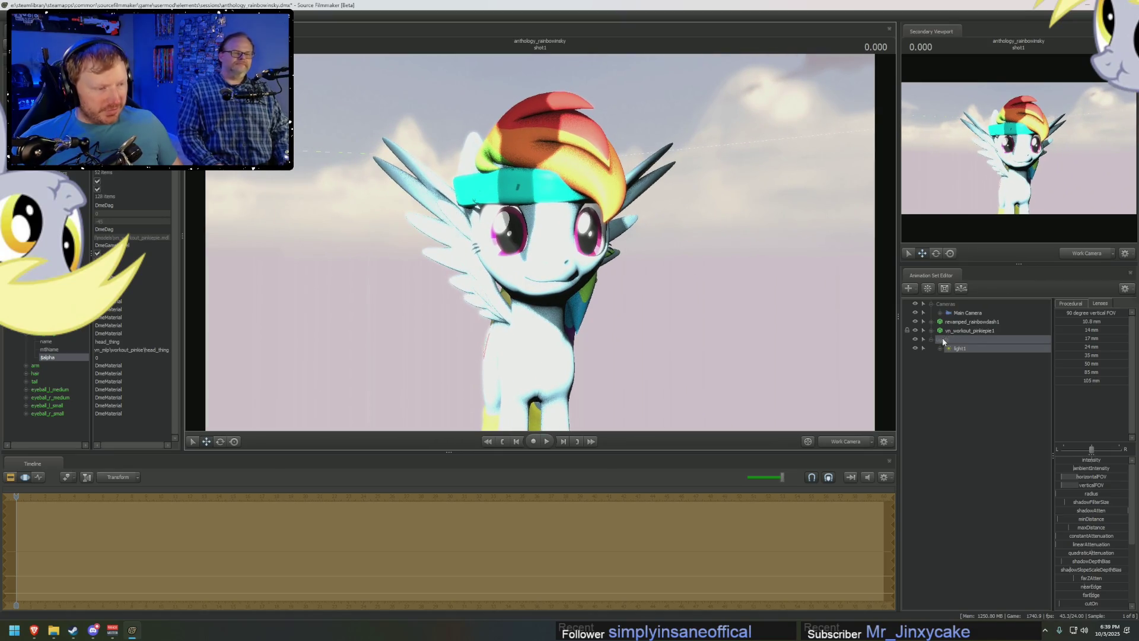
left_click(929, 329)
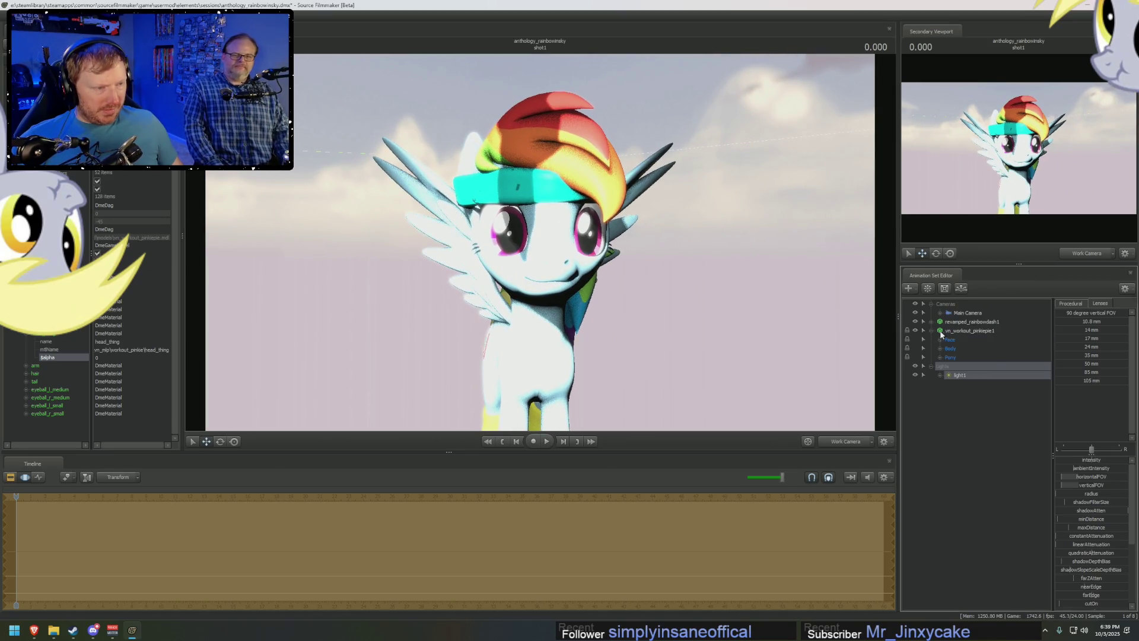
Bake vn_workout_pinkiepie1's procedural bones and add a scale control to jiggle_hair3.
right_click(954, 330)
left_click(1062, 431)
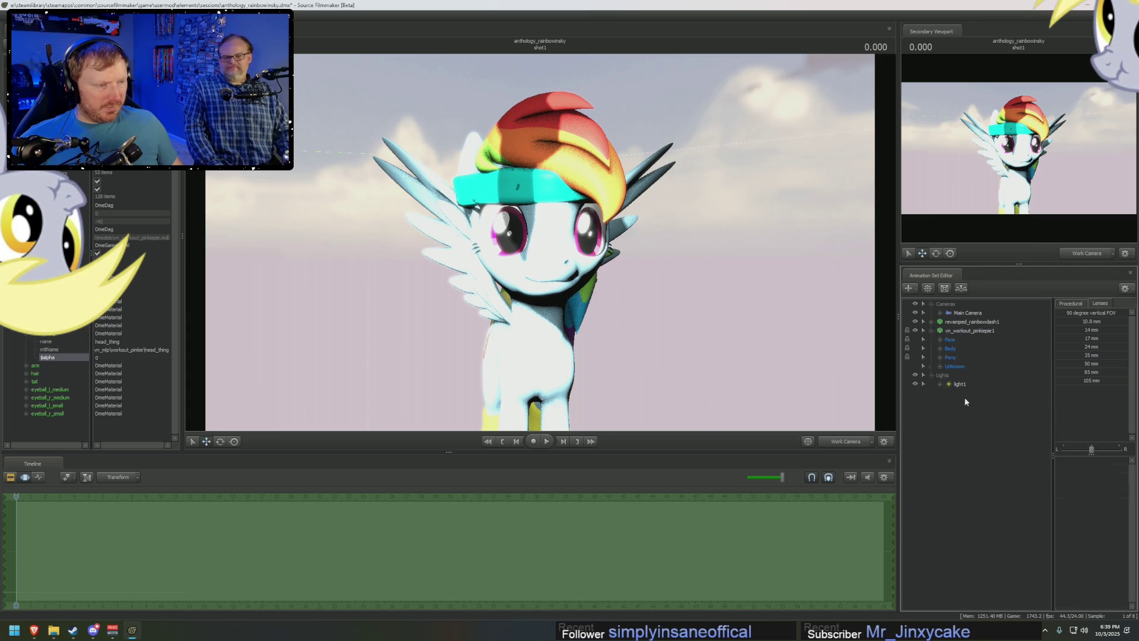
left_click(941, 365)
left_click(952, 383)
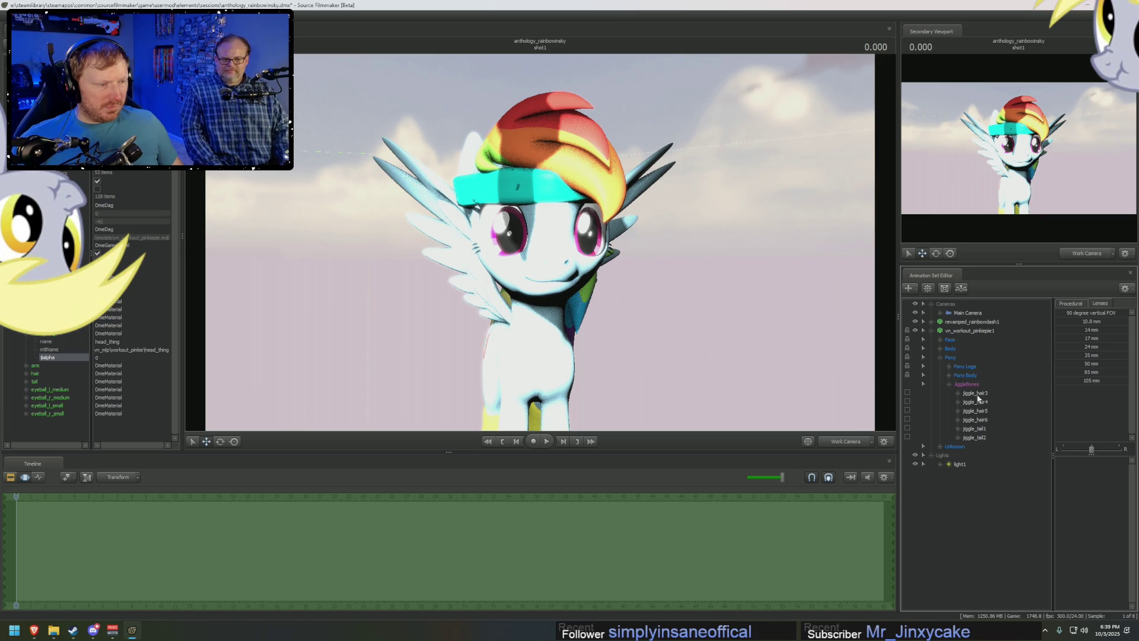
left_click(978, 396)
right_click(973, 398)
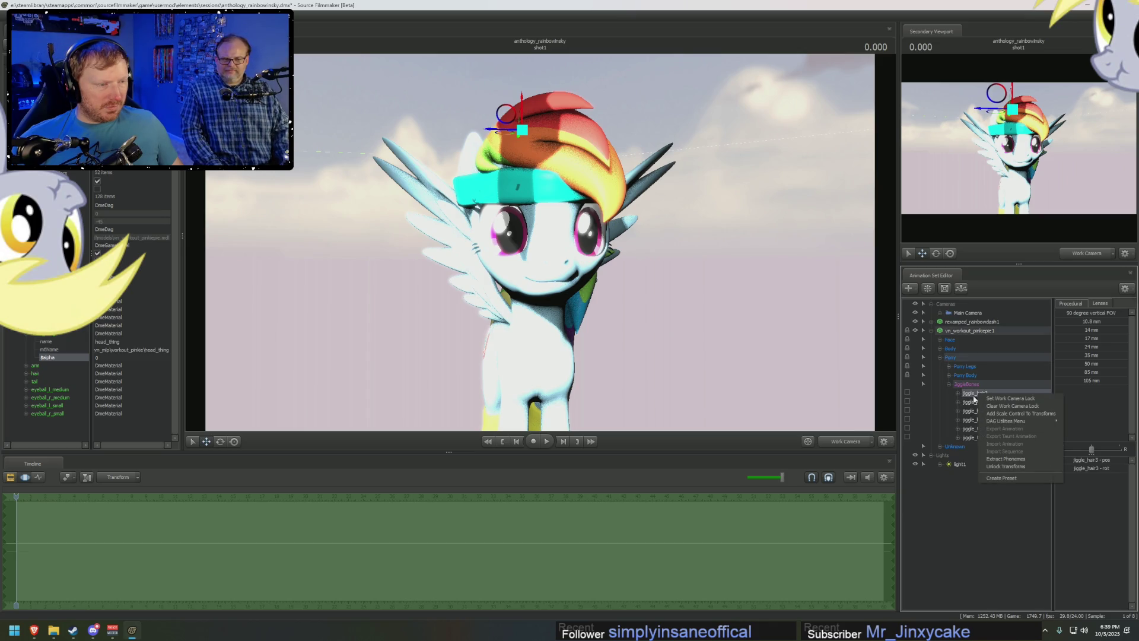
left_click(997, 416)
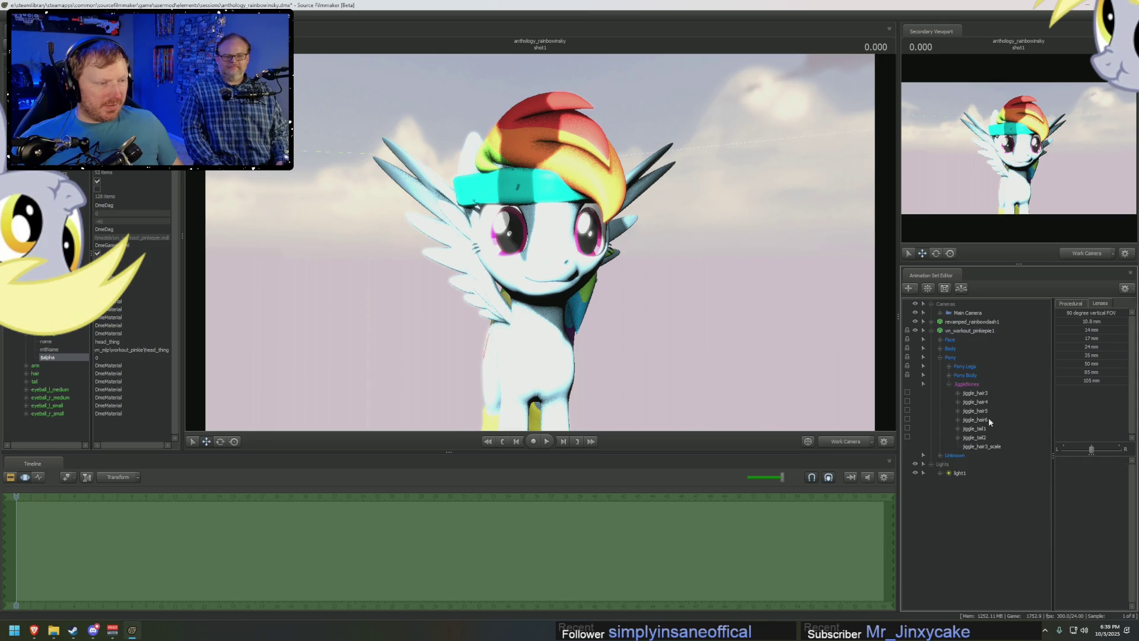
Add scale controls to jiggle_hair4 through jiggle_hair6.
left_click(985, 394)
left_click(979, 419, "shift")
right_click(989, 419)
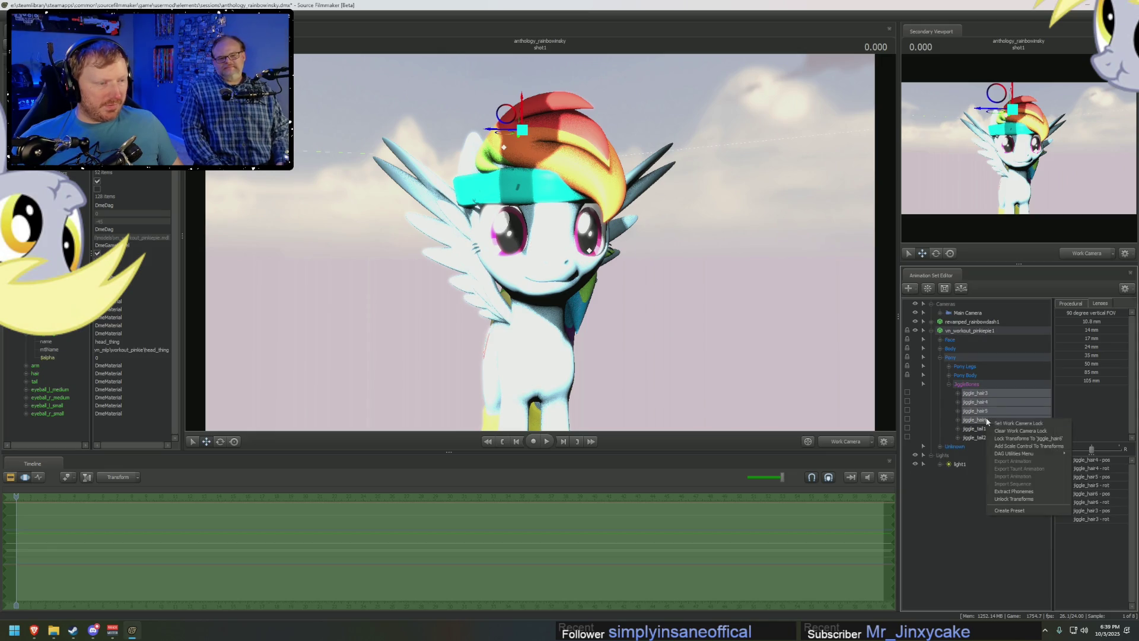
left_click(1011, 445)
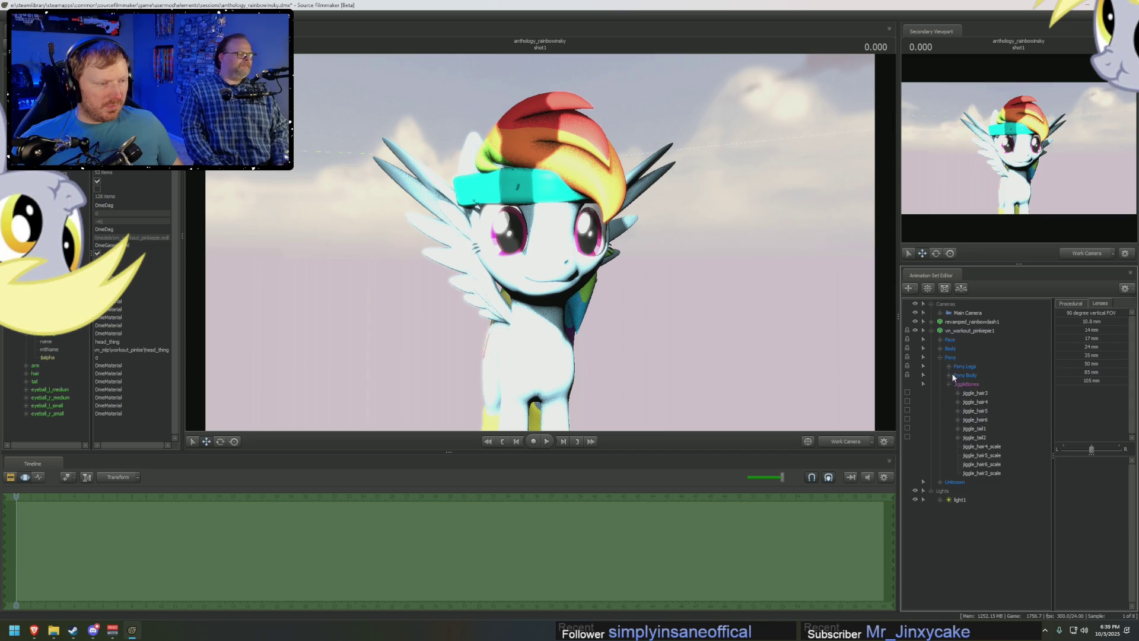
Zero all four jiggle_hair scale controls with the Procedural > Zero preset.
left_click(976, 392)
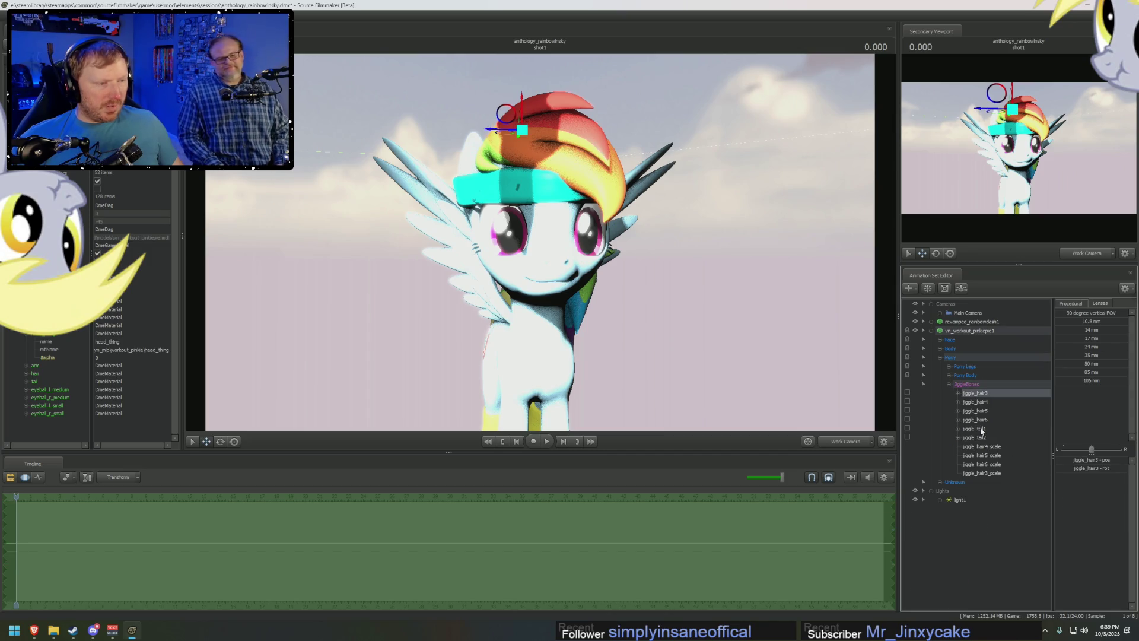
left_click(983, 447)
left_click(984, 473, "shift")
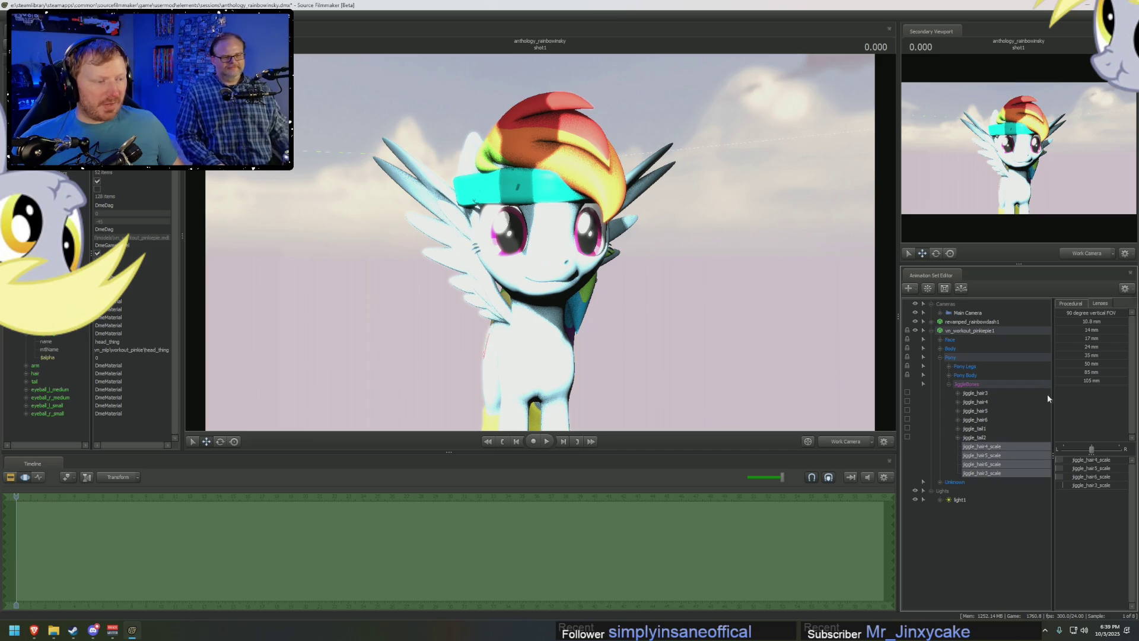
left_click(1070, 304)
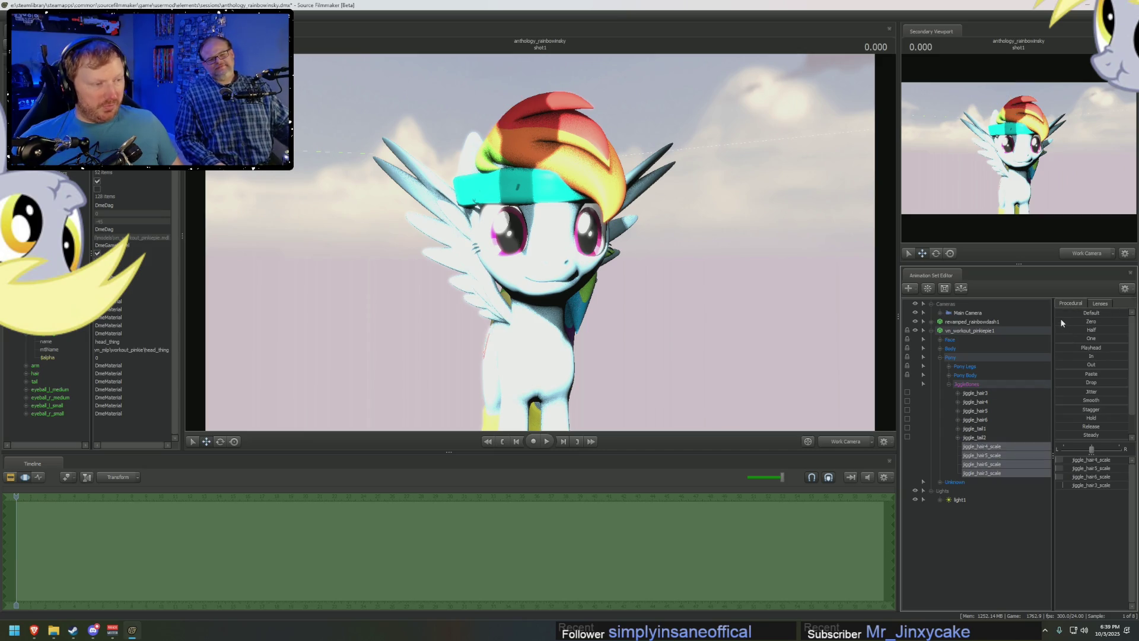
left_click(1061, 322)
Move the jiggle_hair3 bone to tuck the mane under the headband.
left_click_drag(855, 302, 879, 302)
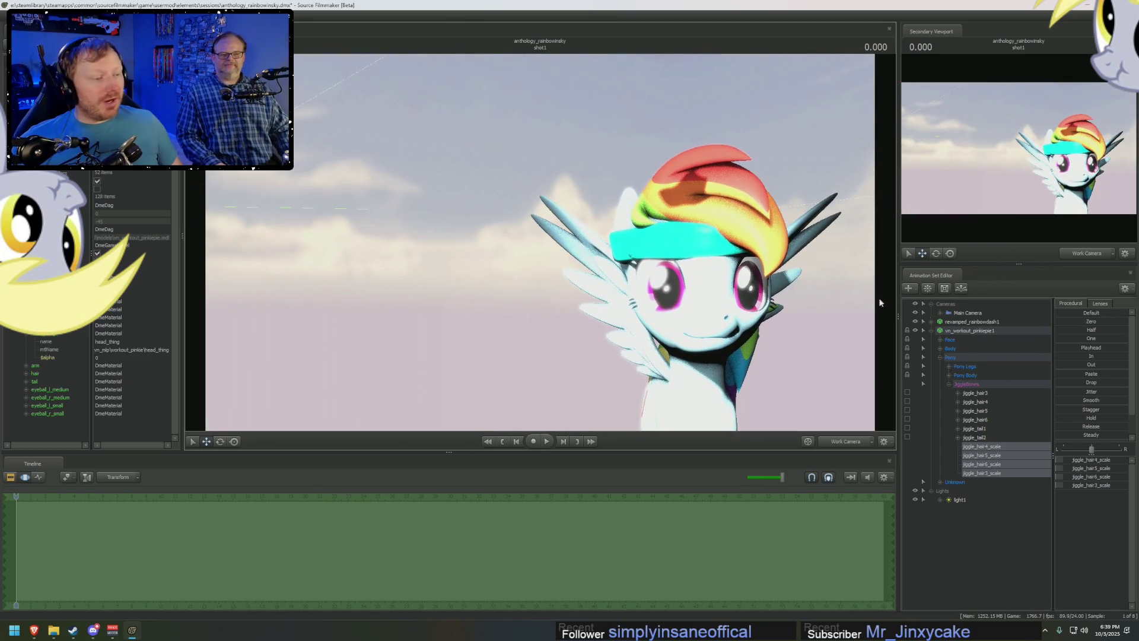
left_click(979, 393)
left_click_drag(571, 200, 571, 200)
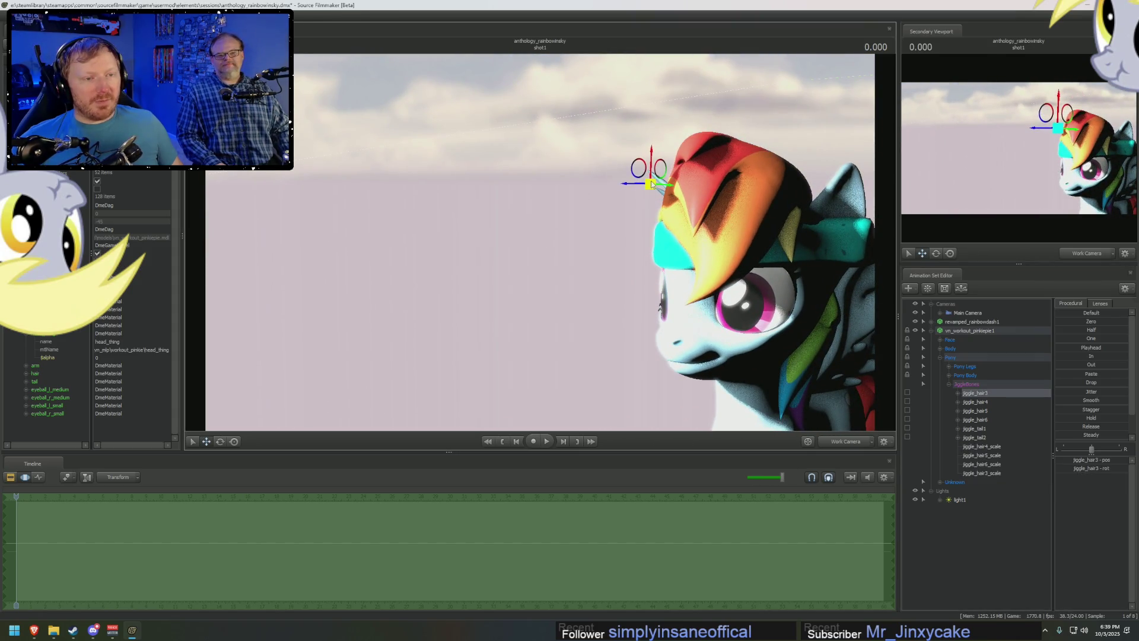
left_click_drag(651, 185, 704, 207)
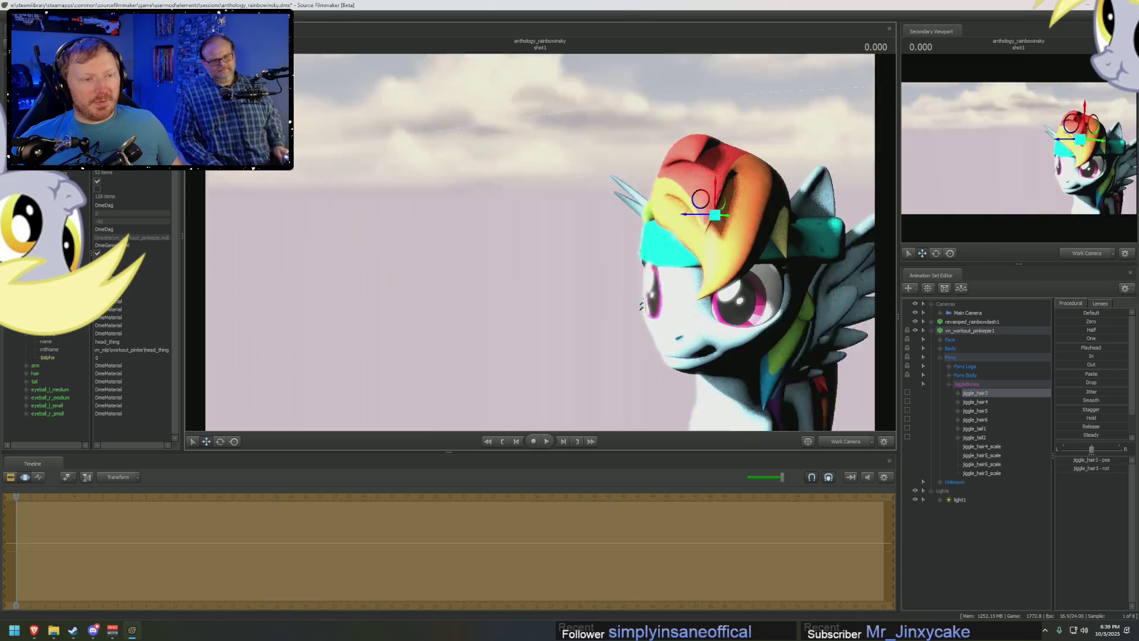
left_click_drag(773, 270, 773, 269)
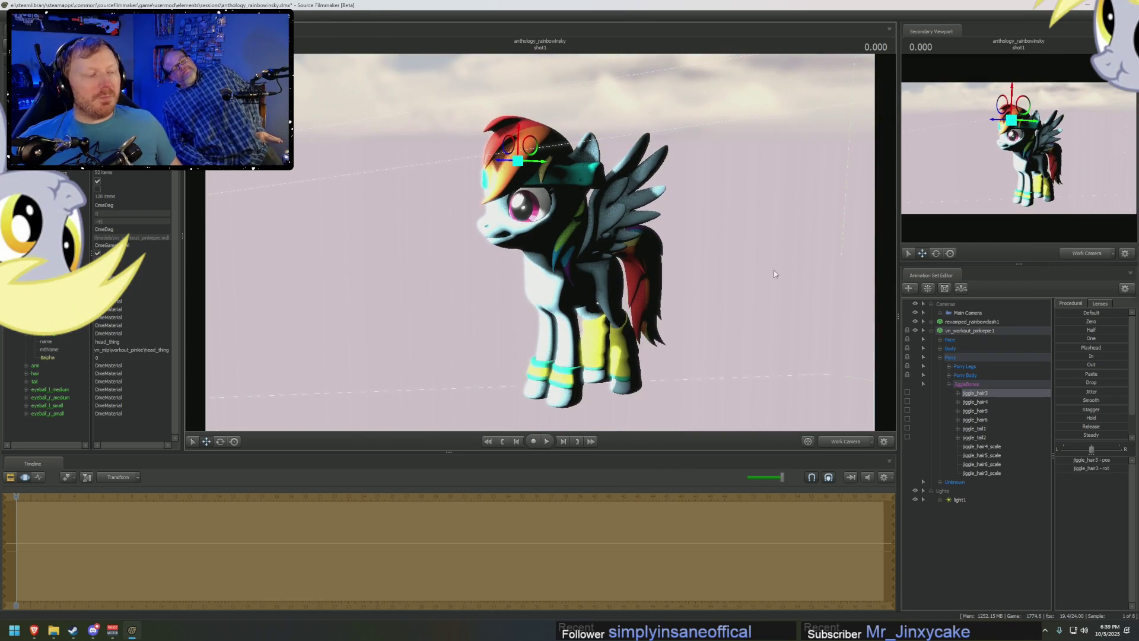
Review the pony through light1, then return to the Work Camera close on the head and wing.
double_click(956, 500)
mouse_move(534, 267)
left_mouse_down()
mouse_move(622, 267)
mouse_move(716, 328)
left_mouse_up()
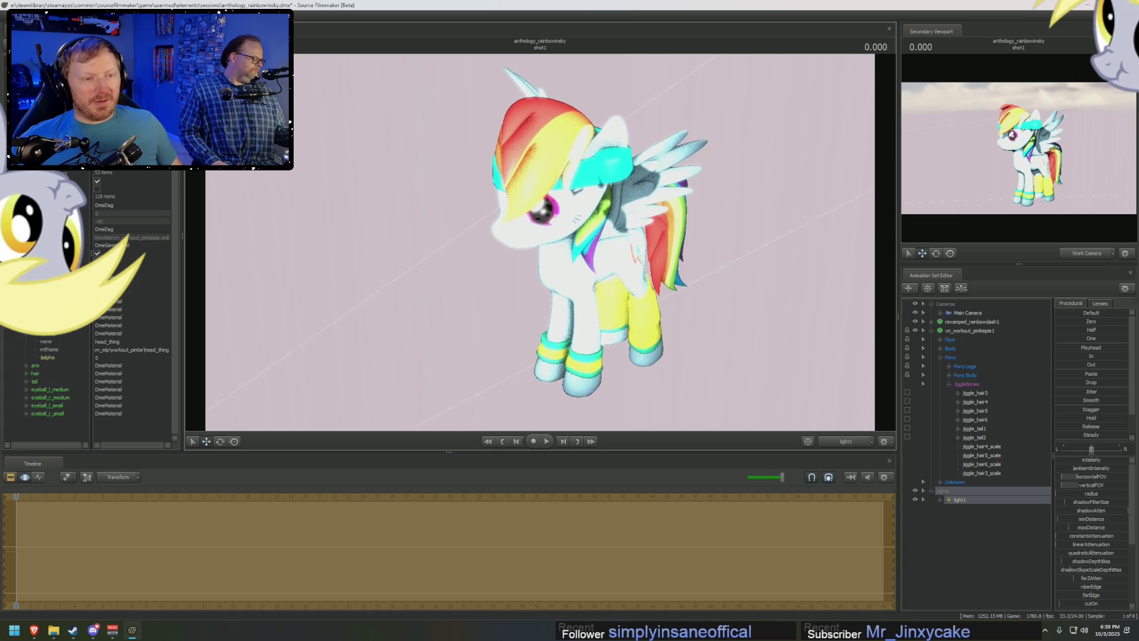
left_click(855, 441)
left_click_drag(805, 355, 805, 320)
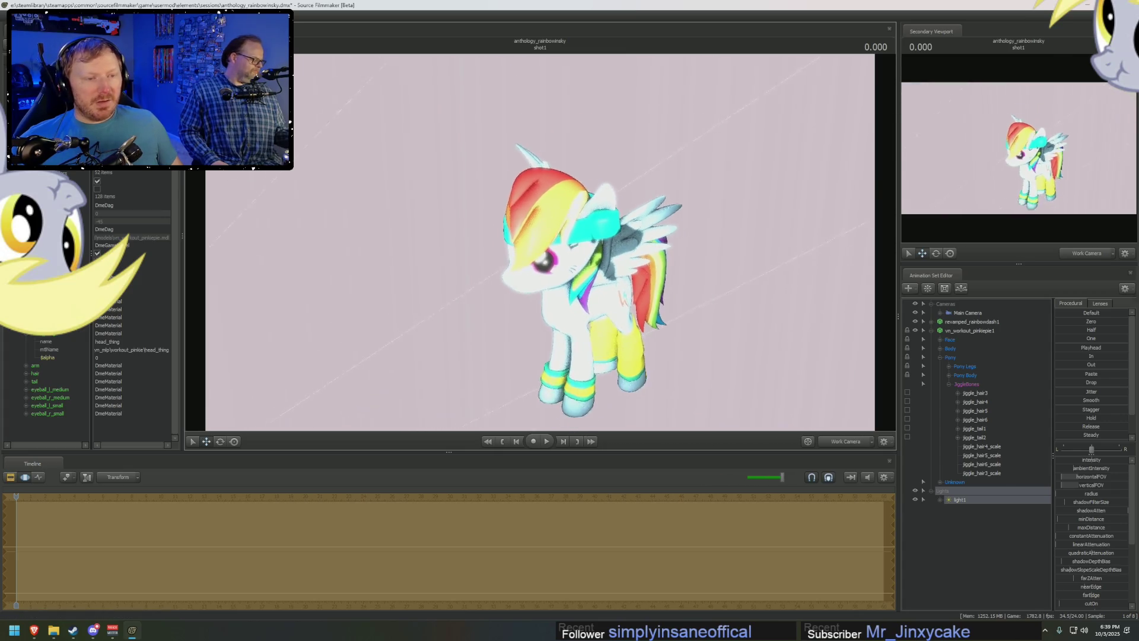
scroll(530, 243, "down", 5)
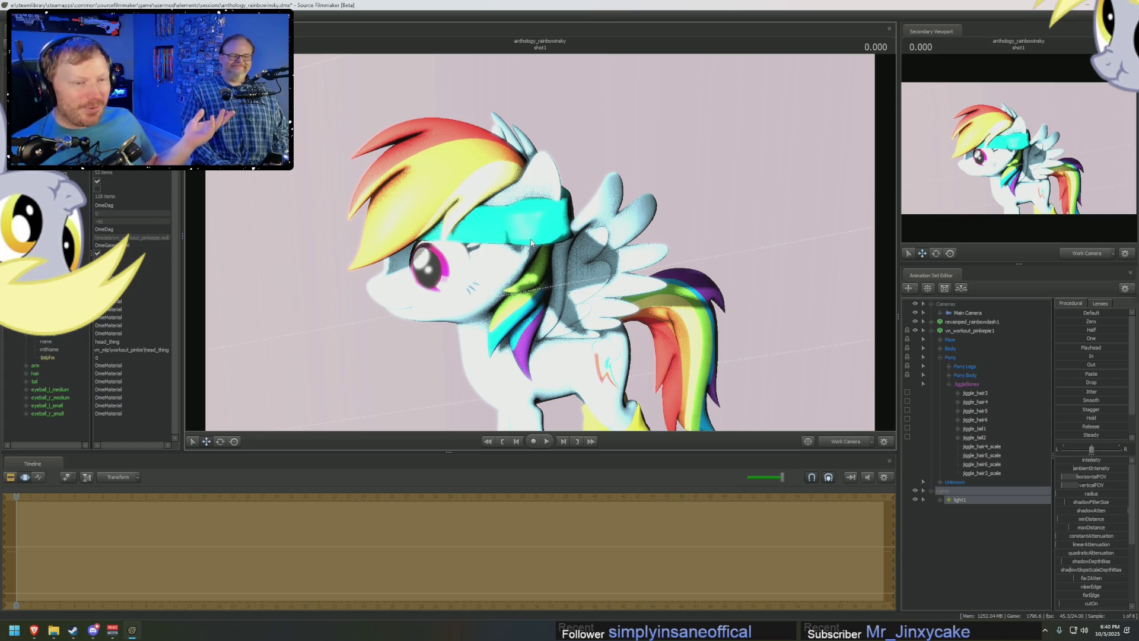
Check jiggle_hair5 and jiggle_hair4, then list the Pony Body bones instead of JiggleBones.
left_click(987, 419)
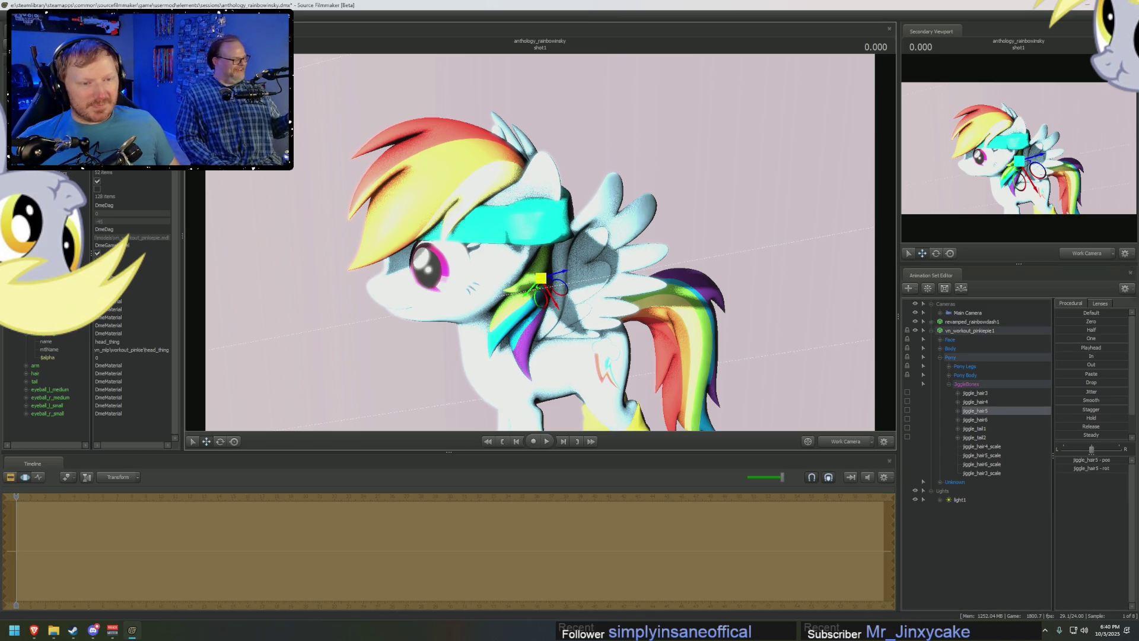
left_click(984, 401)
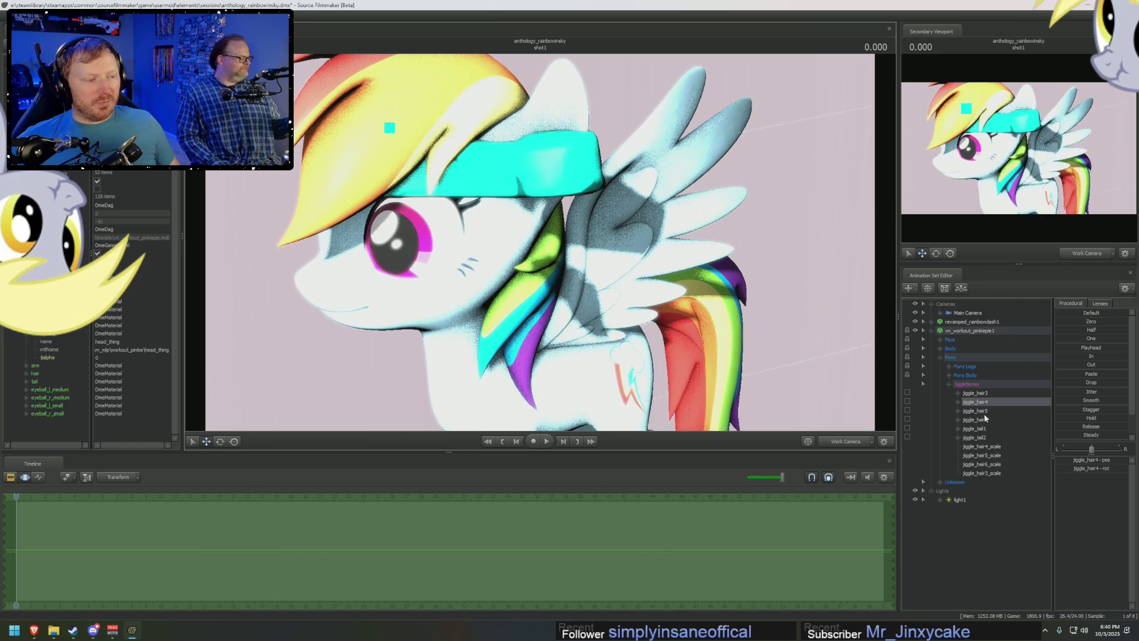
left_click(950, 383)
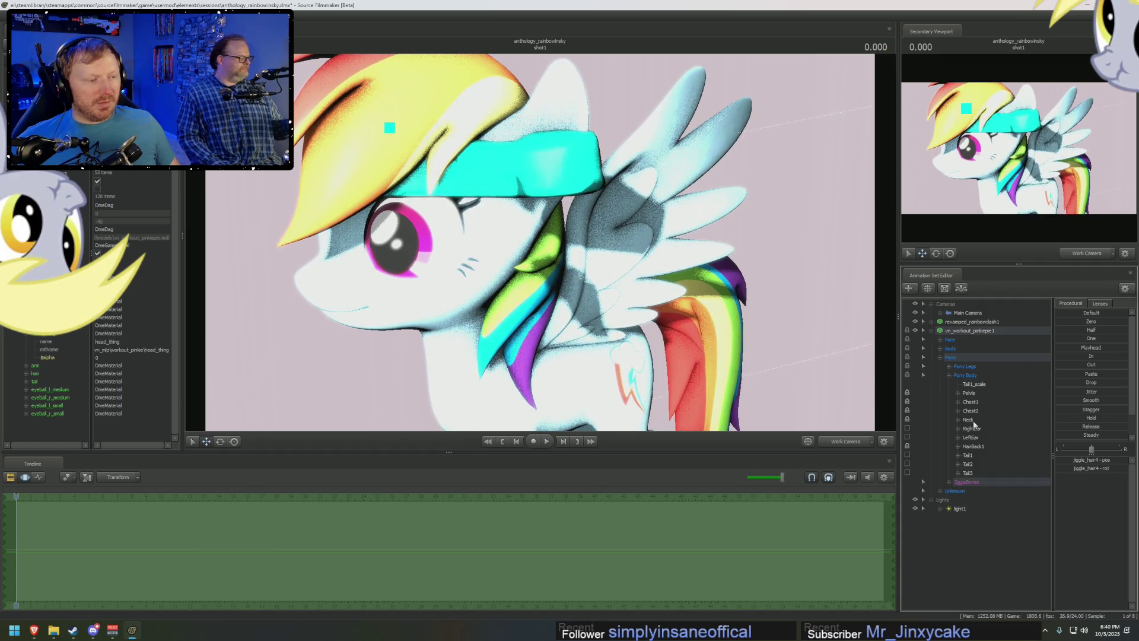
Create HairBack1_scale and drag the HairBack1 bone forward above the eye under the headband.
left_click(973, 445)
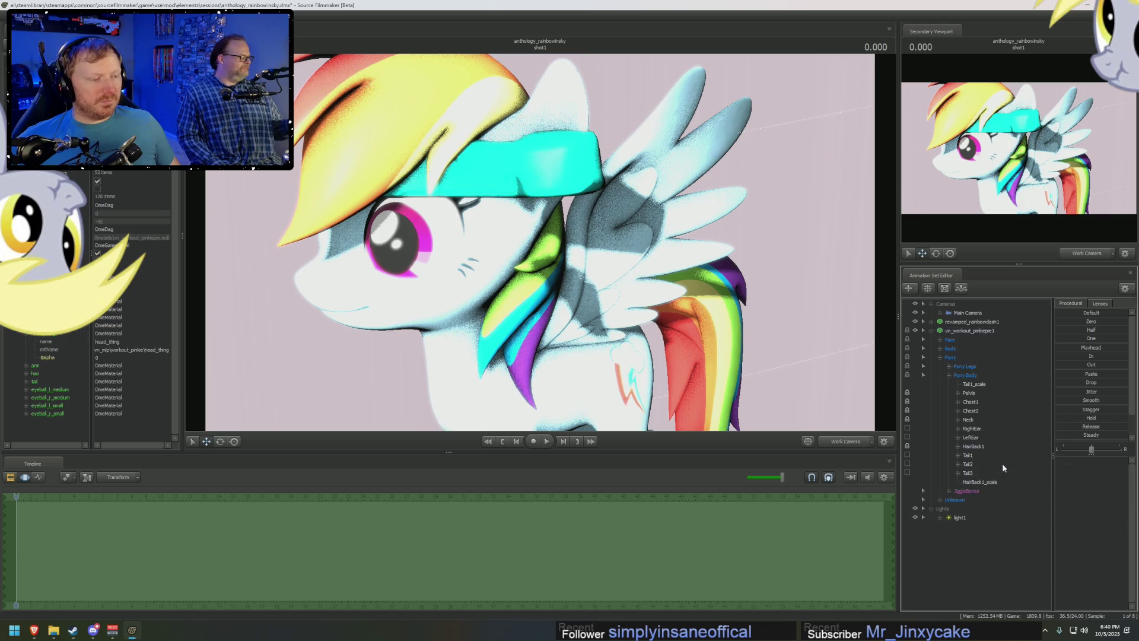
left_click(982, 482)
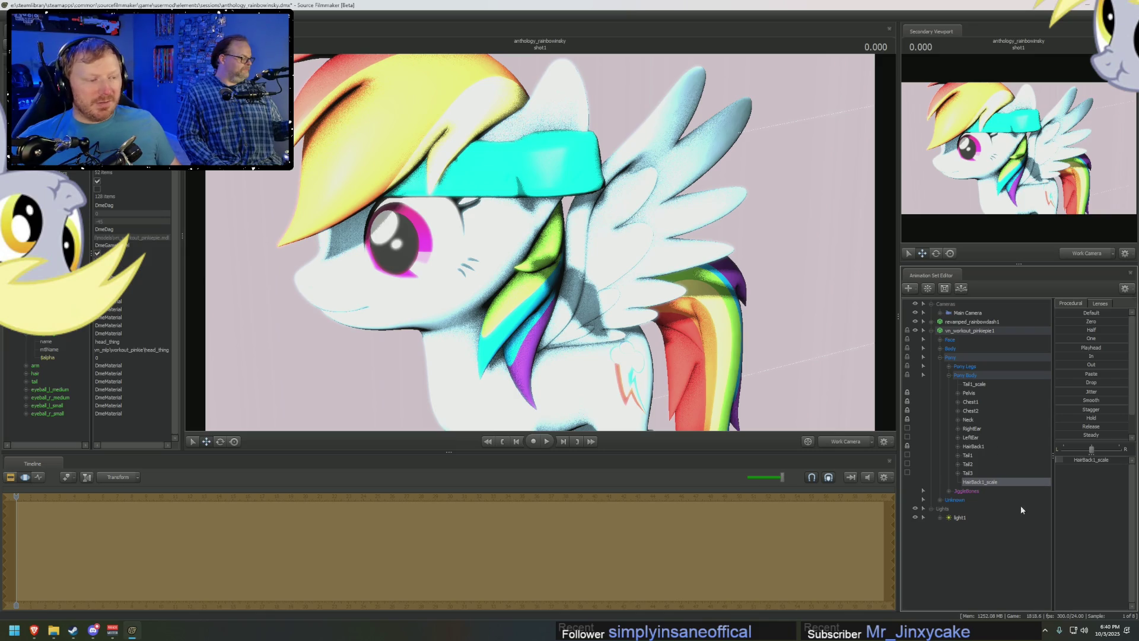
left_click(967, 447)
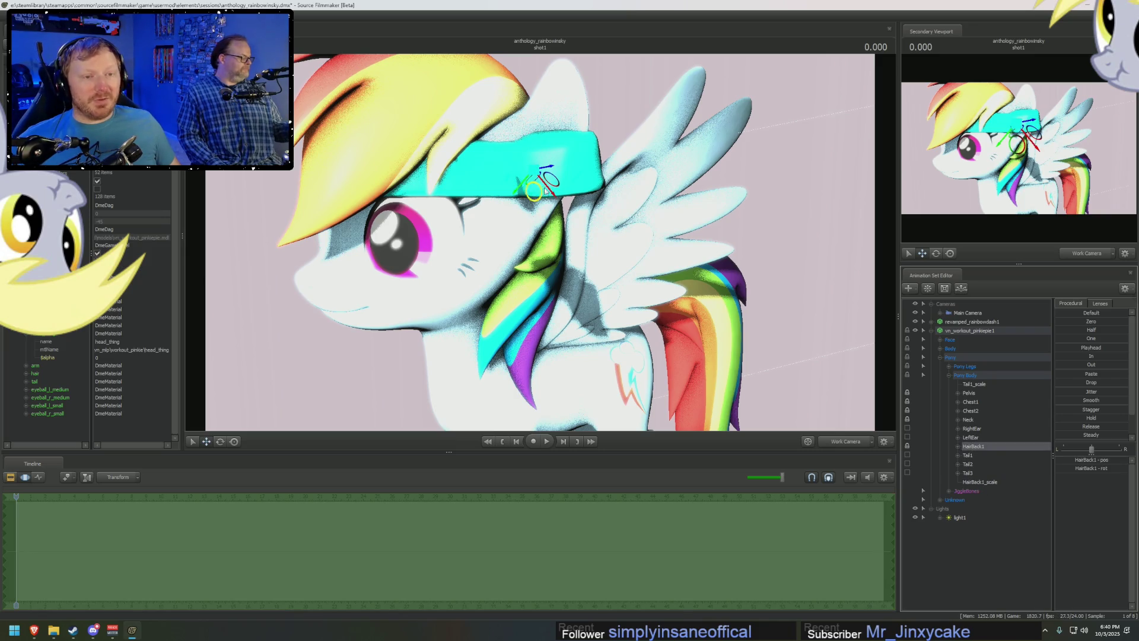
mouse_move(543, 171)
left_mouse_down()
mouse_move(444, 174)
mouse_move(554, 157)
mouse_move(552, 262)
left_mouse_up()
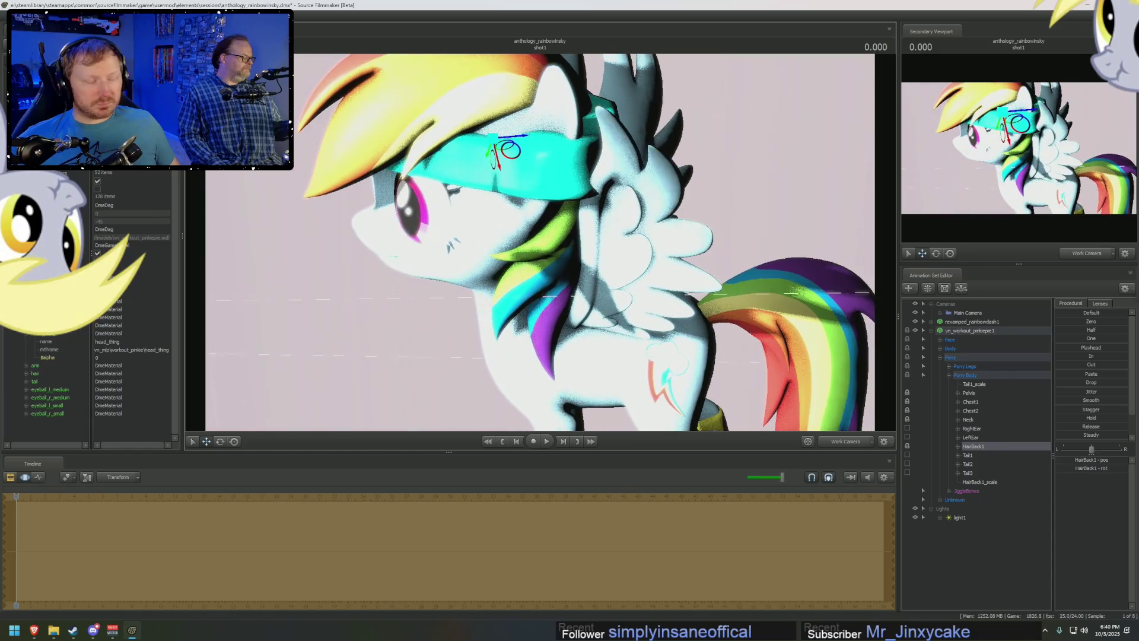
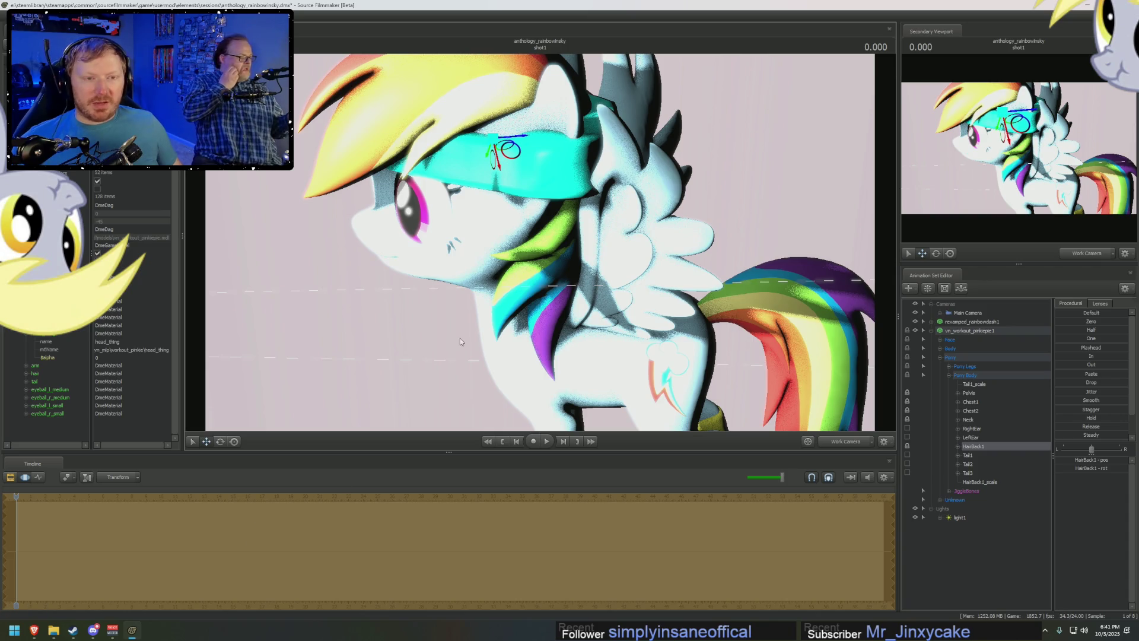
Close in on the face, expand the jiggleBones group and check where jiggle_hair4 and jiggle_hair5 sit.
left_click_drag(506, 292, 506, 291)
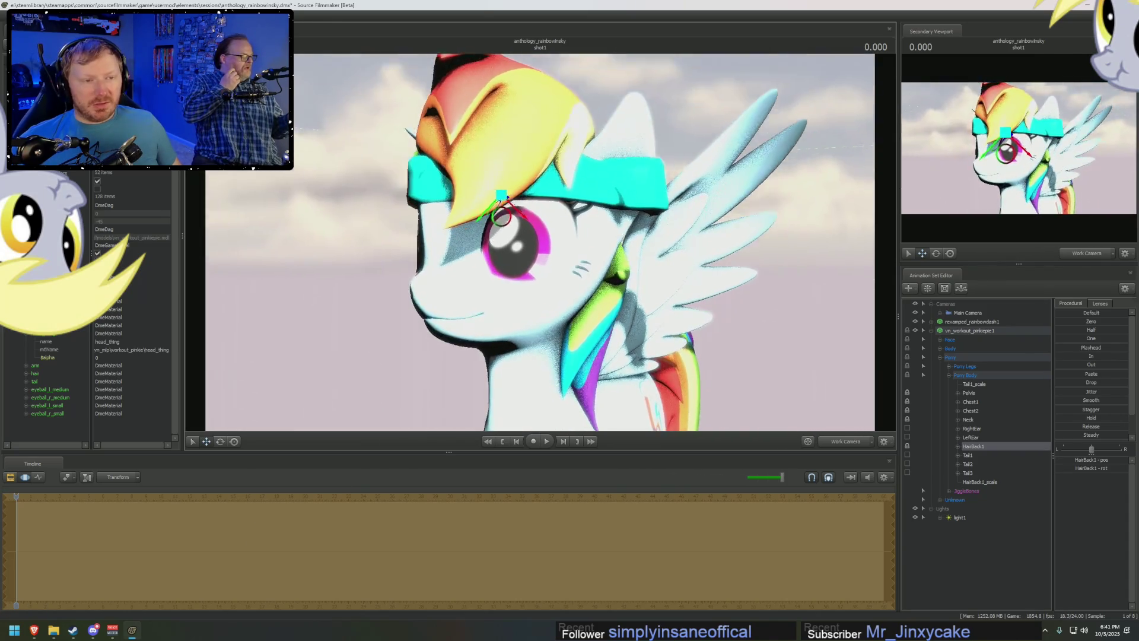
left_click(969, 454)
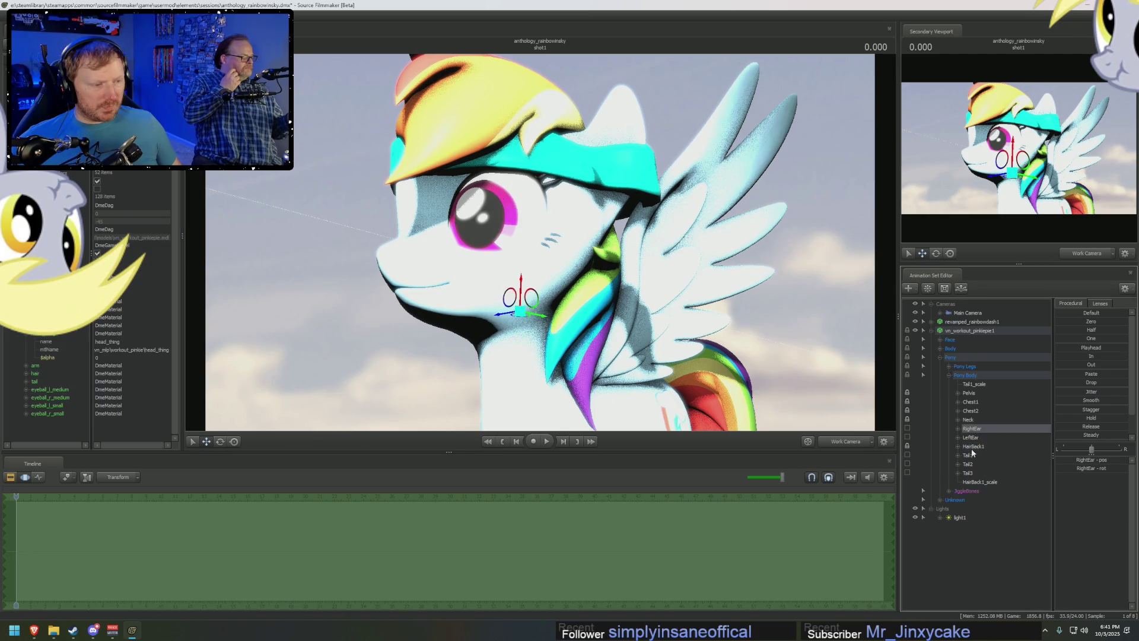
left_click(950, 491)
left_click(977, 509)
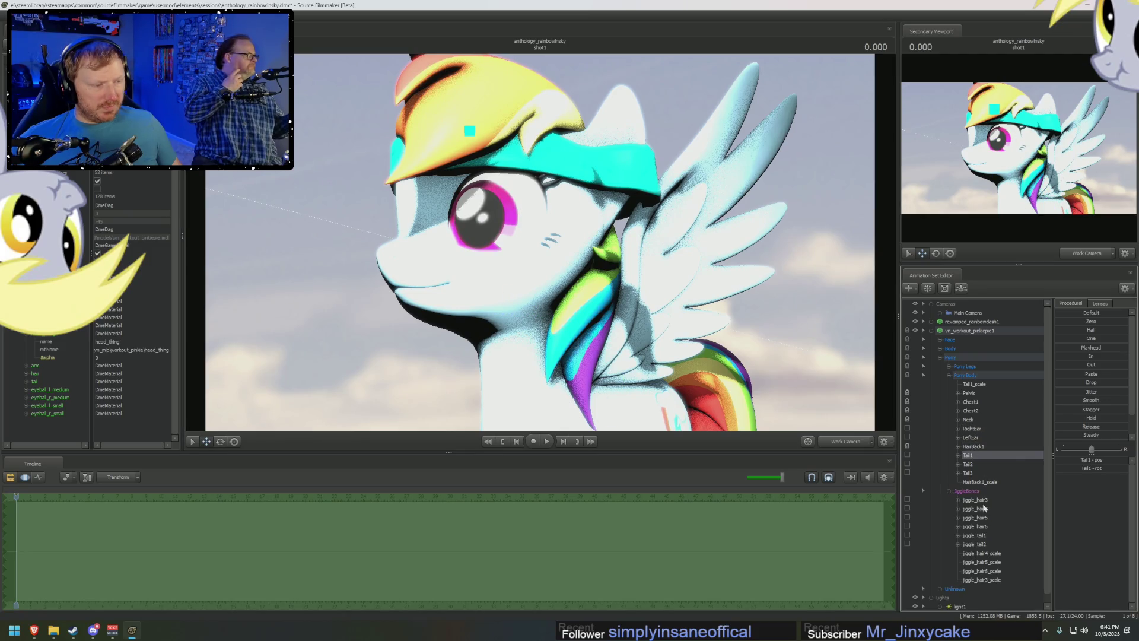
left_click(985, 519)
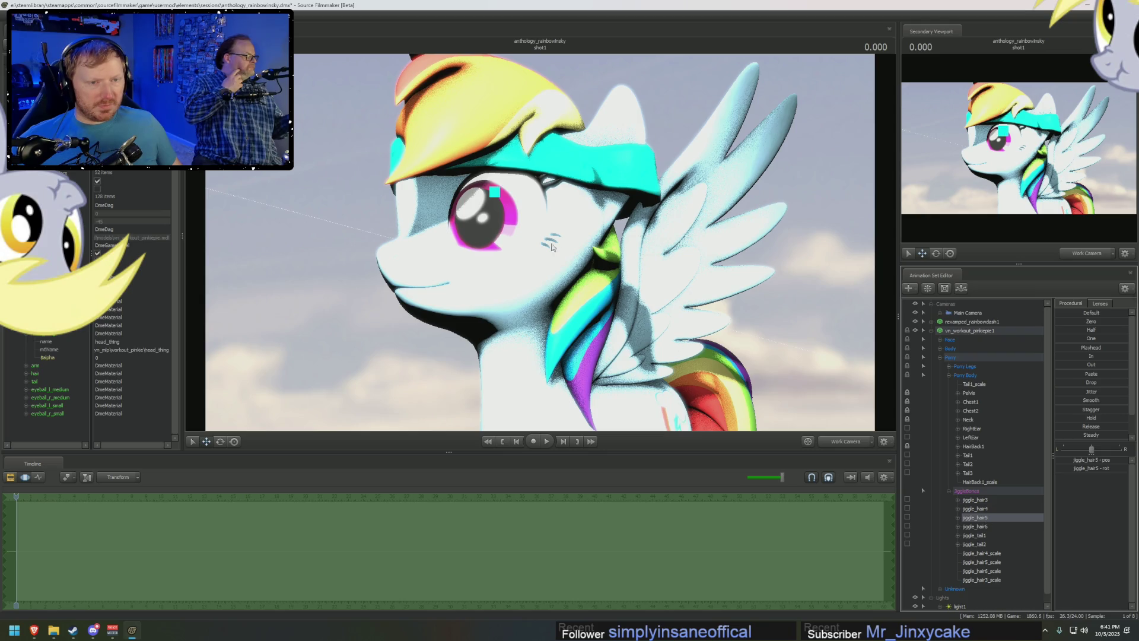
left_click(431, 191)
left_click(717, 403)
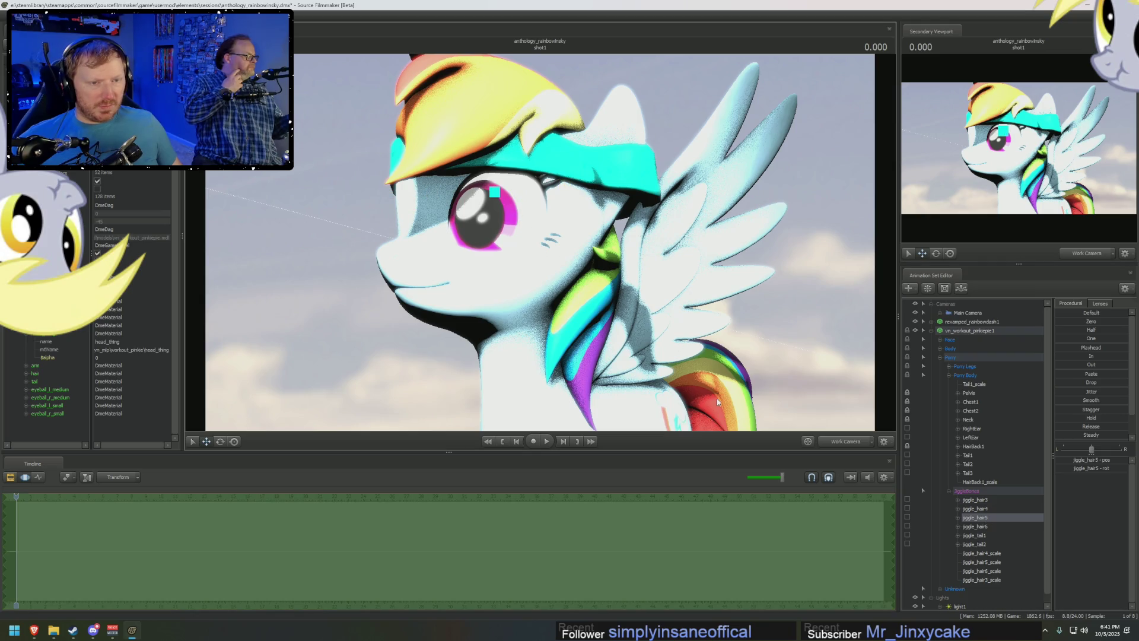
Check jiggle_hair6 and the four hair scale controls, then reselect the whole vn_workout_pinkiepie1 set.
left_click(982, 528)
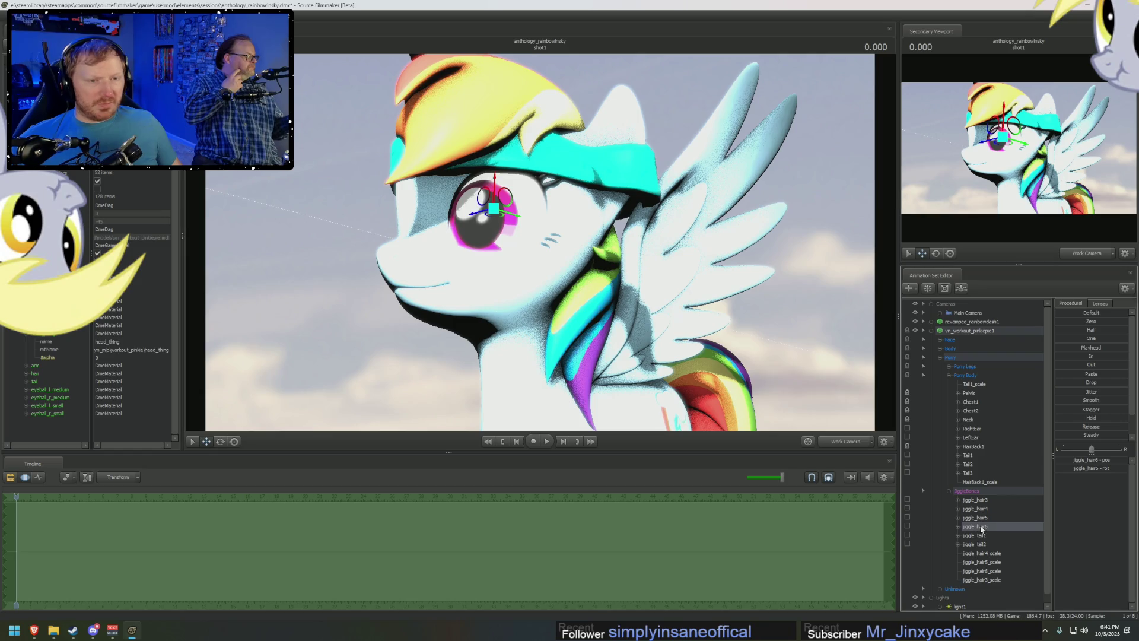
left_click(494, 209)
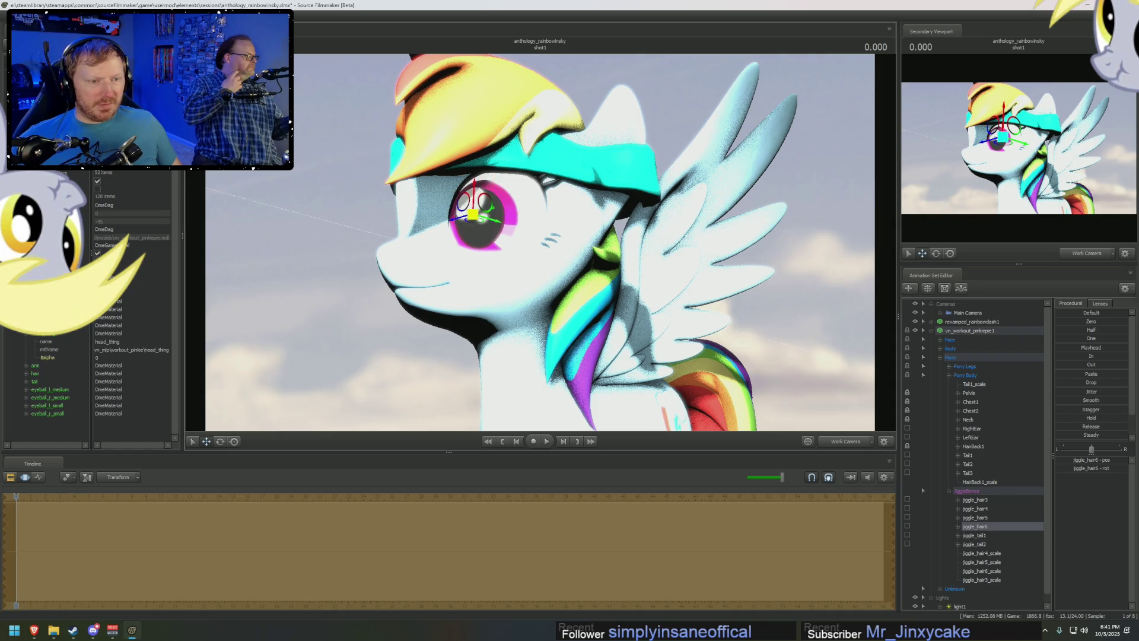
left_click(944, 572)
left_click(981, 553)
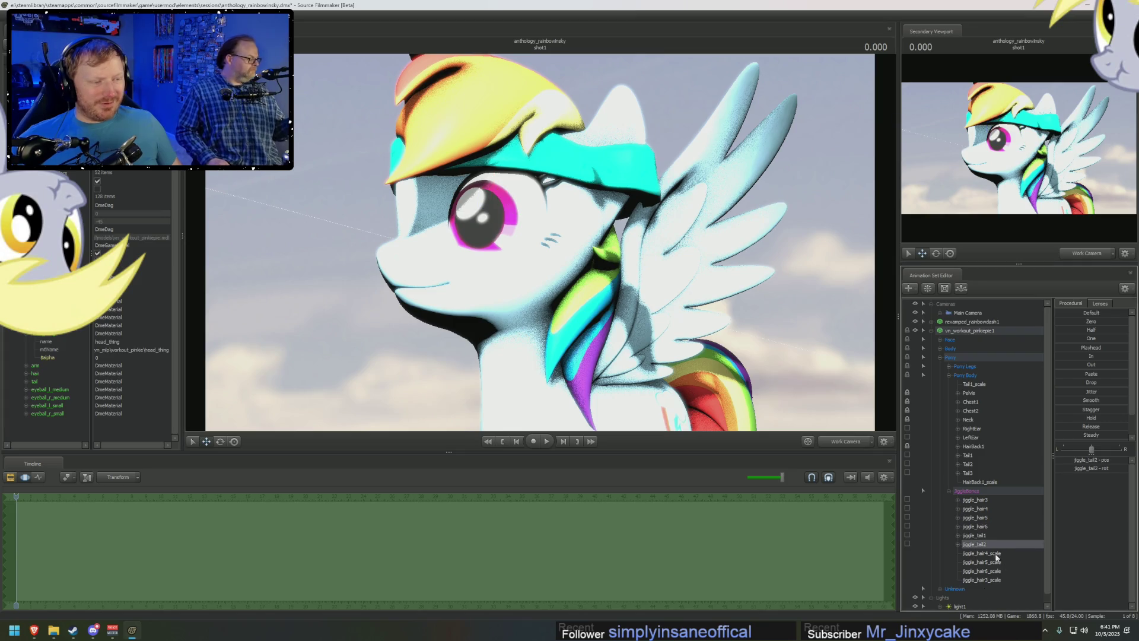
left_click(994, 580, "shift")
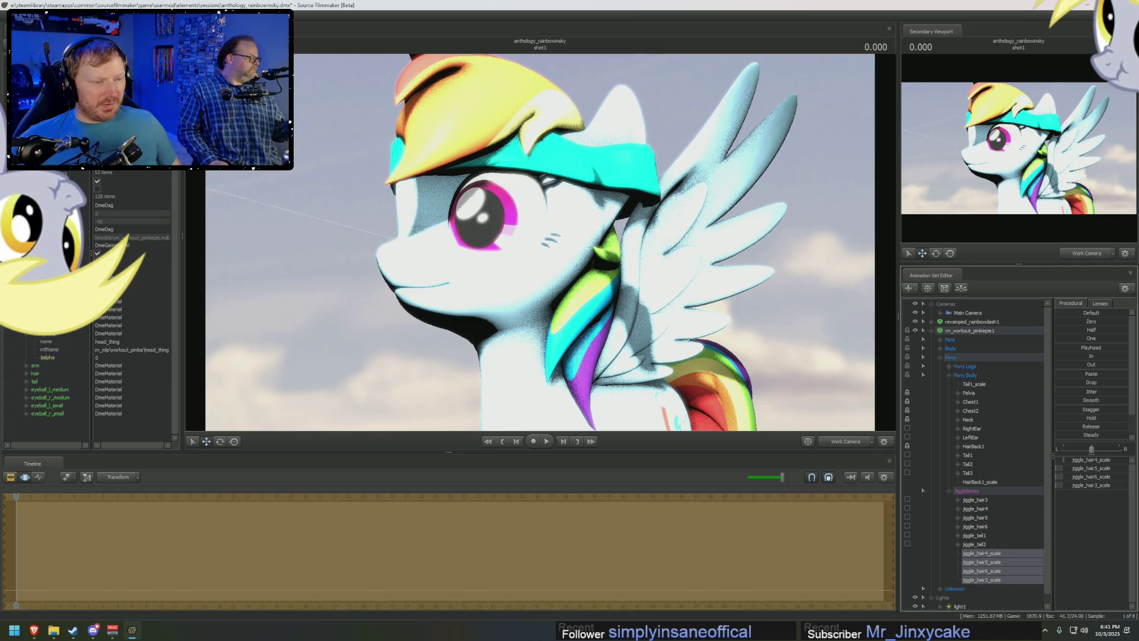
left_click(1078, 476)
mouse_move(534, 241)
left_mouse_down()
mouse_move(463, 241)
mouse_move(523, 281)
left_mouse_up()
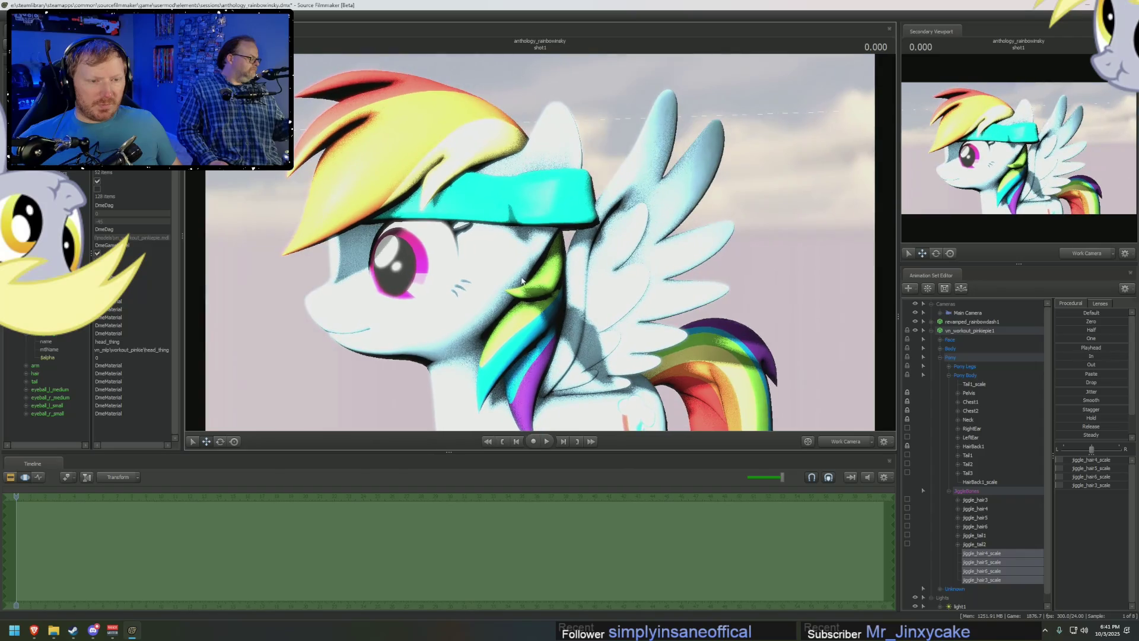
left_click(976, 331)
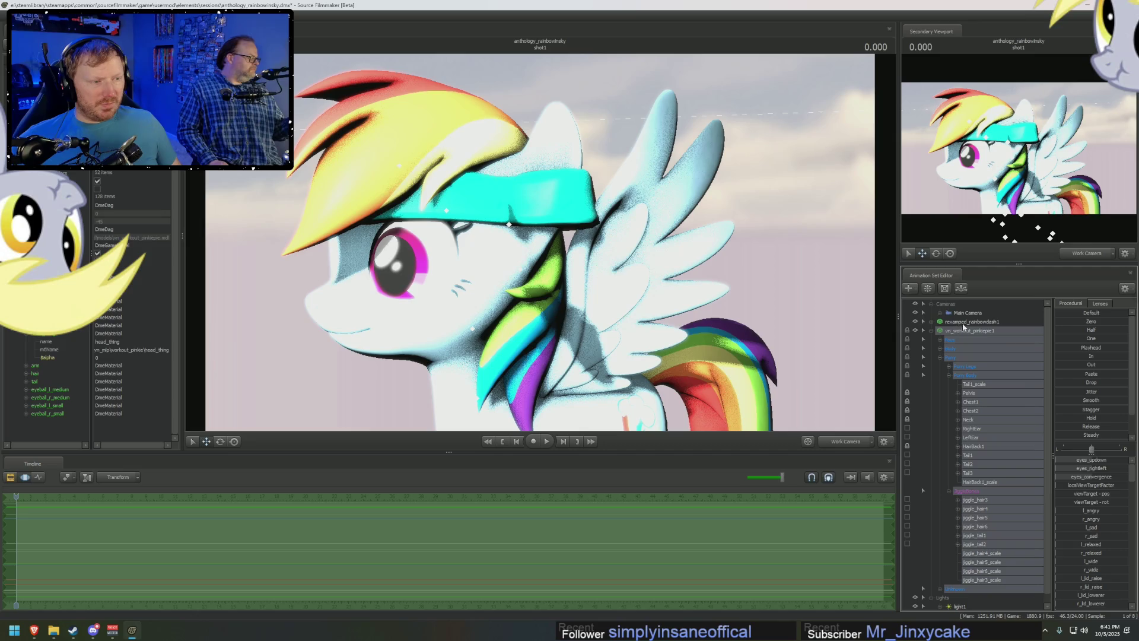
Look through the workout pony's hair model name and alpha entries, then its tail entry, in the Element Viewer.
right_click(949, 330)
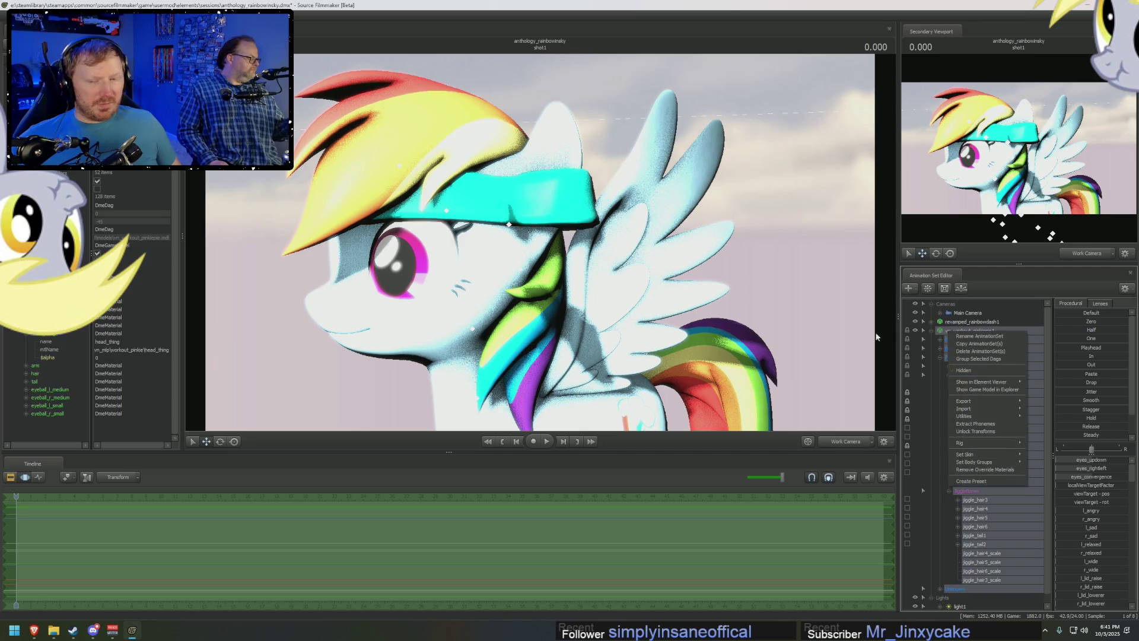
left_click(28, 374)
left_click(48, 389)
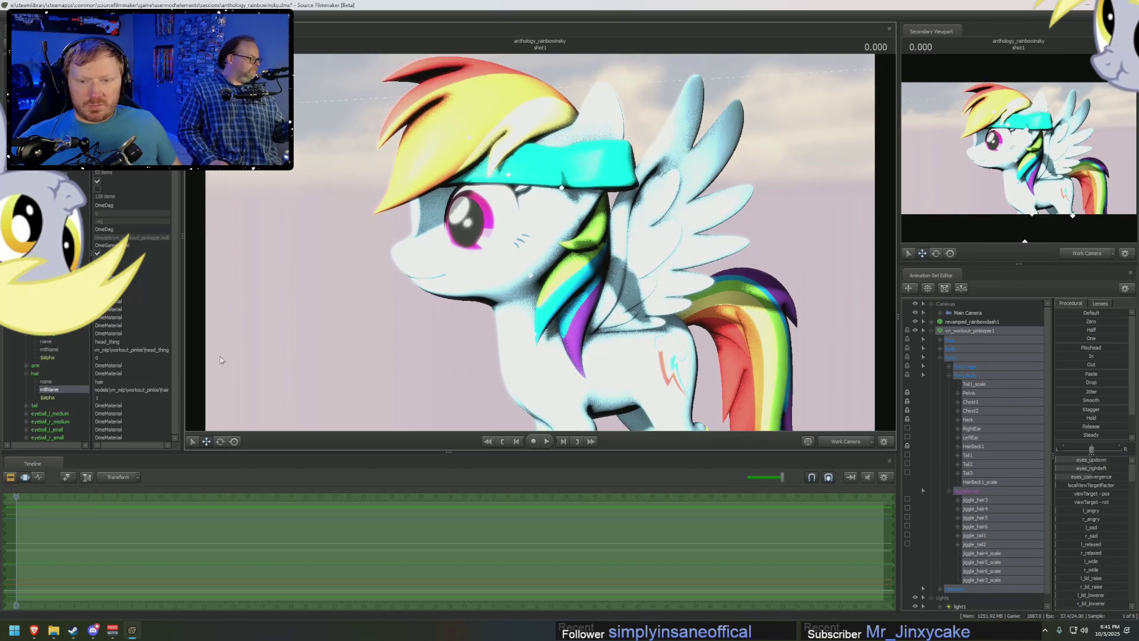
left_click(78, 398)
left_click(61, 388)
left_click(26, 373)
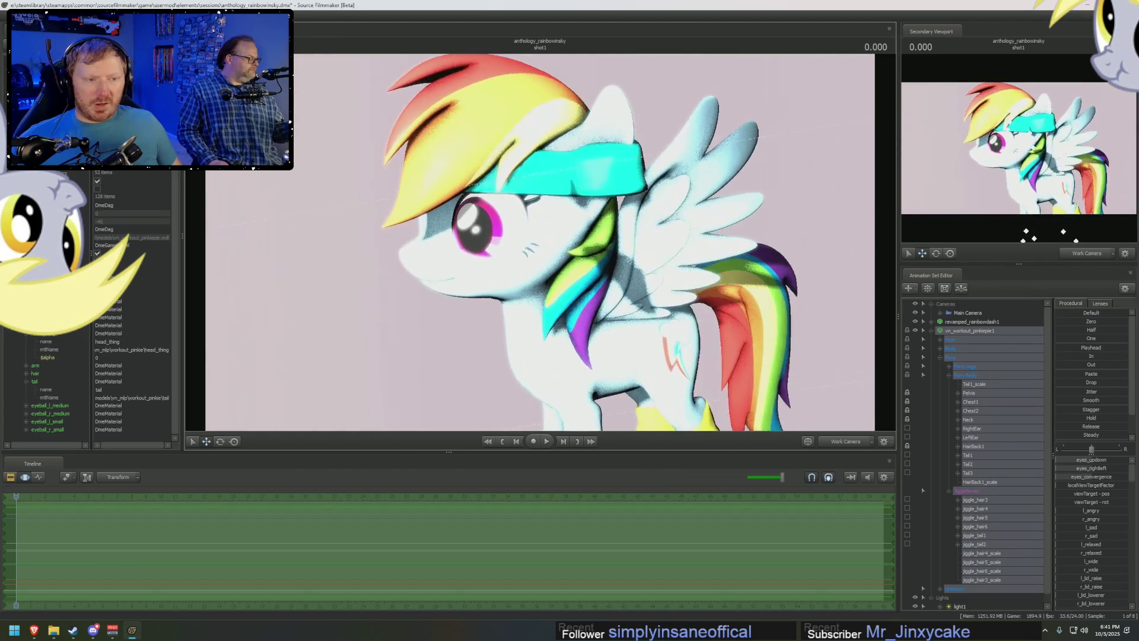
Select light1 and view the scene from the light's position.
left_click_drag(603, 356, 630, 264)
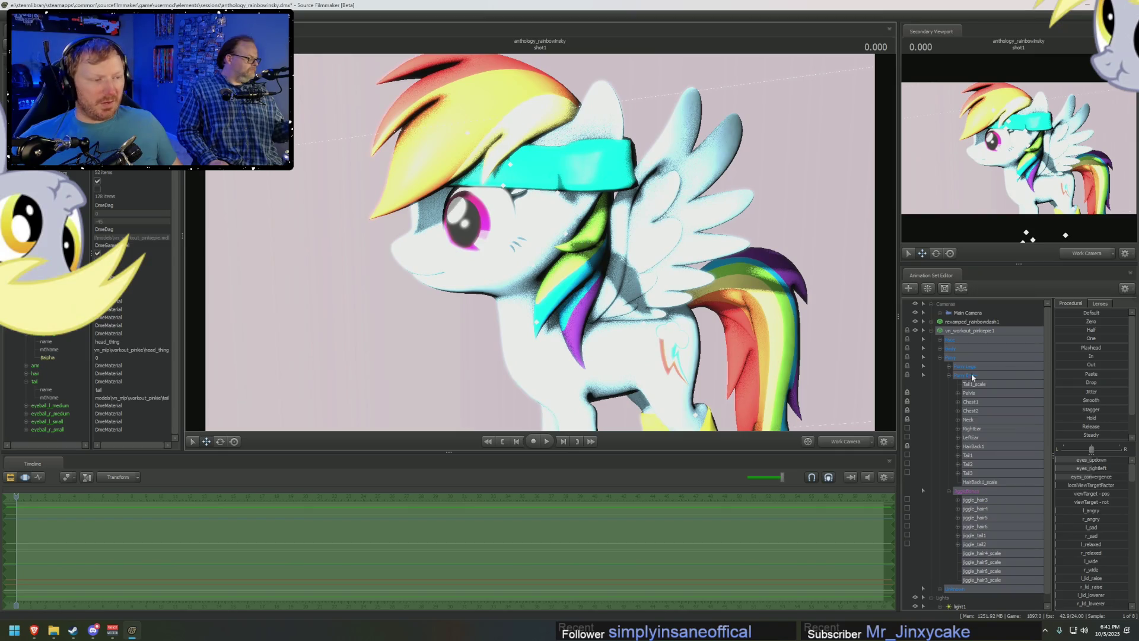
left_click(931, 336)
left_click(959, 348)
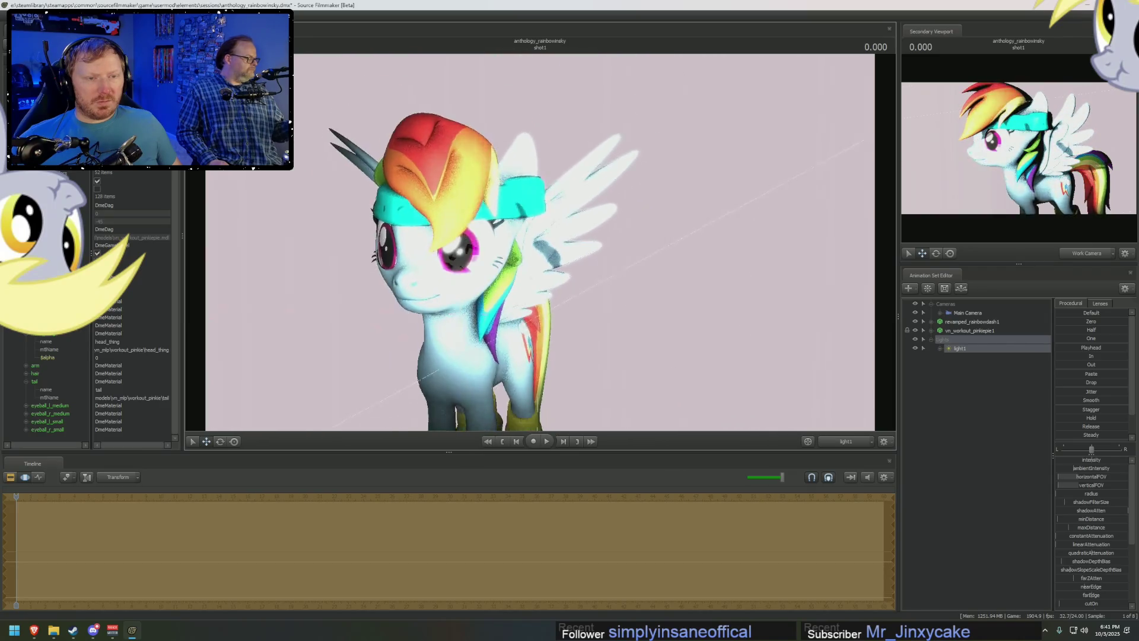
Return to the Work Camera, dolly in beside the pony and reveal vn_workout_pinkiepie1's bone controls.
left_click(846, 441)
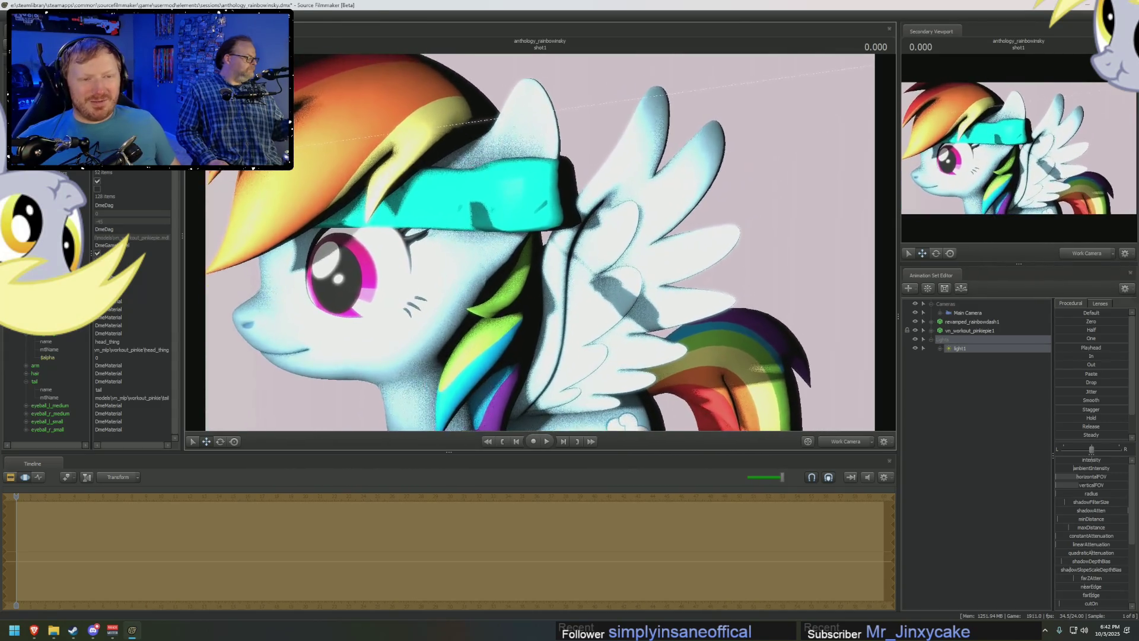
left_click_drag(578, 222, 782, 307)
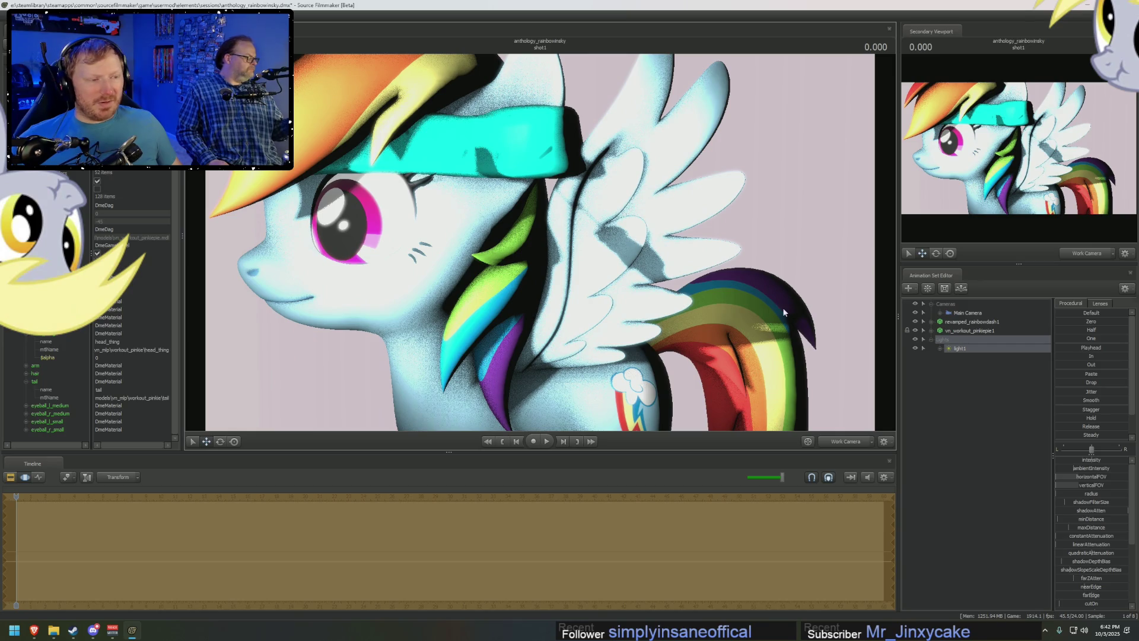
left_click(931, 332)
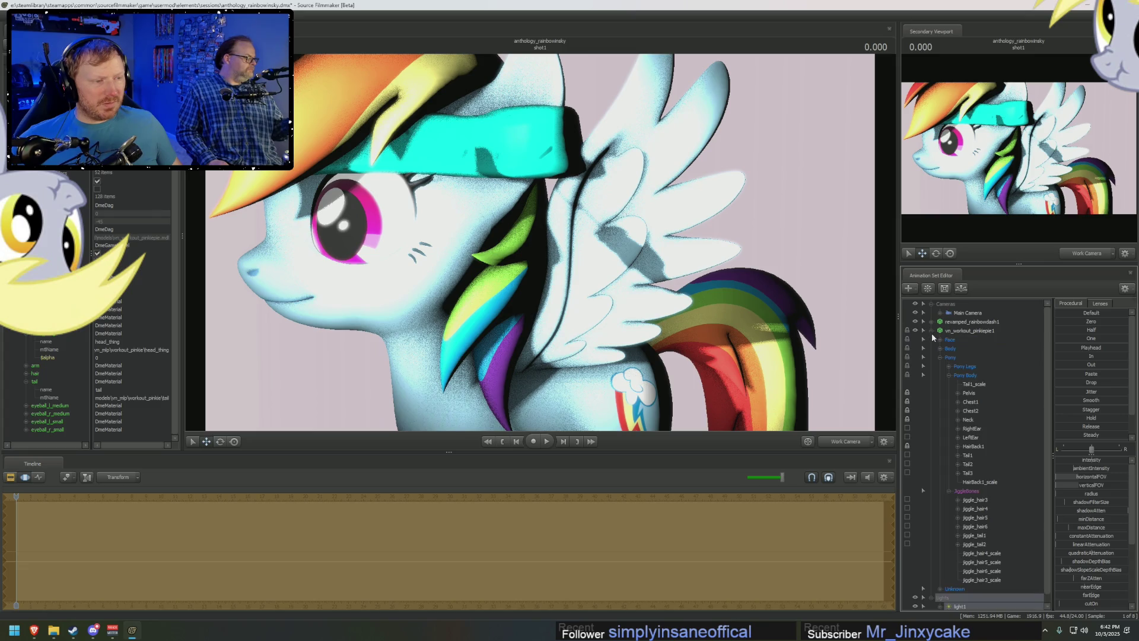
right_click(947, 333)
left_click(948, 334)
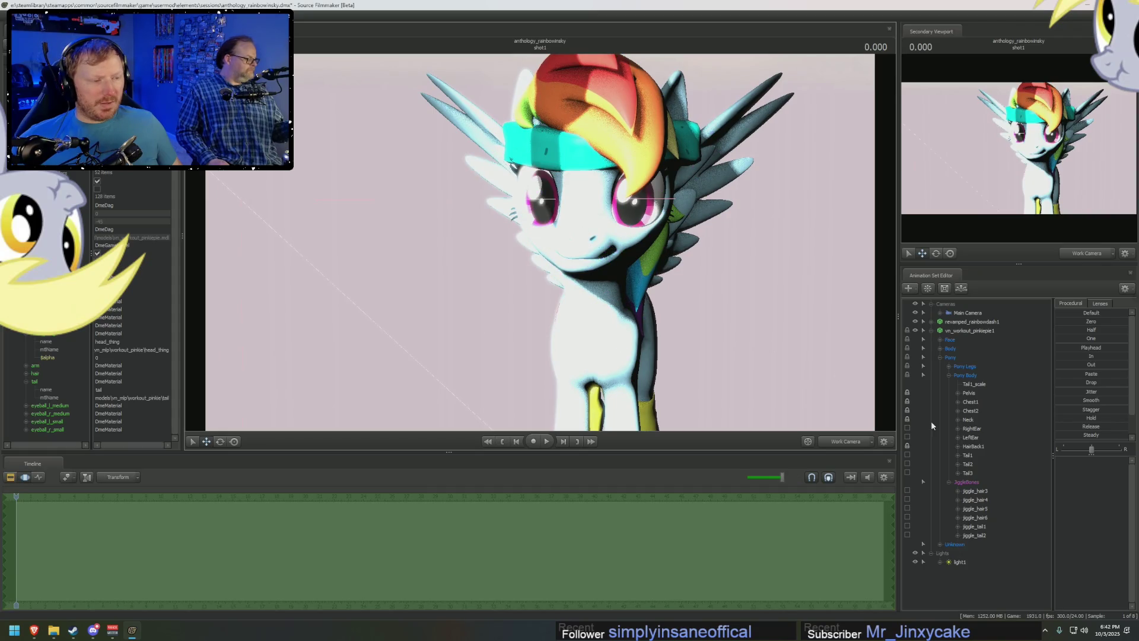
Add scale controls to HairBack1 and jiggle_hair3–6, and set HairBack1_scale to a very small value.
left_click(975, 490)
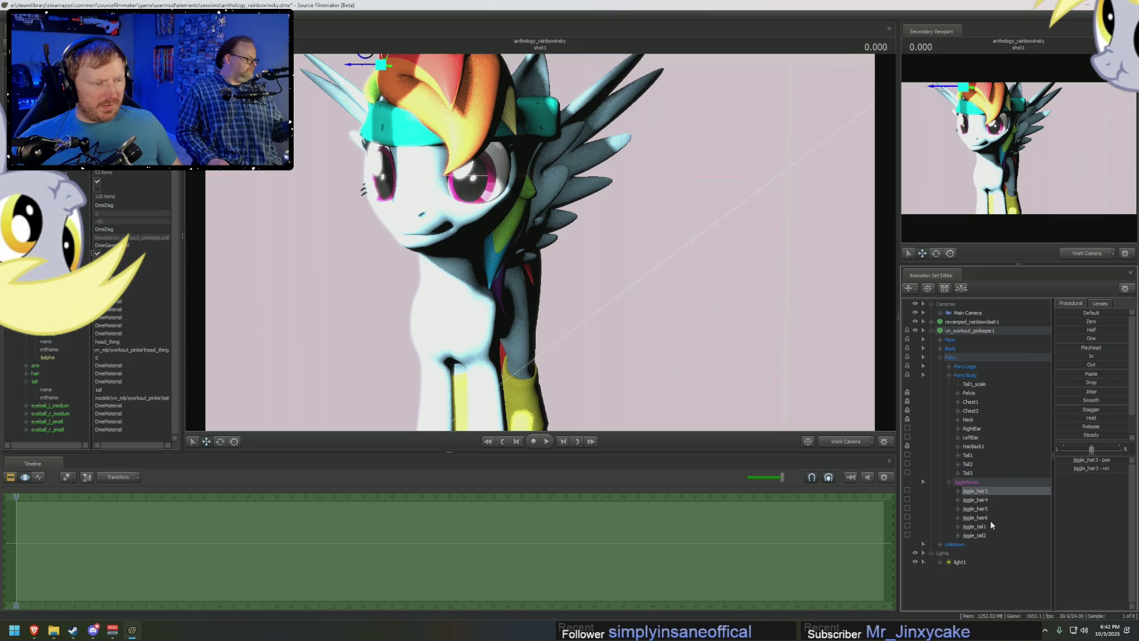
left_click(989, 518, "shift")
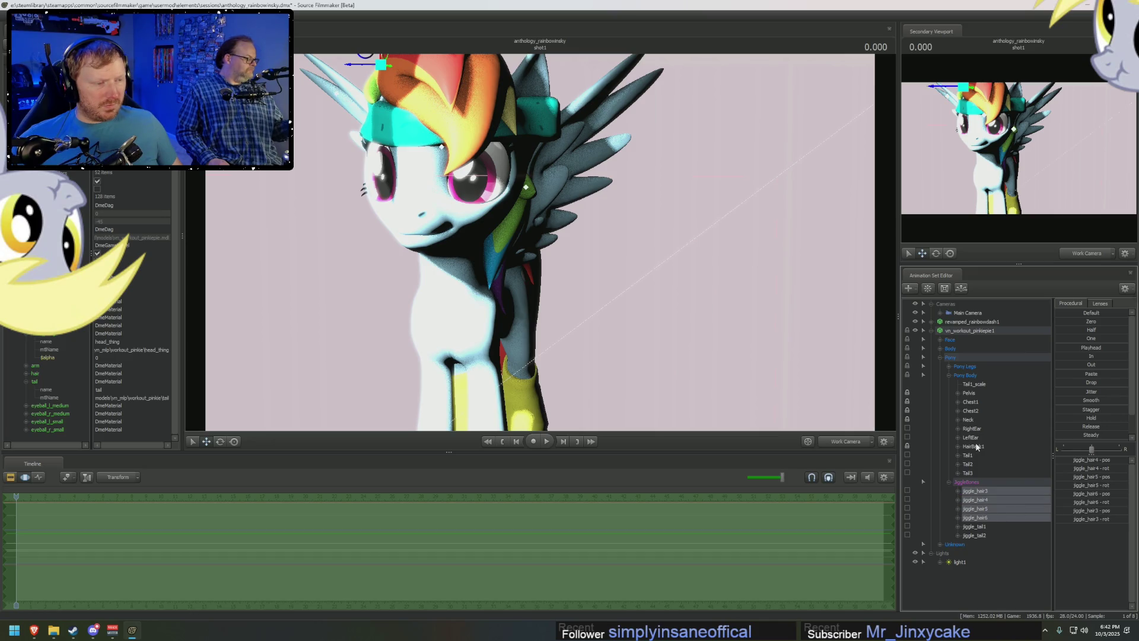
left_click(976, 445, "ctrl")
right_click(987, 501)
left_click(1006, 525)
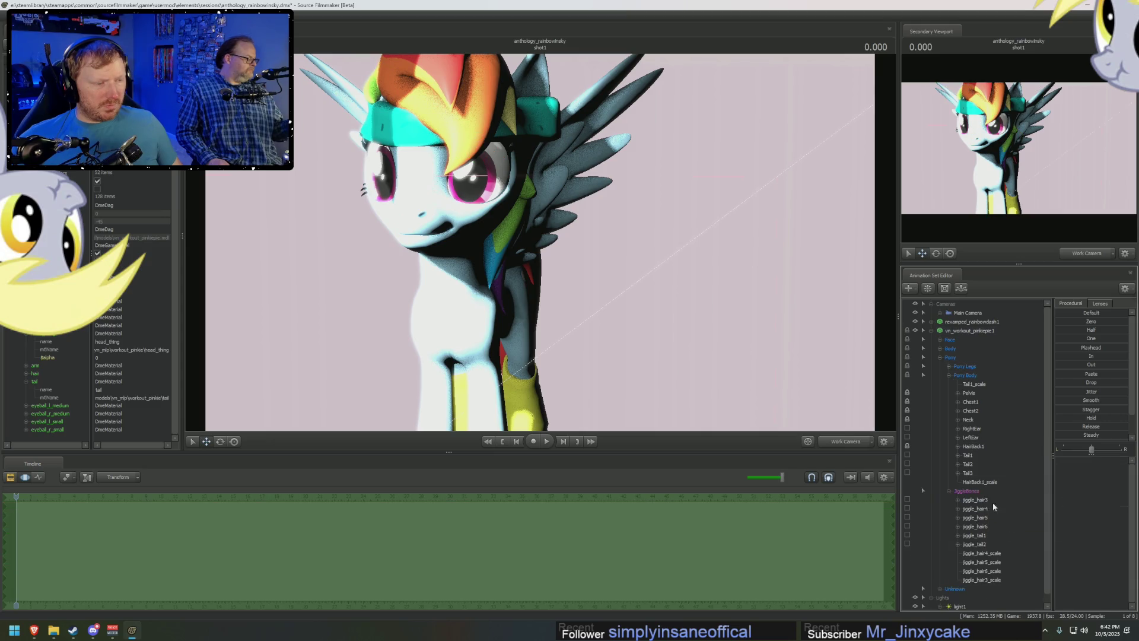
left_click(983, 482)
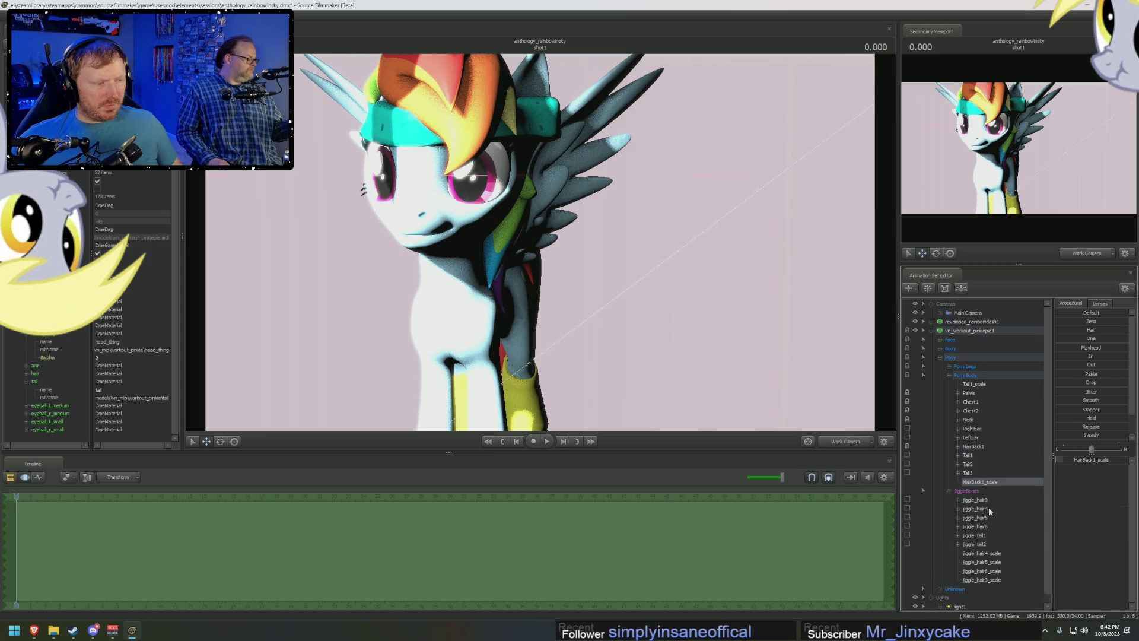
left_click(1072, 461)
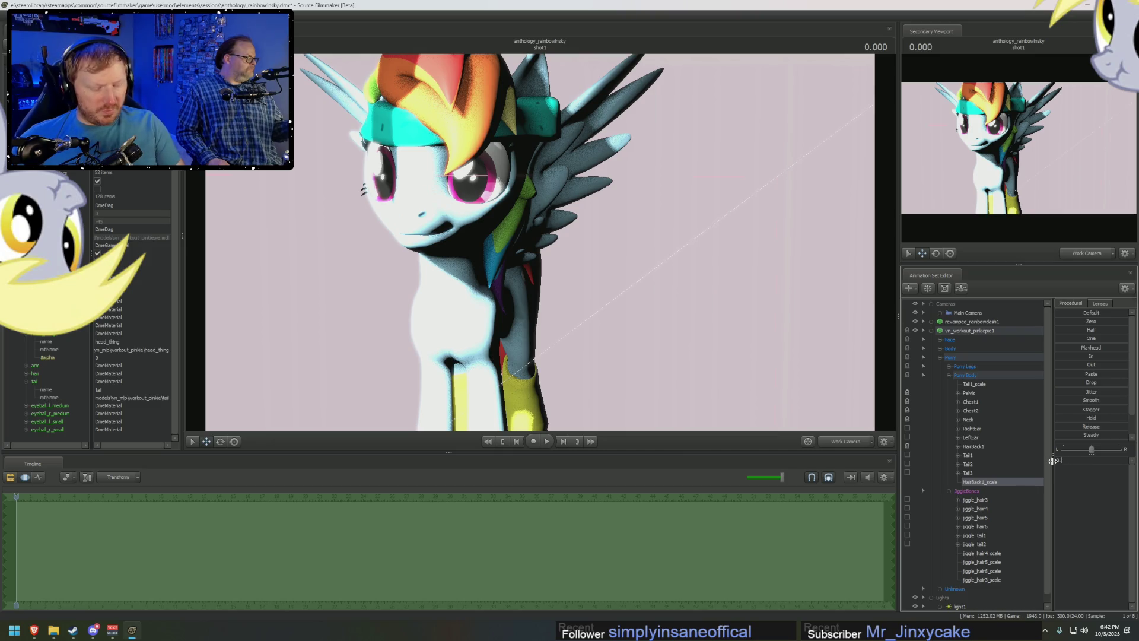
key("Return")
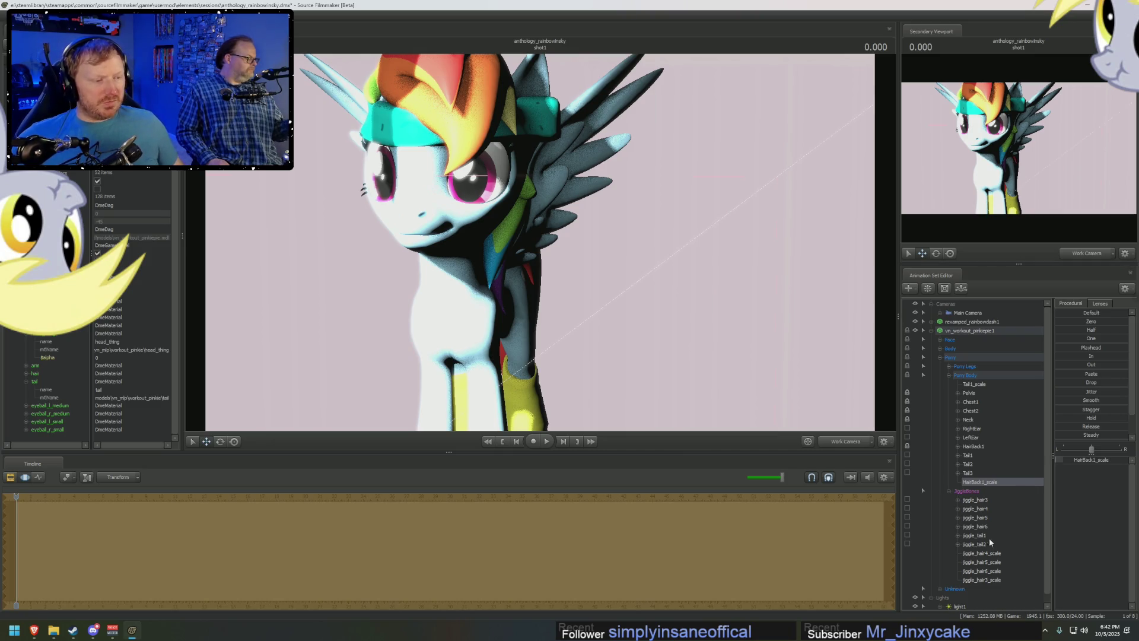
Set the four jiggle_hair scale controls to very small values.
left_click_drag(982, 553, 984, 581)
left_click(1083, 462)
key("Return")
left_click(1083, 468)
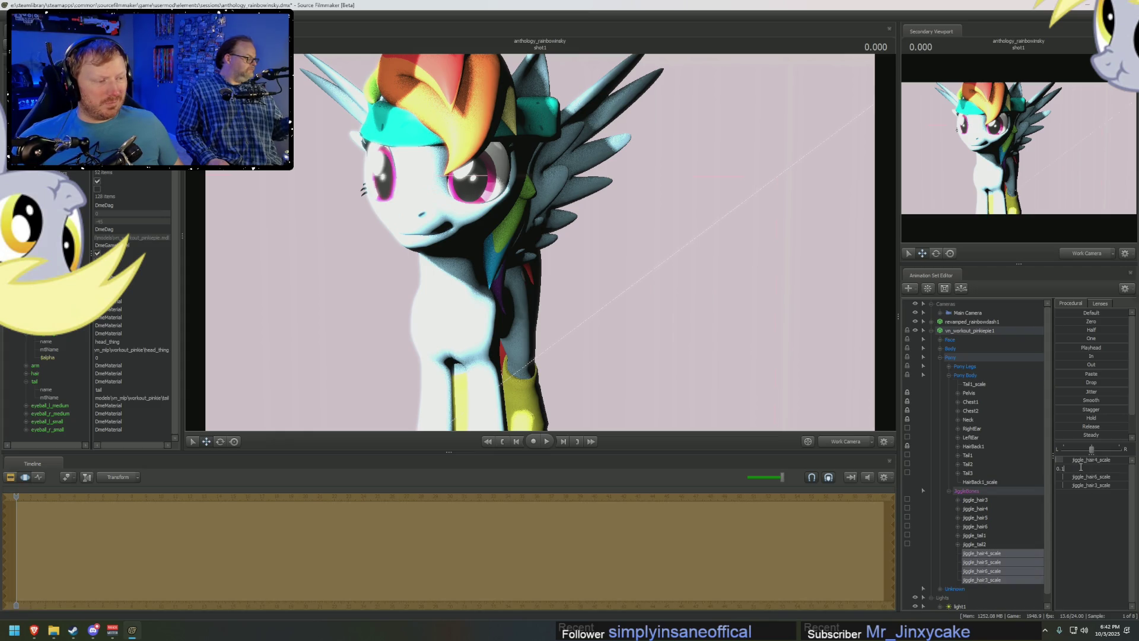
left_click(1081, 474)
key("Return")
left_click(1078, 485)
key("Return")
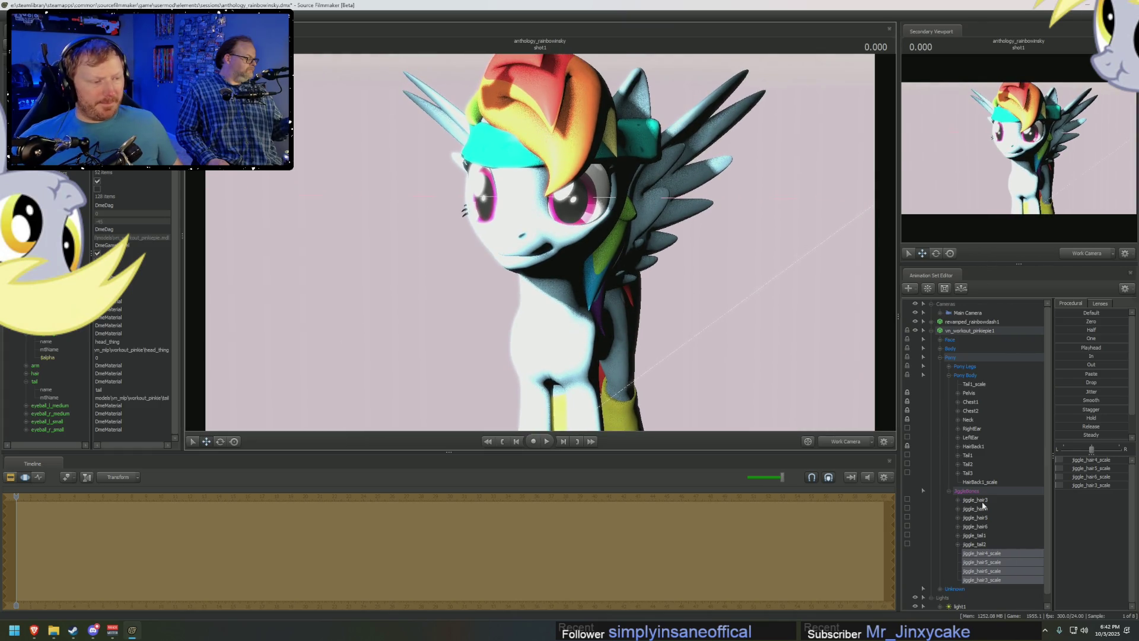
Frame the view on jiggle_hair3 and jiggle_hair4 to inspect the mane, then look through the light.
left_click(976, 500)
key("f")
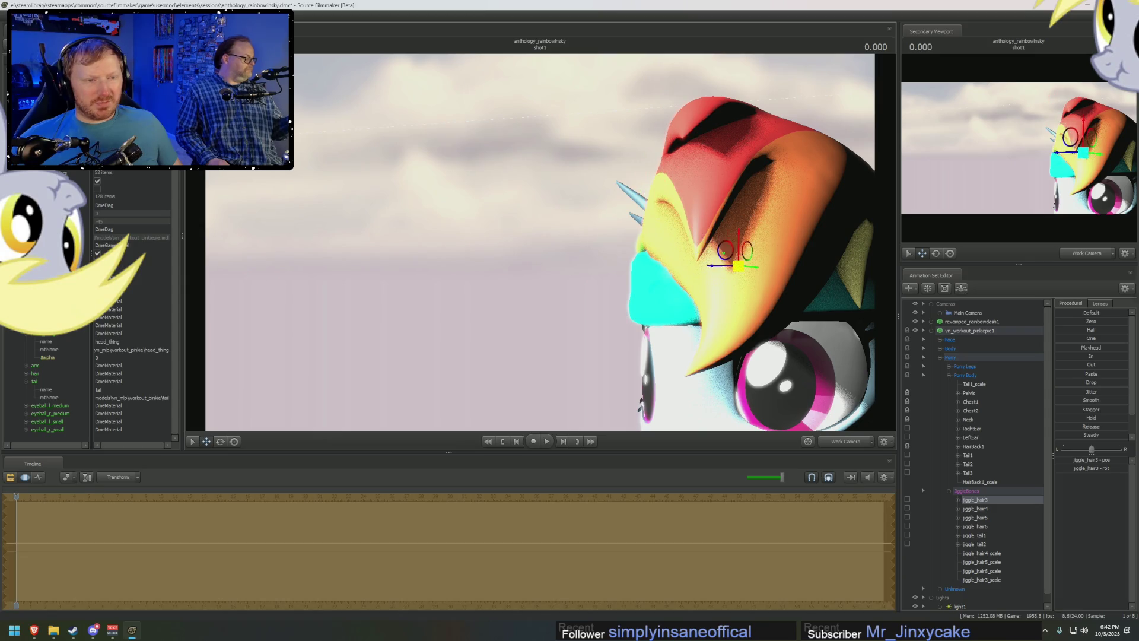
left_click_drag(622, 267, 657, 290)
key("Down")
key("f")
left_click_drag(570, 267, 268, 143)
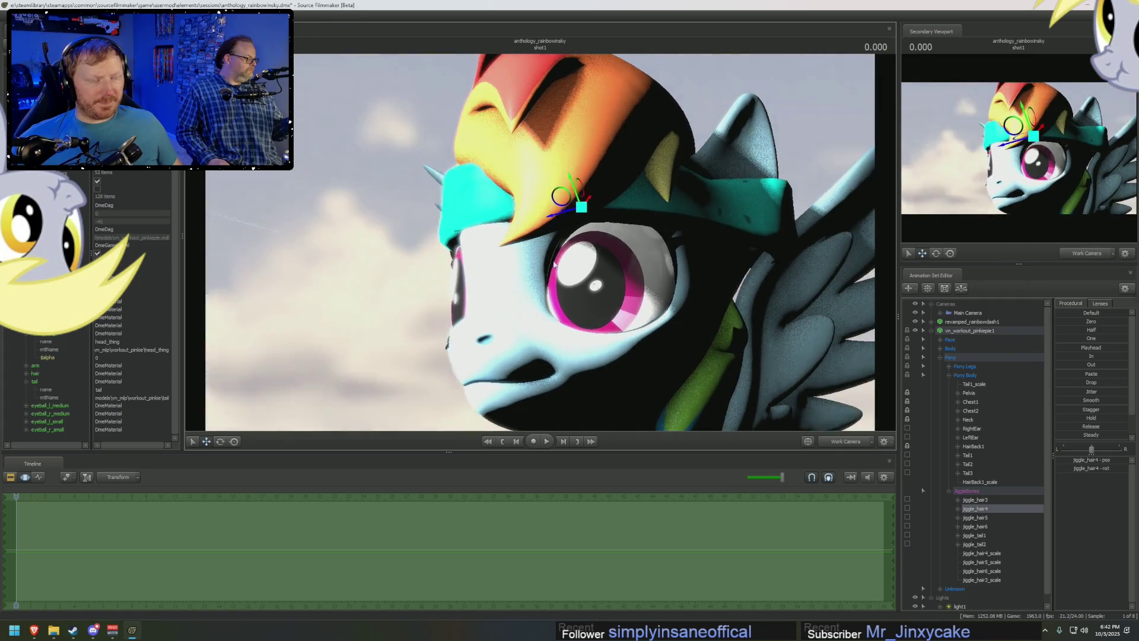
scroll(949, 451, "down", 1)
left_click(960, 597)
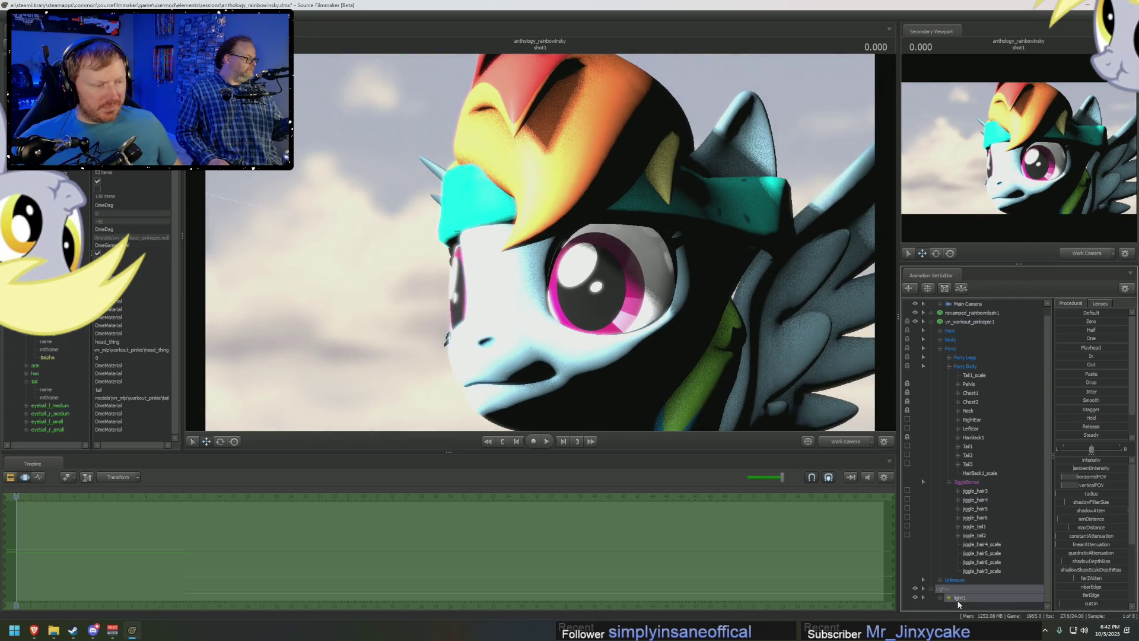
Swing the light around to the pony's side and pull it back, then reframe the pony.
left_click_drag(570, 267, 463, 267)
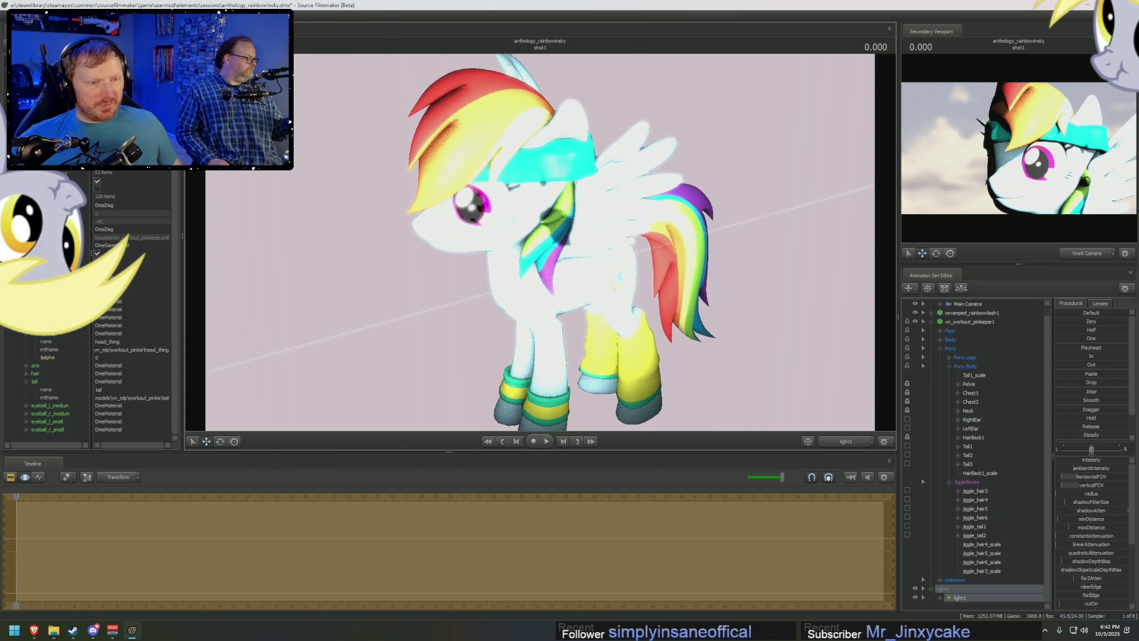
right_click_drag(570, 267, 570, 338)
right_click_drag(840, 414, 841, 356)
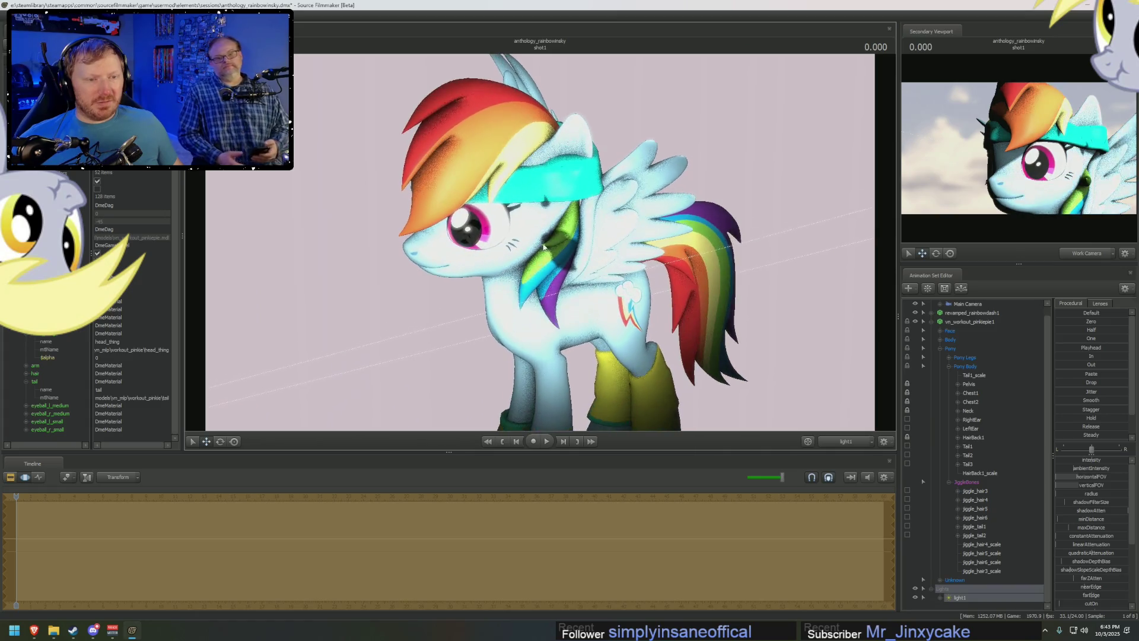
right_click_drag(840, 414, 853, 431)
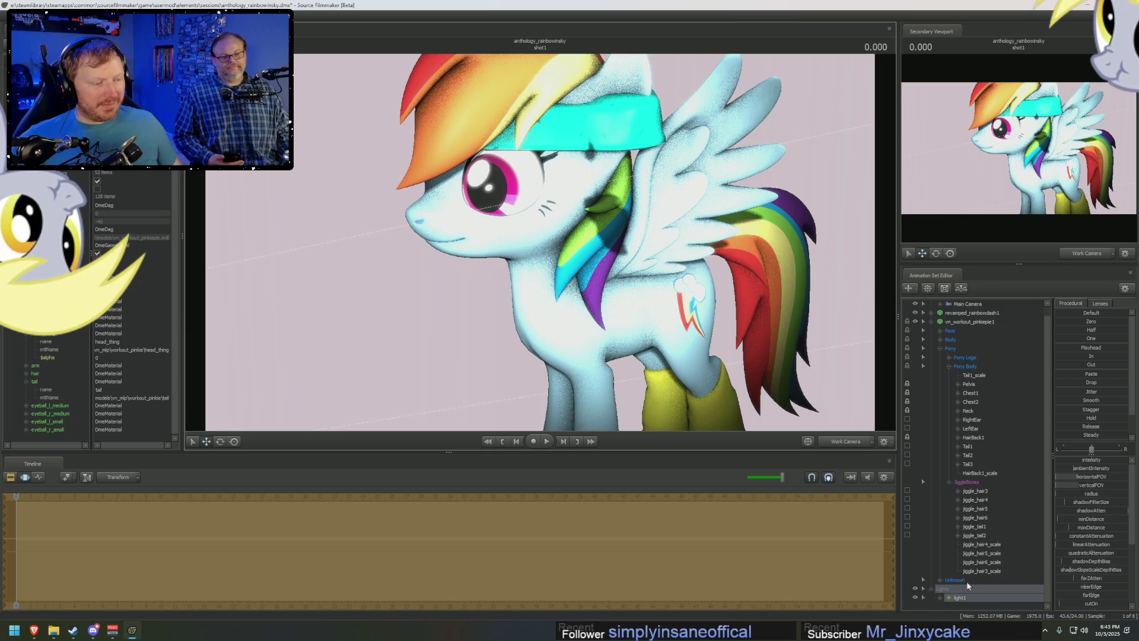
Inspect jiggle_hair3–6, jiggle_tail2 and HairBack1 on the pony from several angles.
left_click(987, 493)
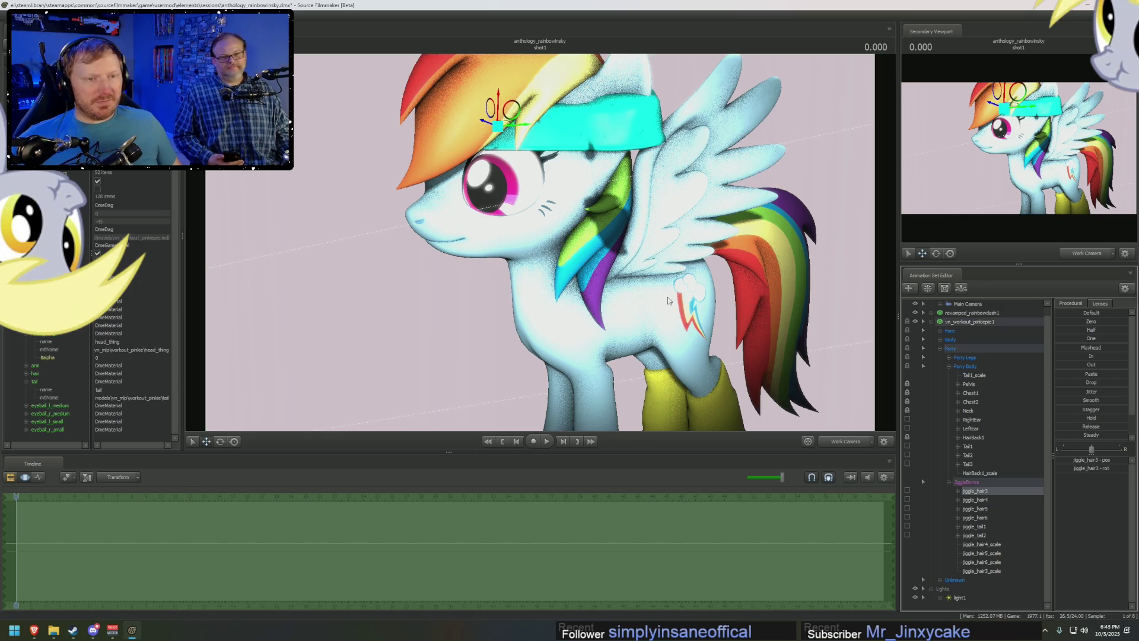
left_click(980, 500)
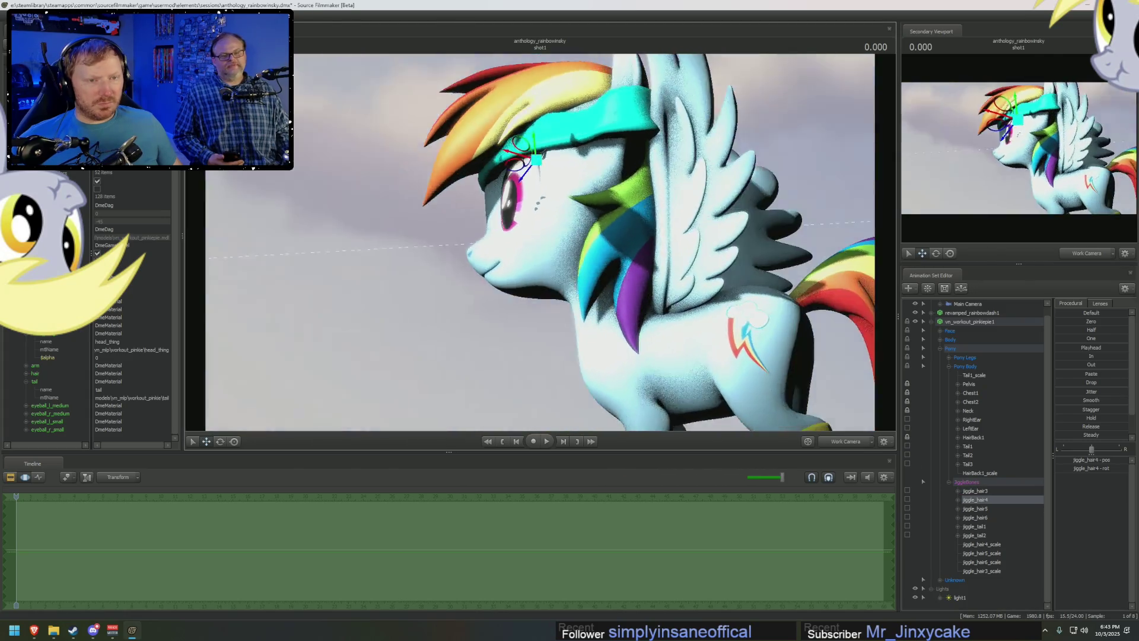
left_click_drag(498, 191, 535, 187)
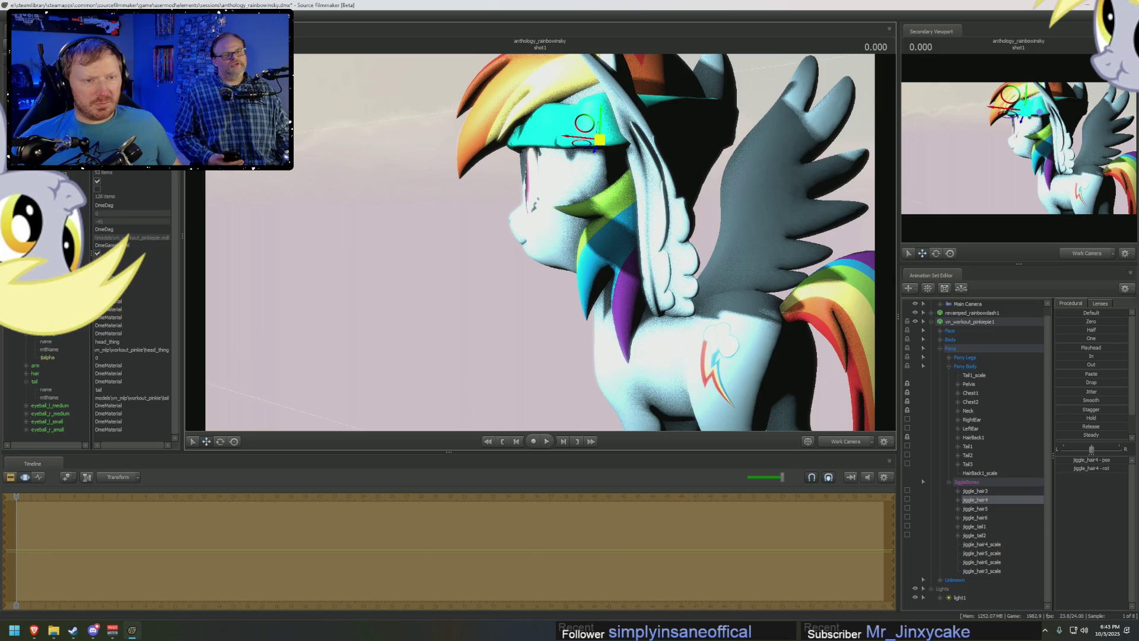
left_click_drag(557, 135, 563, 154)
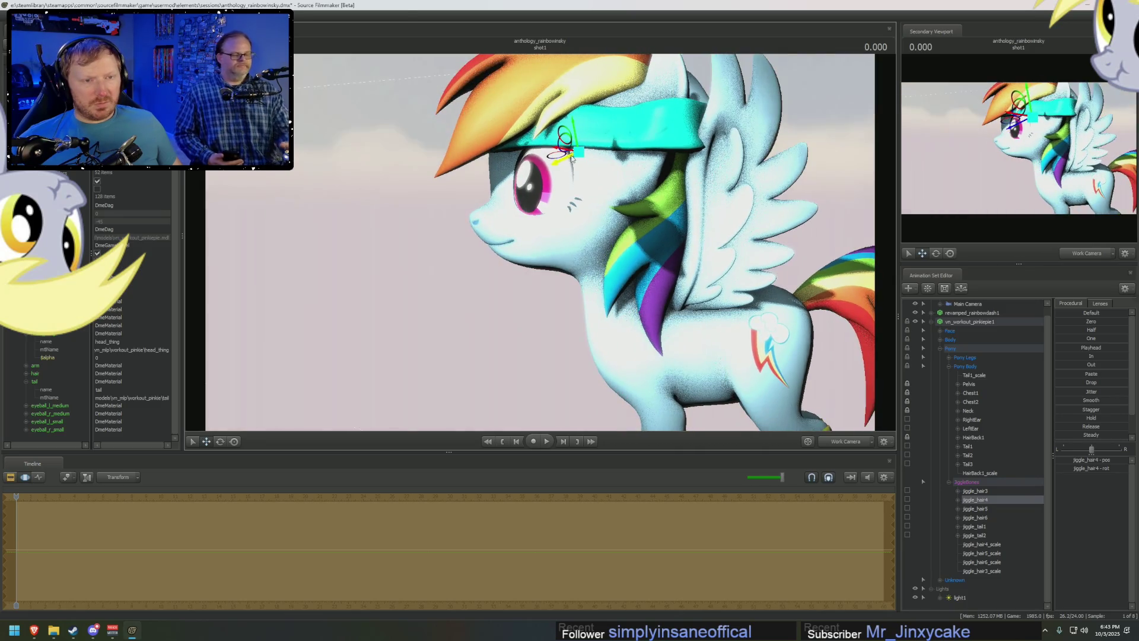
left_click(986, 509)
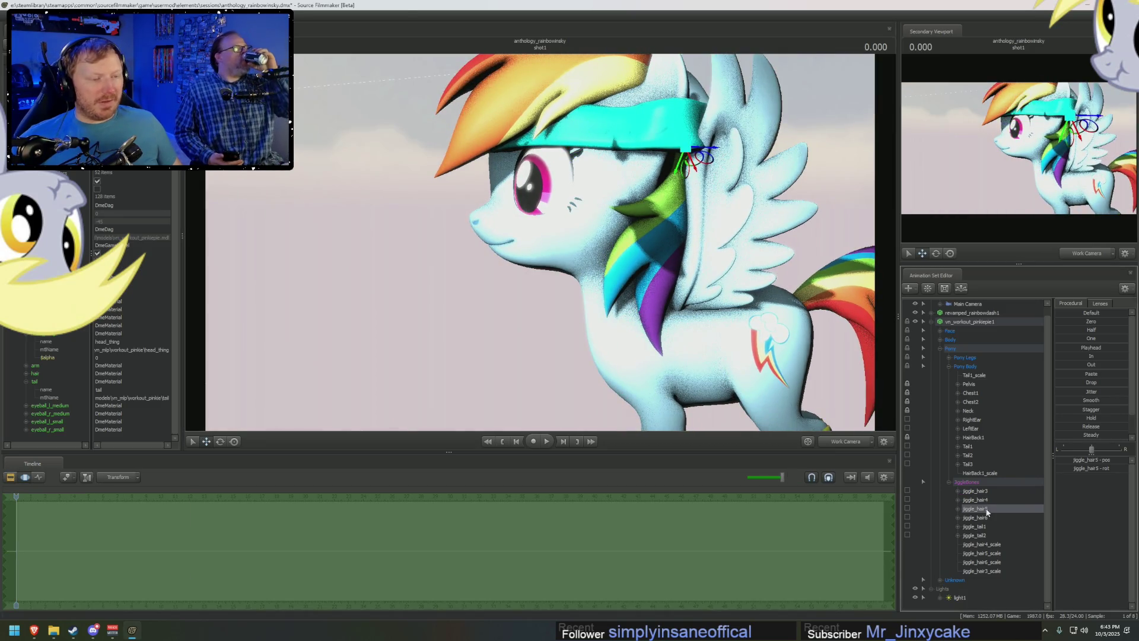
left_click_drag(758, 281, 548, 235)
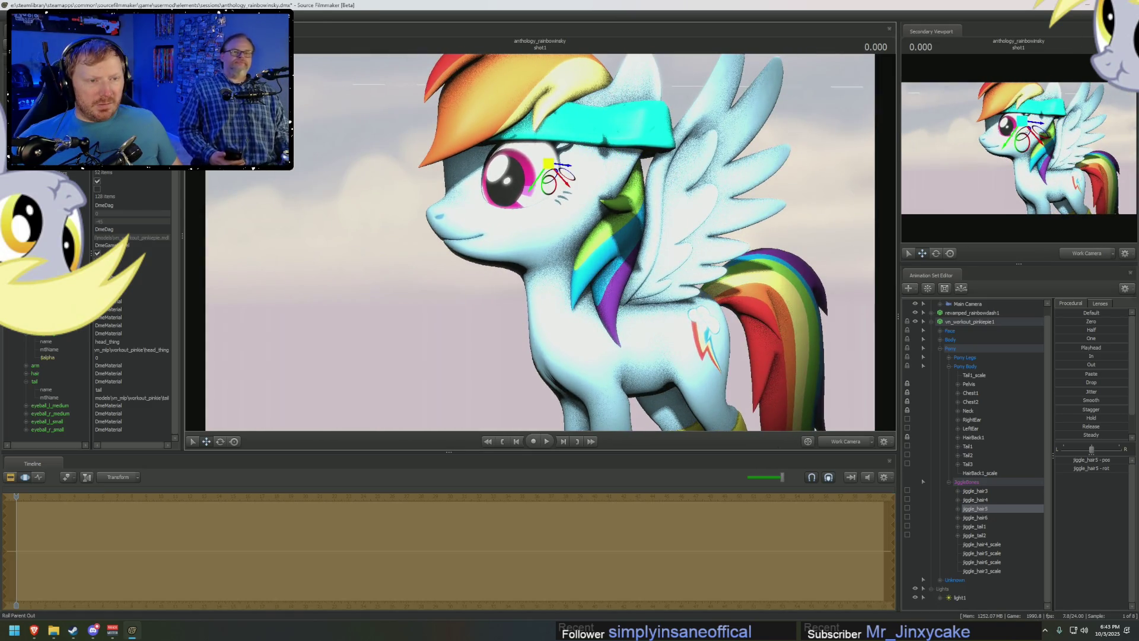
mouse_move(548, 237)
left_mouse_down()
mouse_move(624, 236)
mouse_move(677, 286)
left_mouse_up()
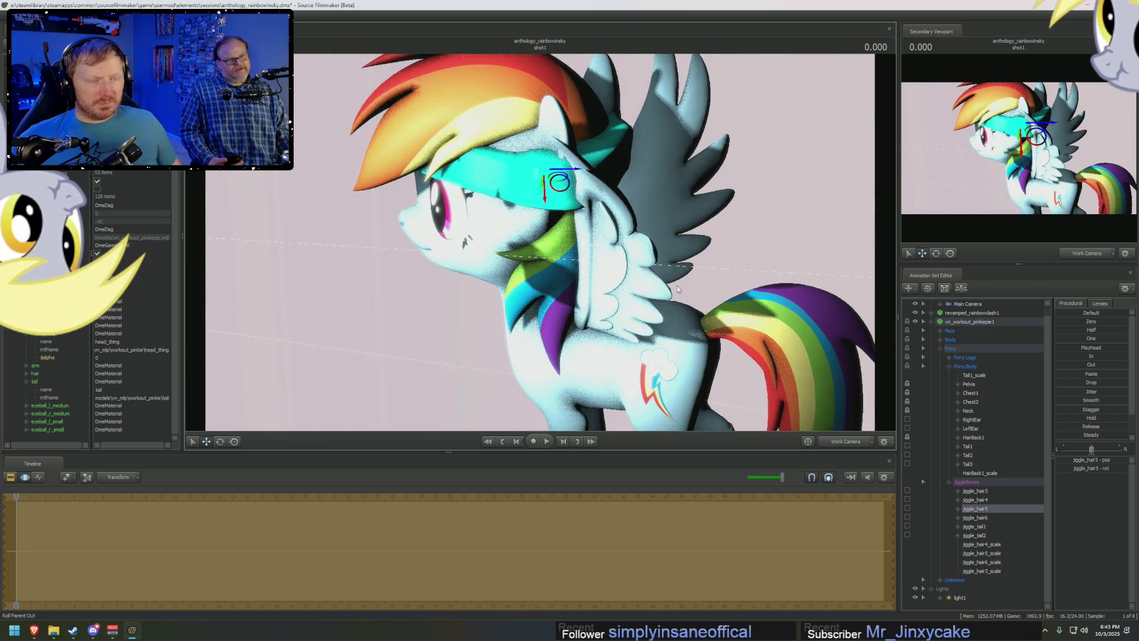
left_click(973, 518)
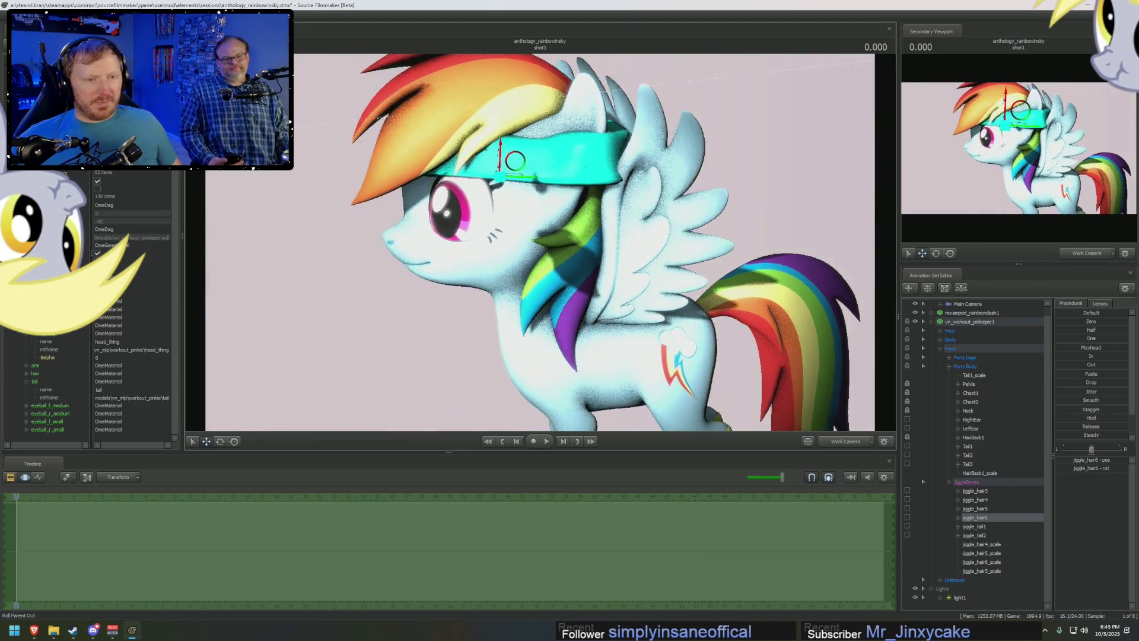
left_click(973, 534)
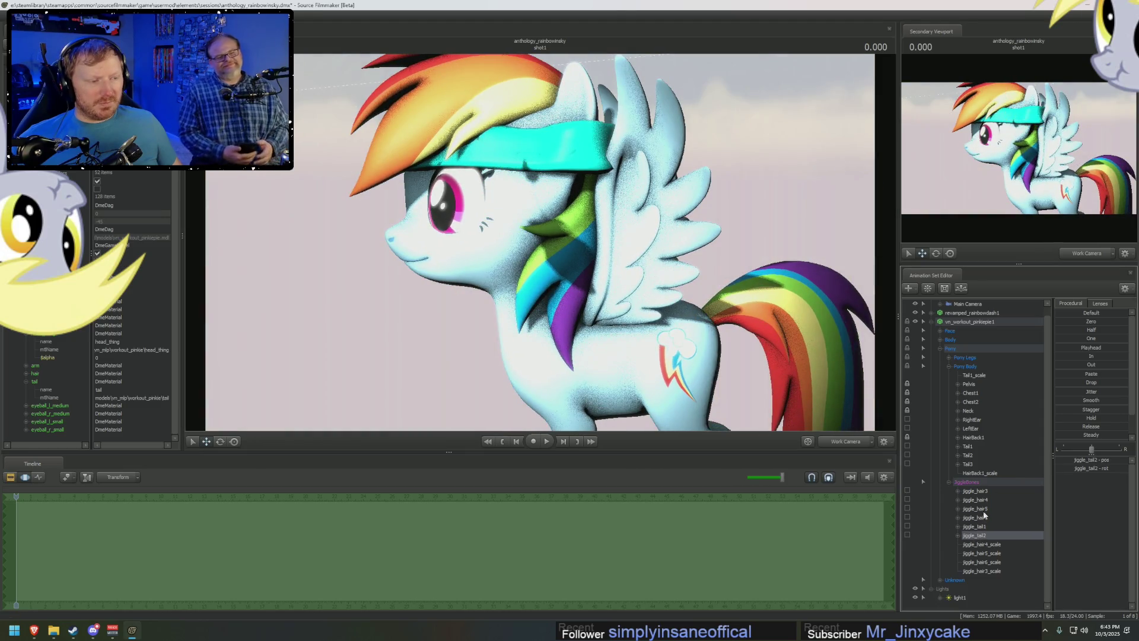
left_click(972, 437)
mouse_move(623, 231)
left_mouse_down()
mouse_move(568, 189)
mouse_move(535, 189)
mouse_move(543, 275)
left_mouse_up()
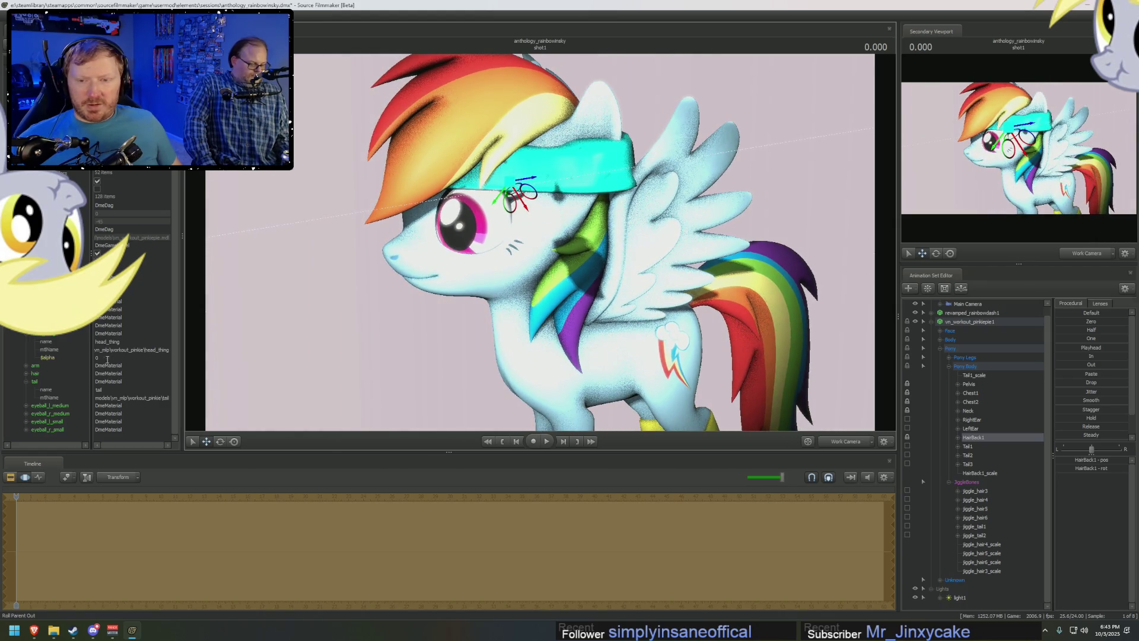
Set the accessory's balpha to 1 so it shows, and expand the Unknown bone group.
left_click(102, 358)
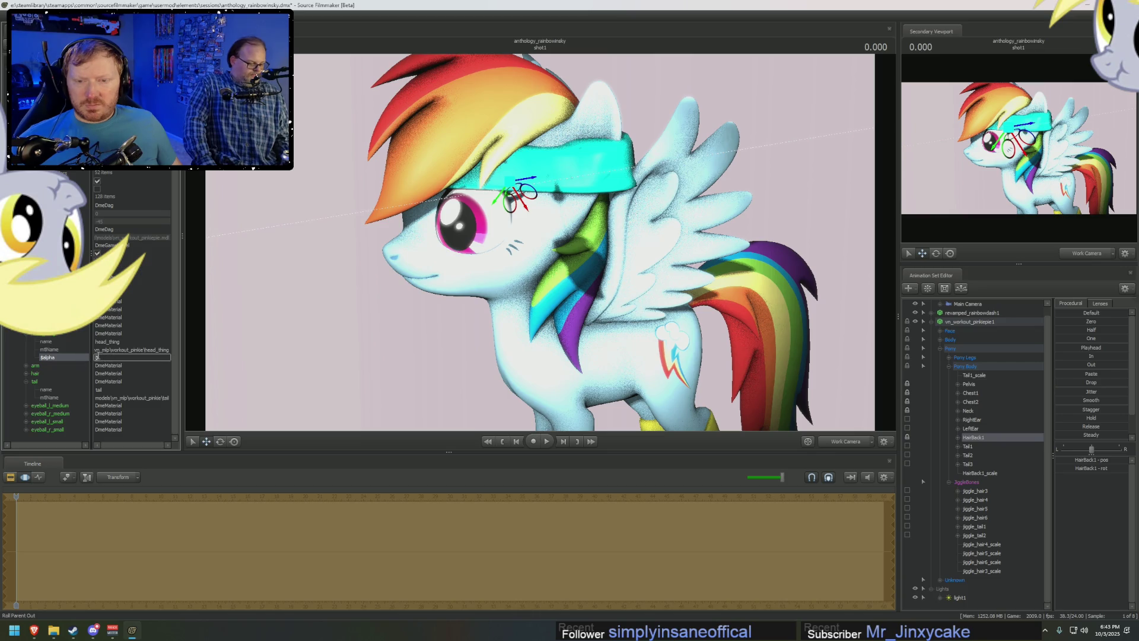
left_click(132, 348)
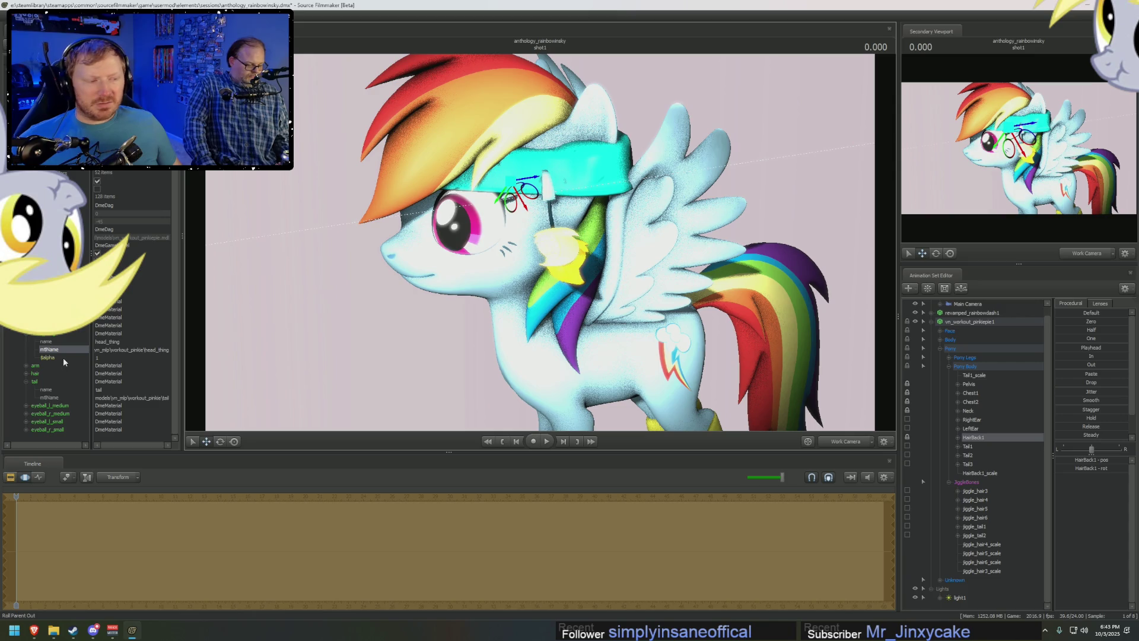
left_click(941, 579)
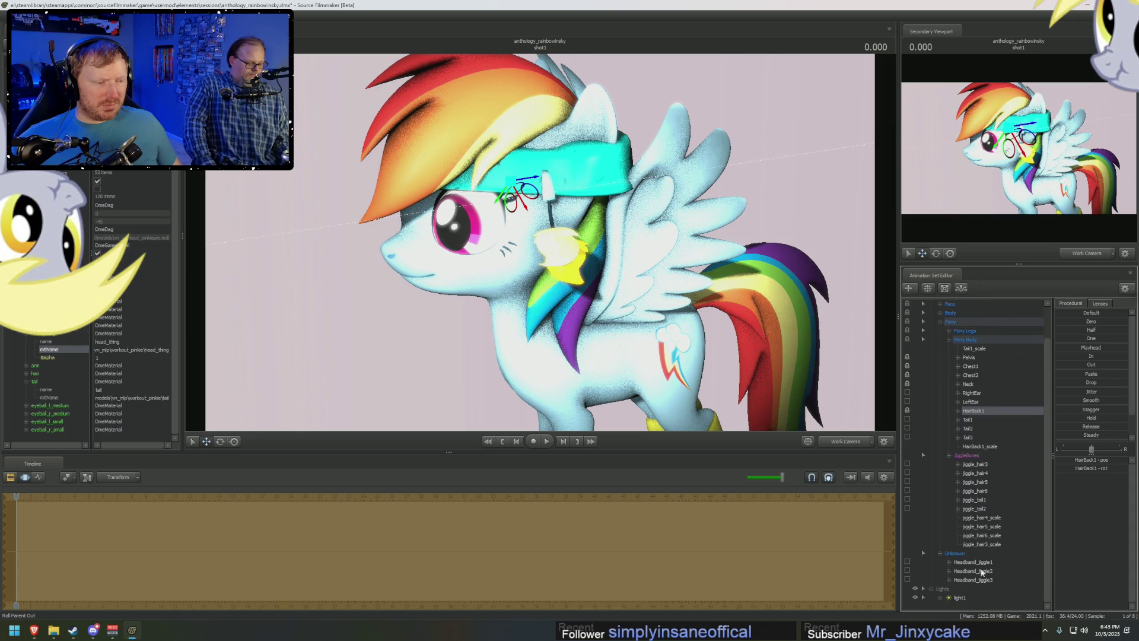
Add a scale control to Headband_jiggle1, select Headband_jiggle1_scale and orbit around the head.
left_click(982, 571)
left_click_drag(645, 339, 1013, 489)
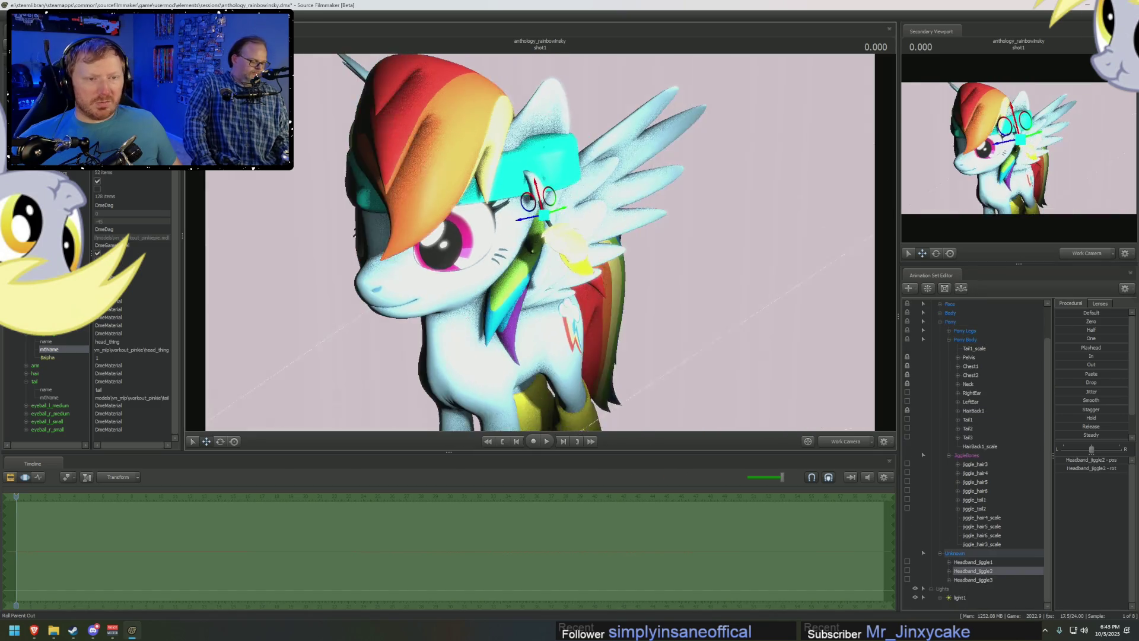
right_click(995, 571)
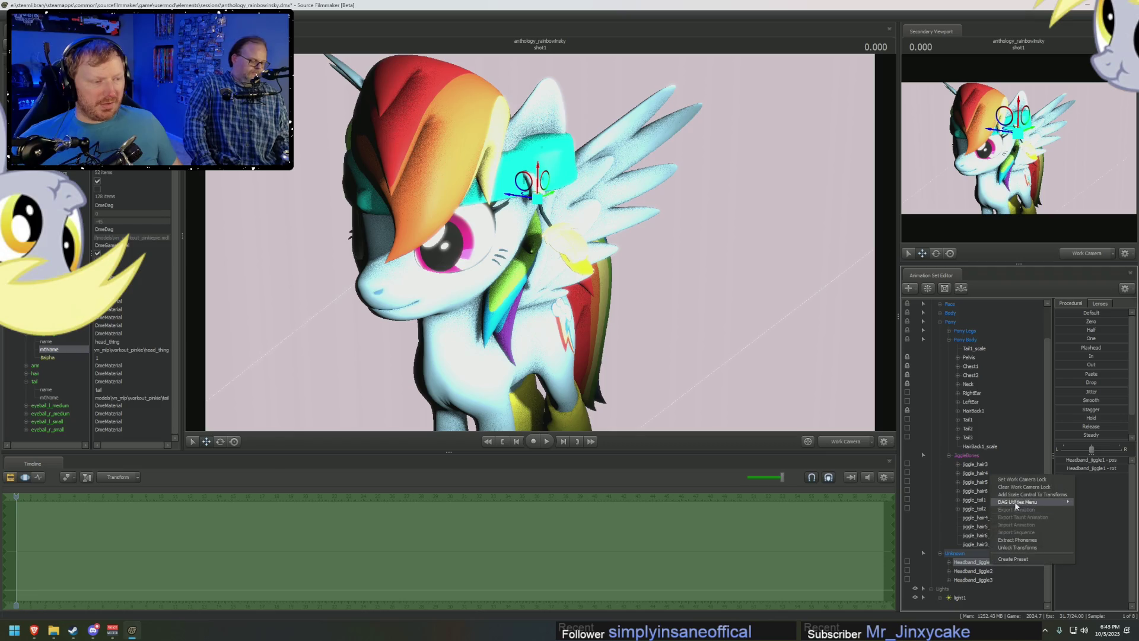
left_click(953, 525)
left_click(985, 587)
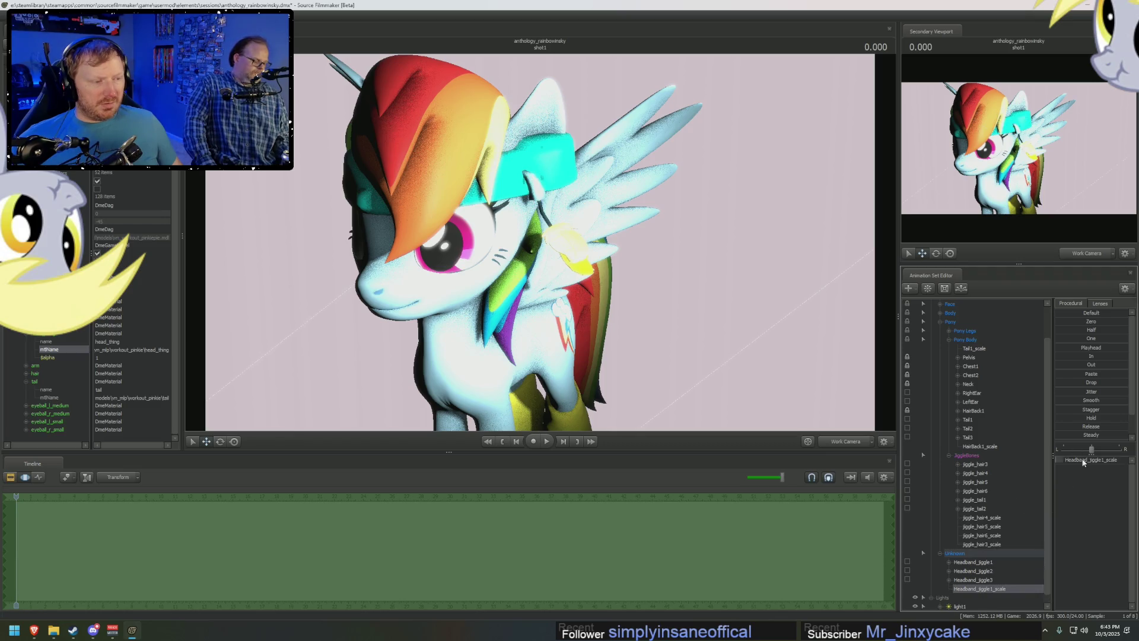
left_click_drag(540, 241, 445, 267)
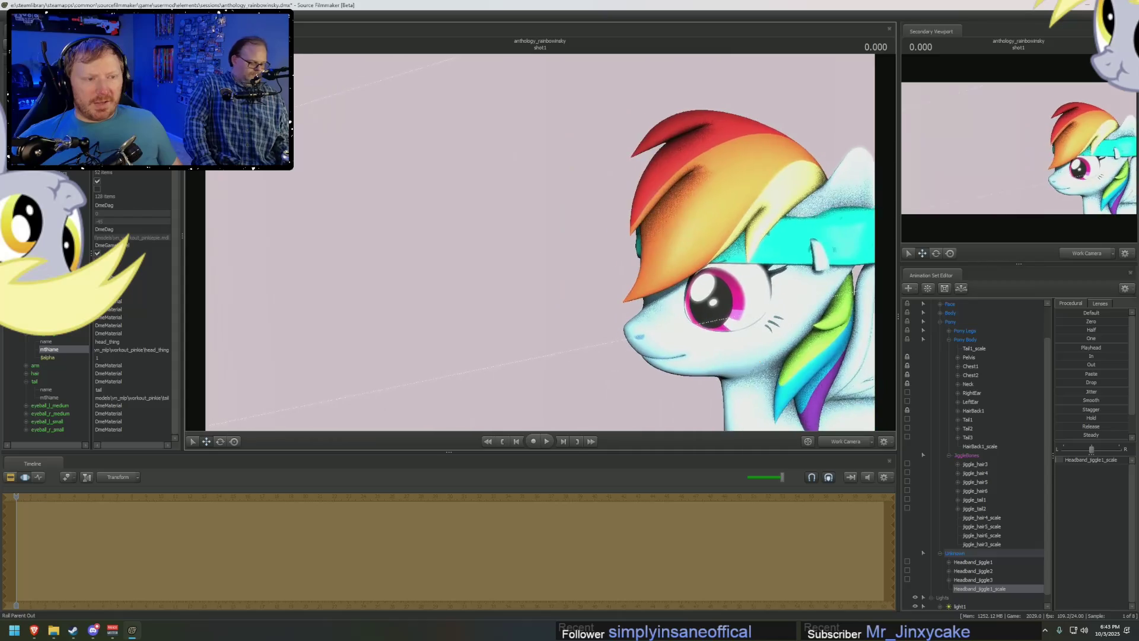
left_click_drag(543, 249, 544, 249)
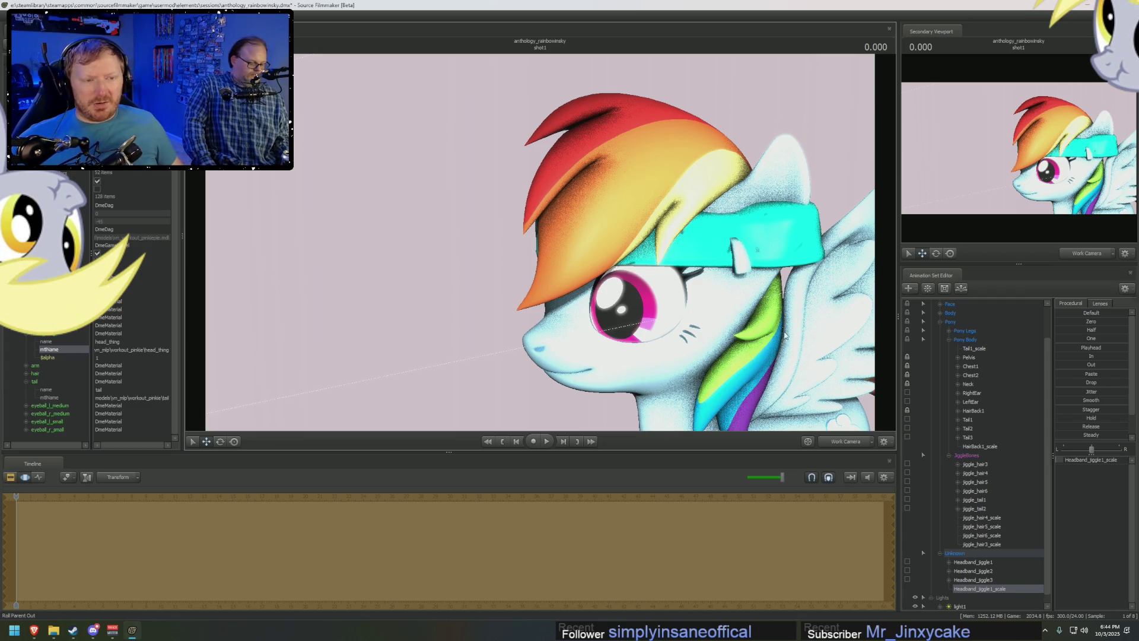
left_click_drag(544, 250, 543, 248)
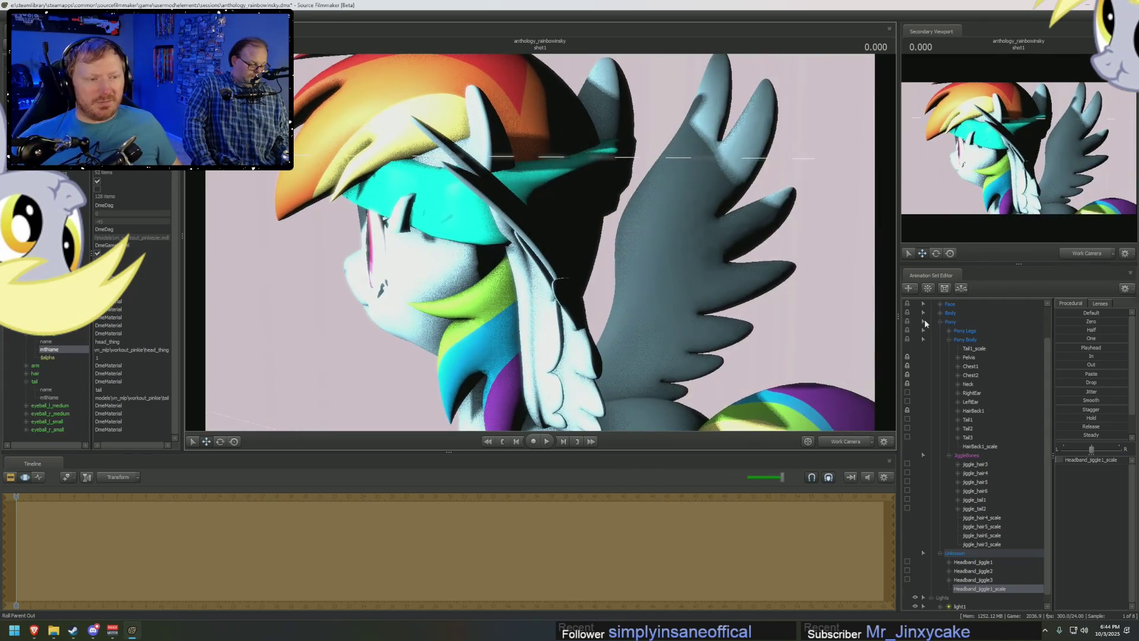
scroll(946, 389, "up", 2)
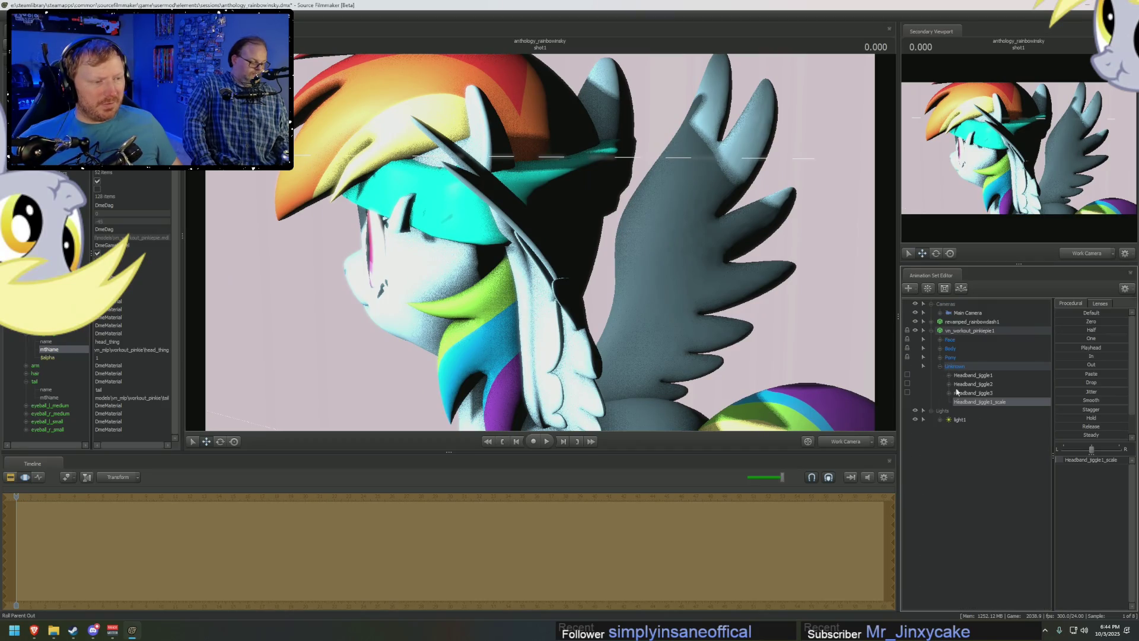
Move light1 behind the pony to backlight her, revisit balpha, and expand the Body control group.
left_click(959, 420)
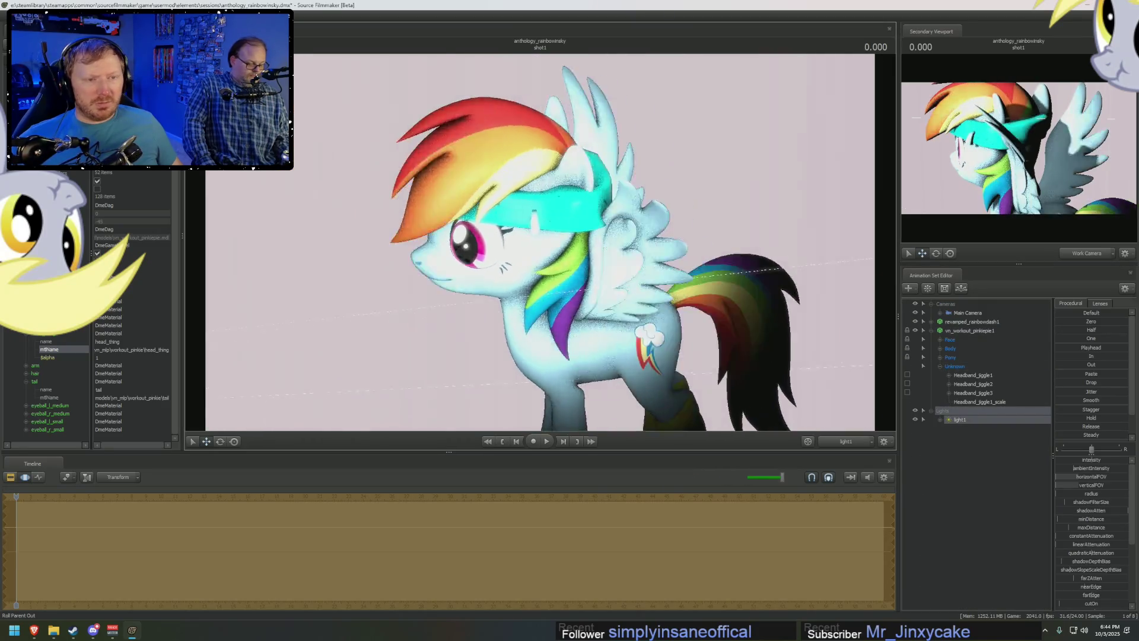
left_click_drag(539, 249, 623, 250)
mouse_move(540, 249)
left_mouse_down()
mouse_move(578, 249)
mouse_move(578, 267)
mouse_move(543, 248)
left_mouse_up()
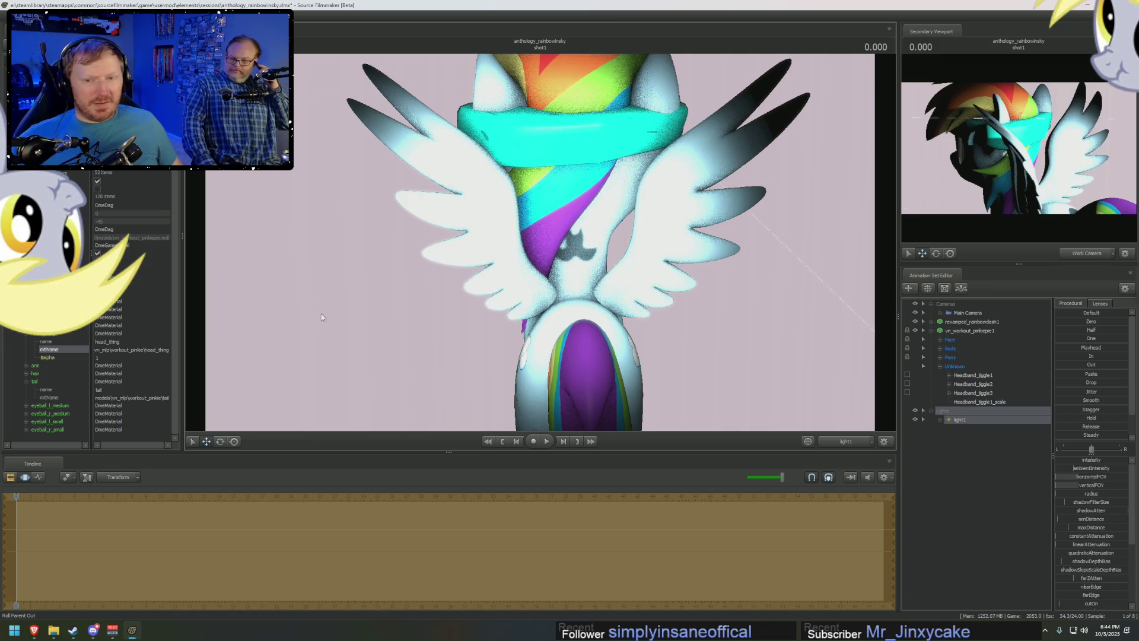
double_click(114, 358)
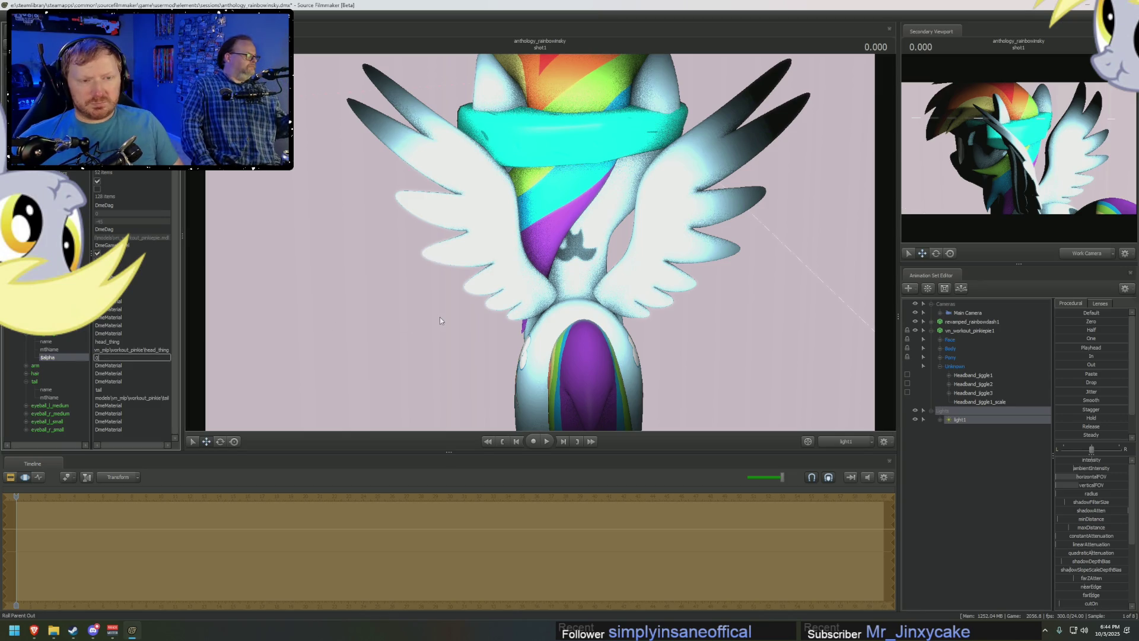
left_click(940, 348)
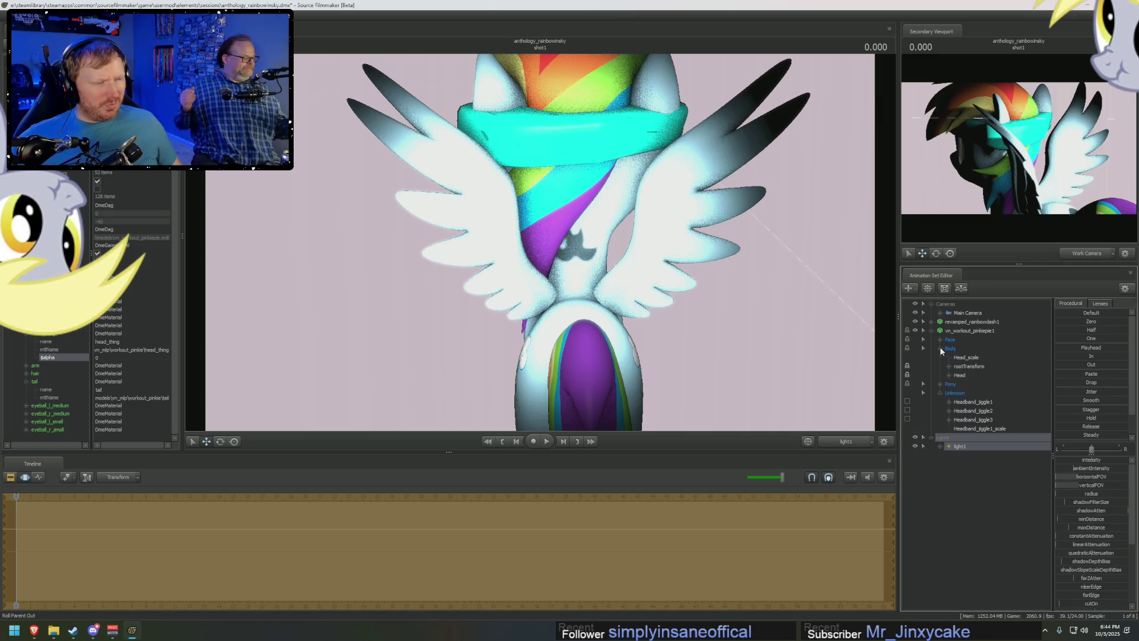
Try a head tilt and undo it, then return to the Work Camera with fully lit rendering.
left_click(960, 374)
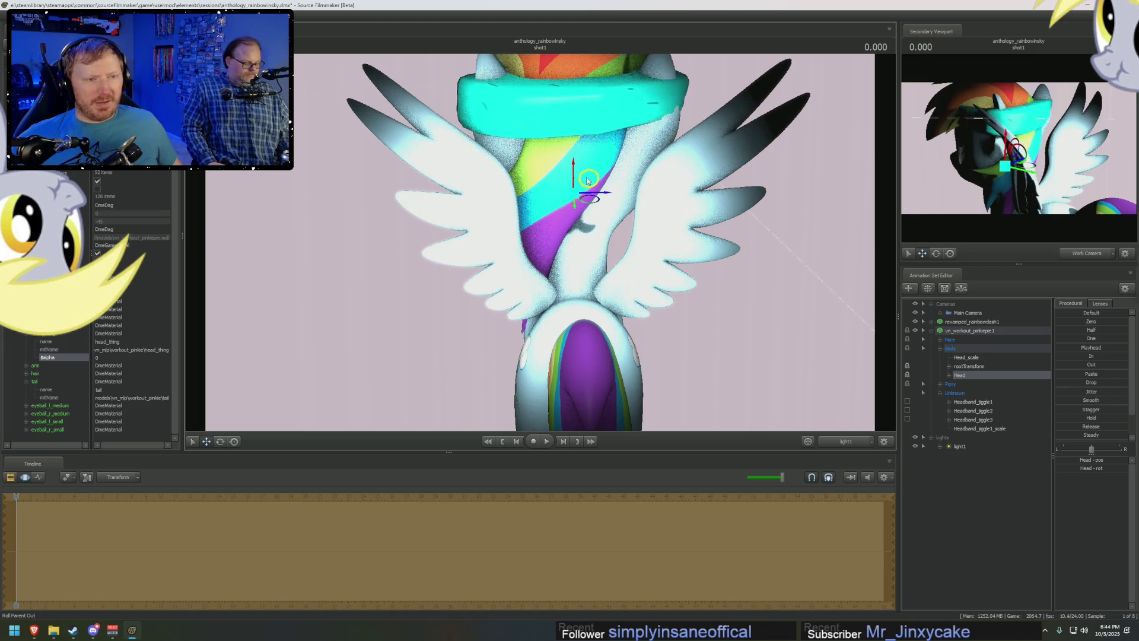
left_click_drag(594, 231, 589, 216)
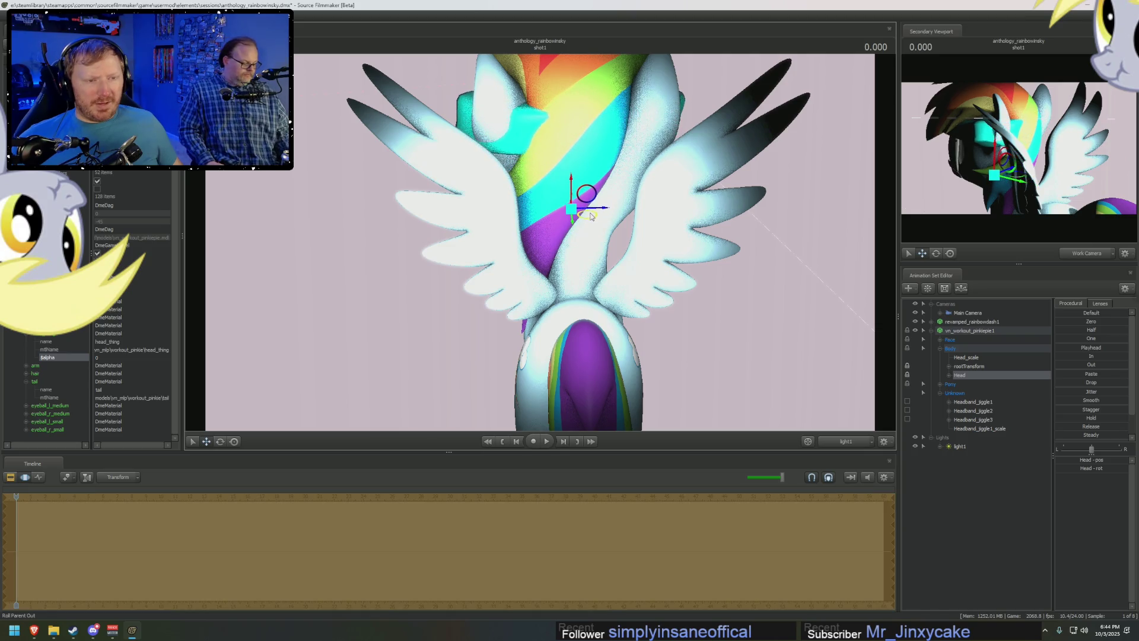
key("ctrl+z")
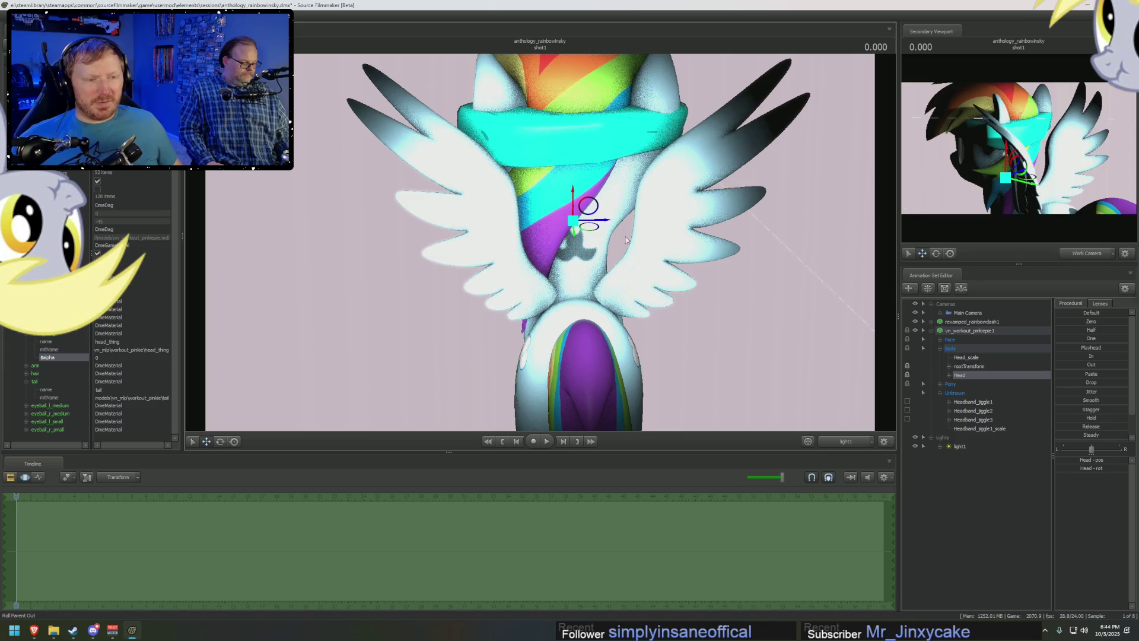
left_click(844, 442)
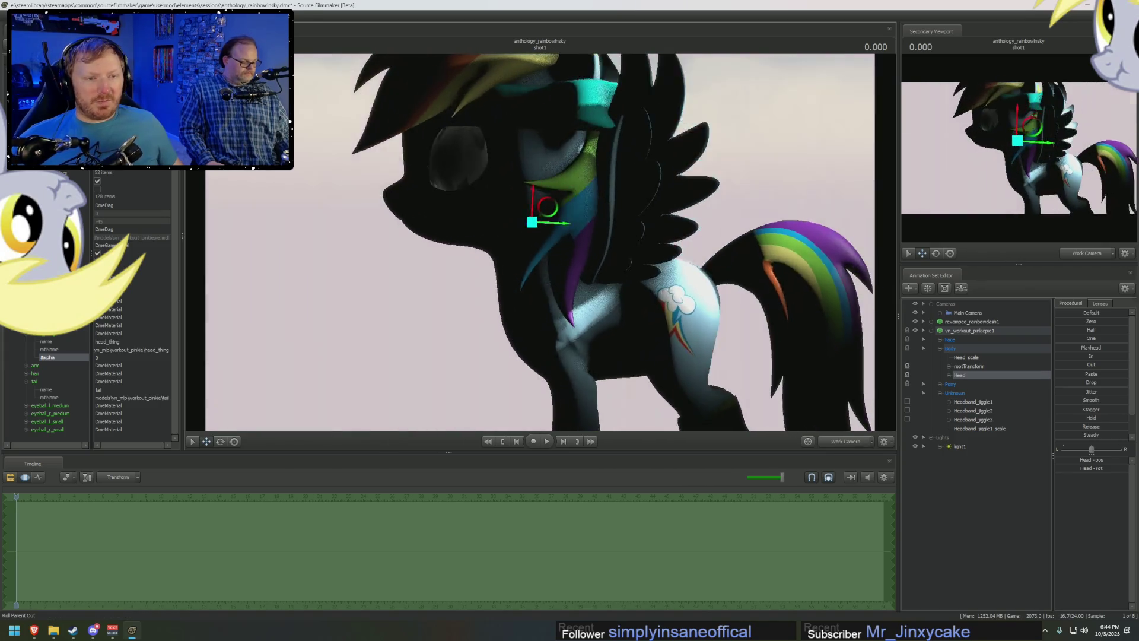
right_click(594, 254)
left_click(619, 280)
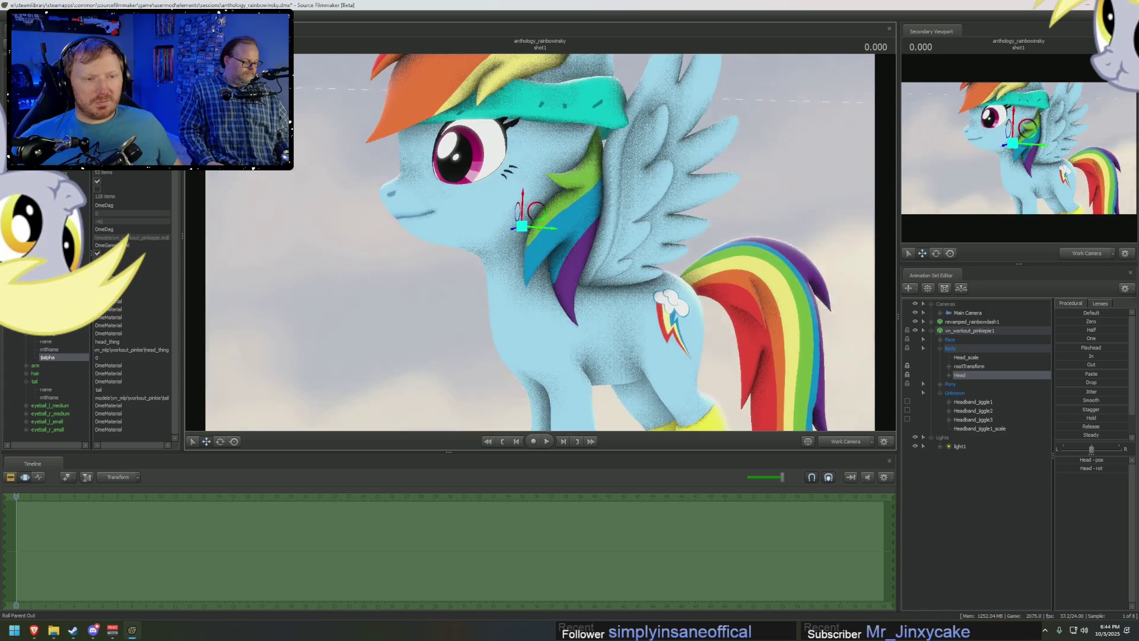
Rotate the Head control slightly and shift its position into a new pose.
left_click_drag(509, 200, 514, 202)
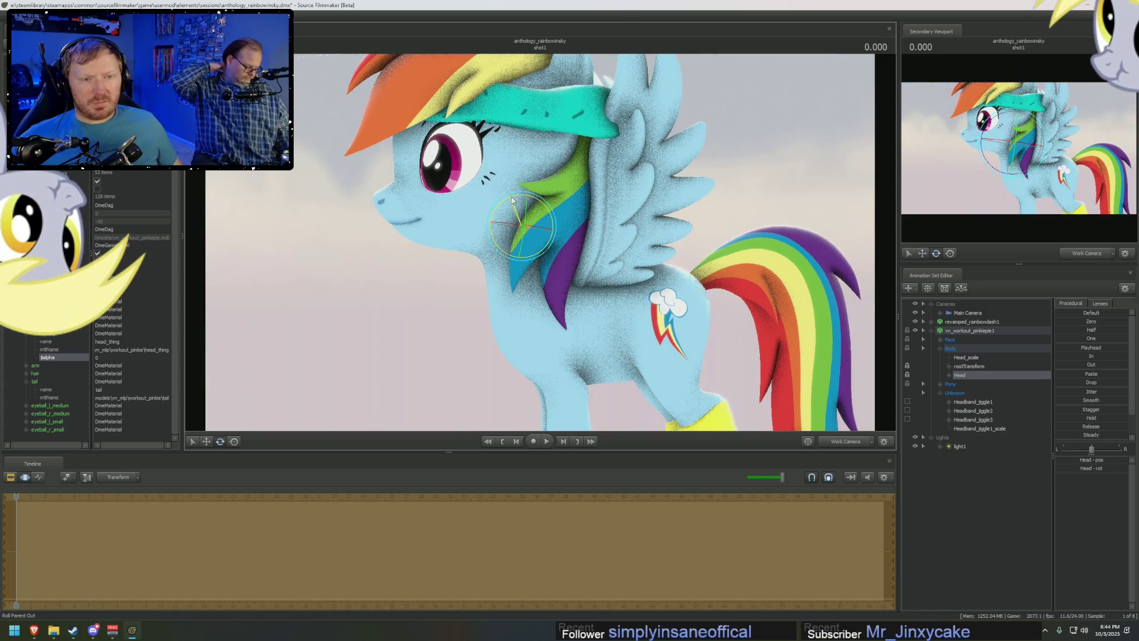
key("w")
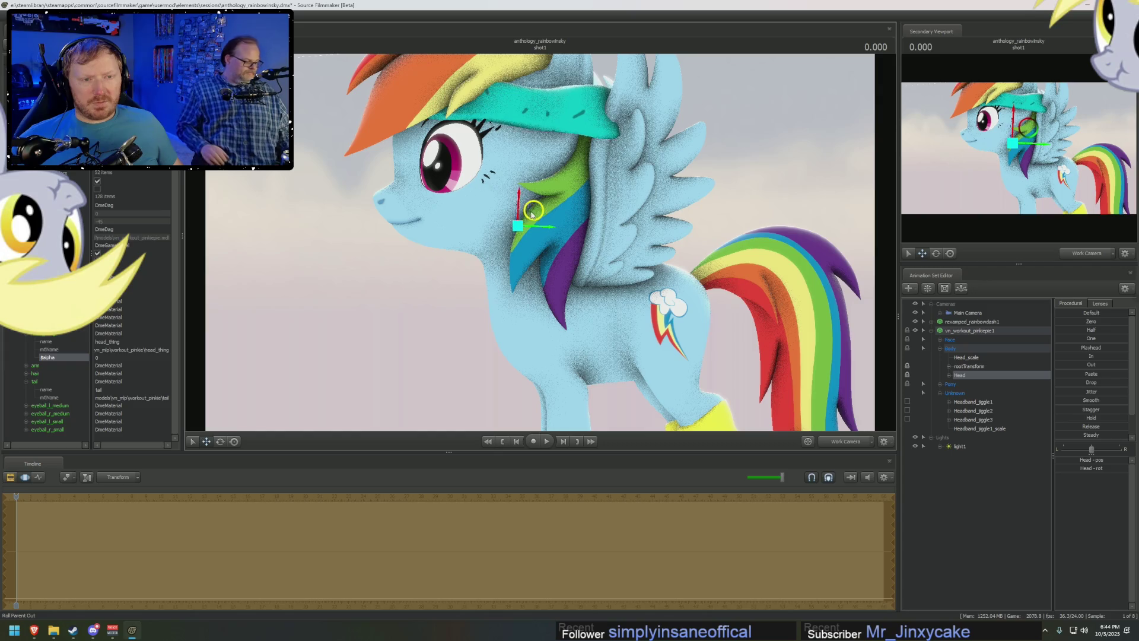
left_click_drag(526, 211, 530, 210)
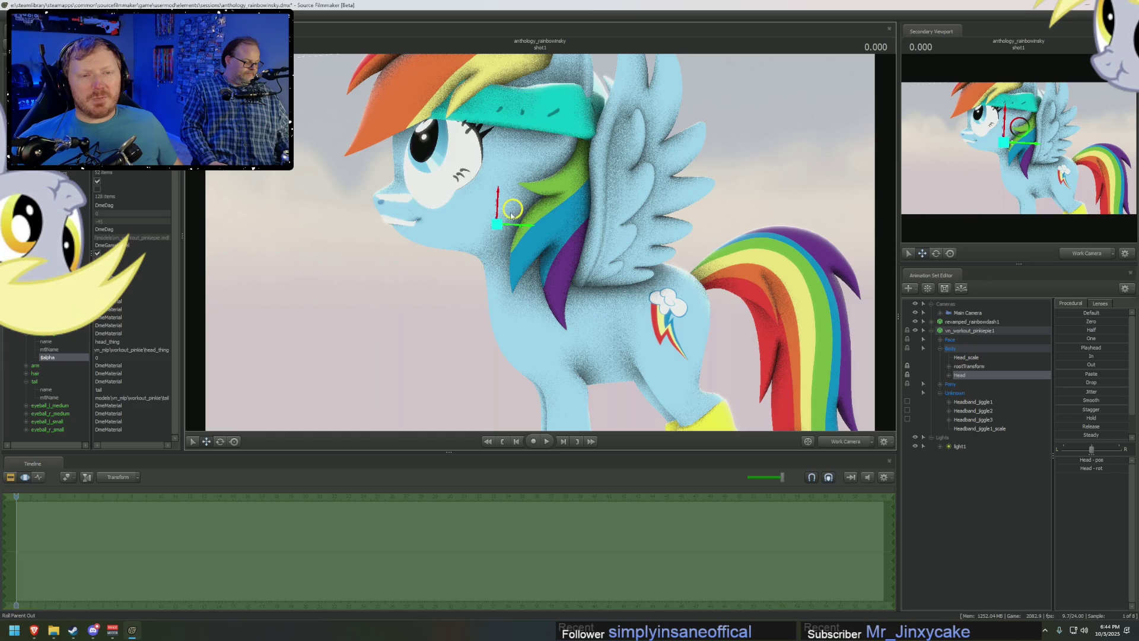
left_click_drag(527, 210, 504, 213)
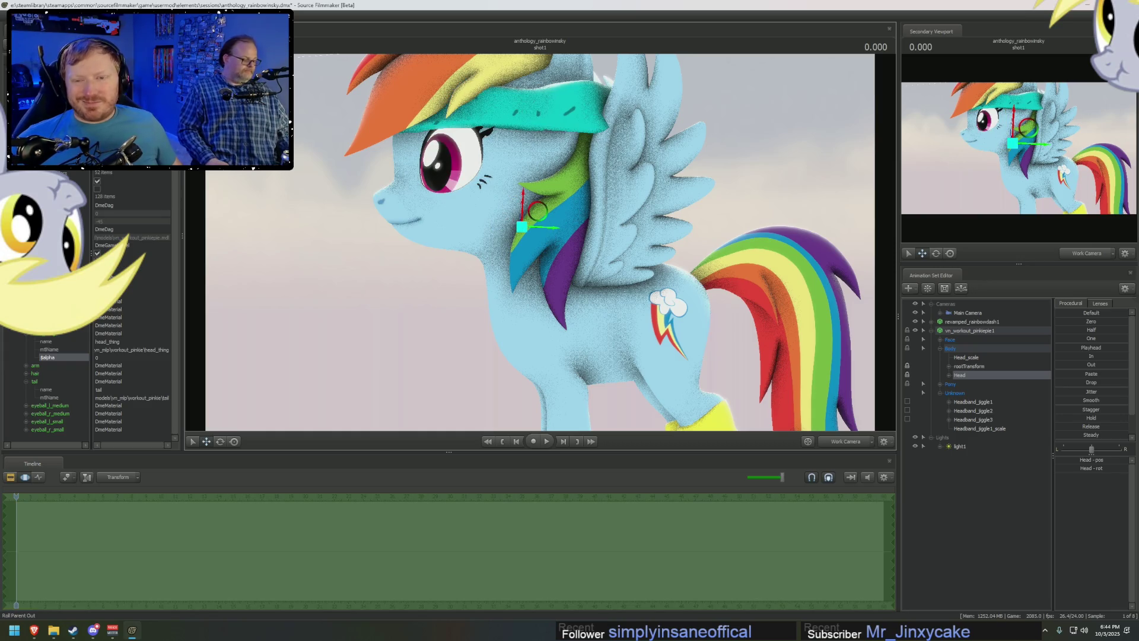
Add a new float attribute to the first material element and collapse its rows.
right_click(42, 314)
mouse_move(61, 368)
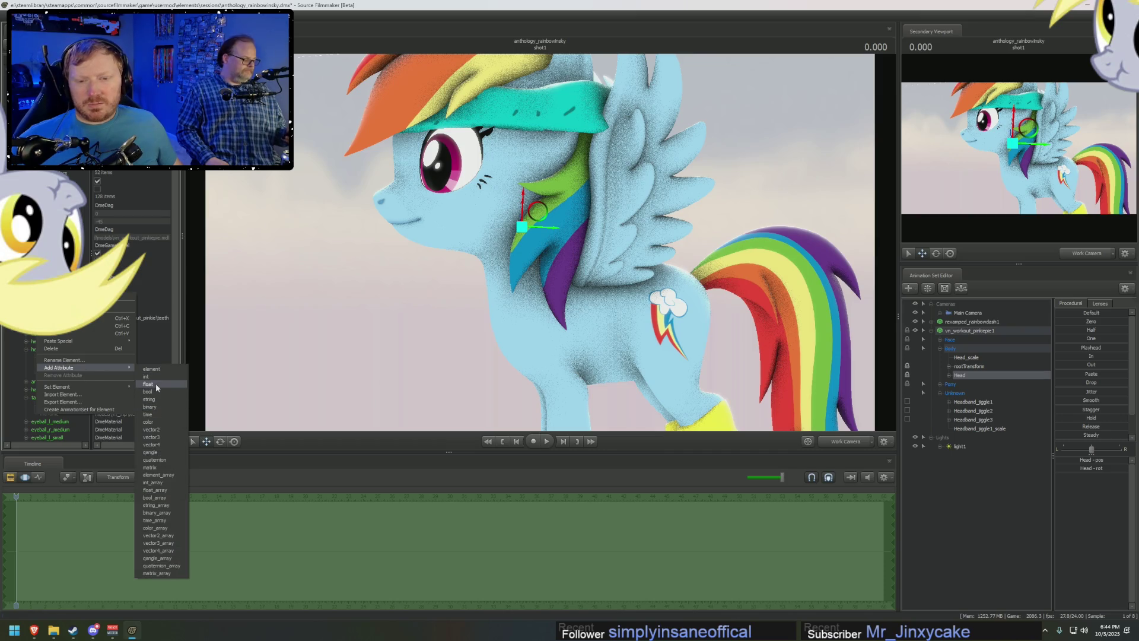
left_click(156, 384)
type("scale")
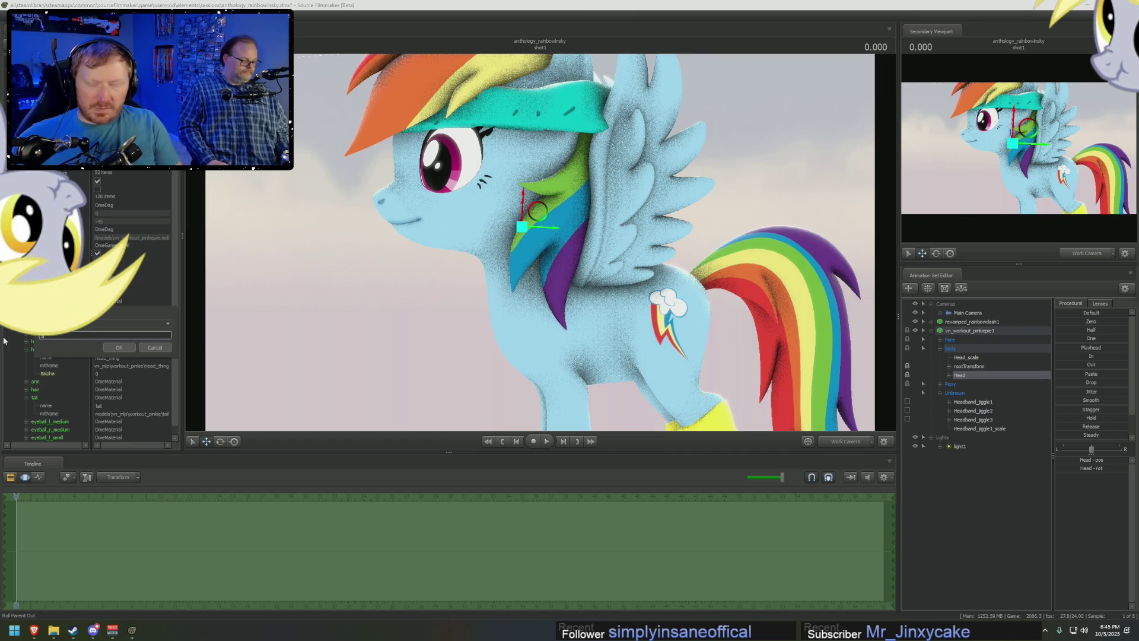
key("Return")
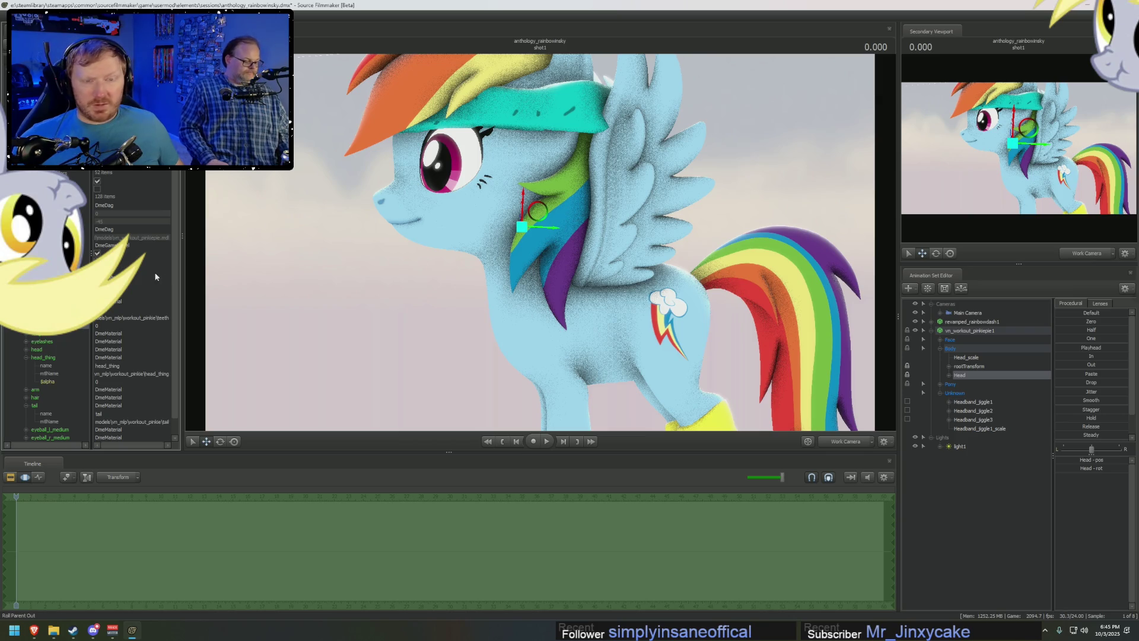
scroll(89, 393, "down", 1)
left_click(26, 335)
scroll(34, 332, "up", 1)
Add a float attribute named $alpha to the second material element, removing the stray leading character.
right_click(35, 333)
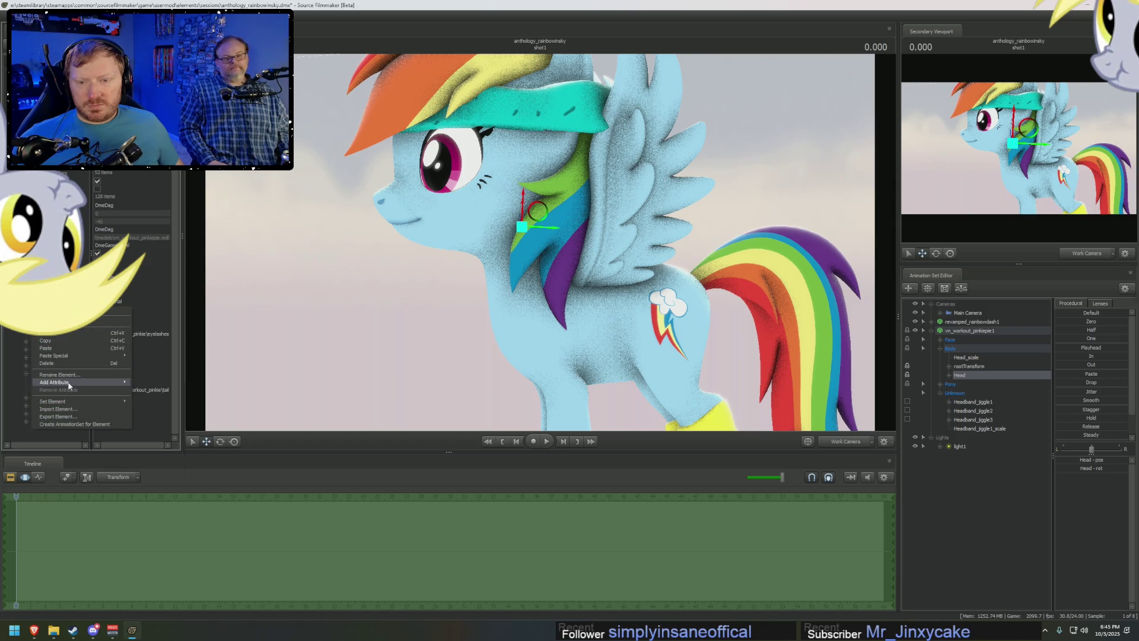
mouse_move(56, 381)
left_click(161, 401)
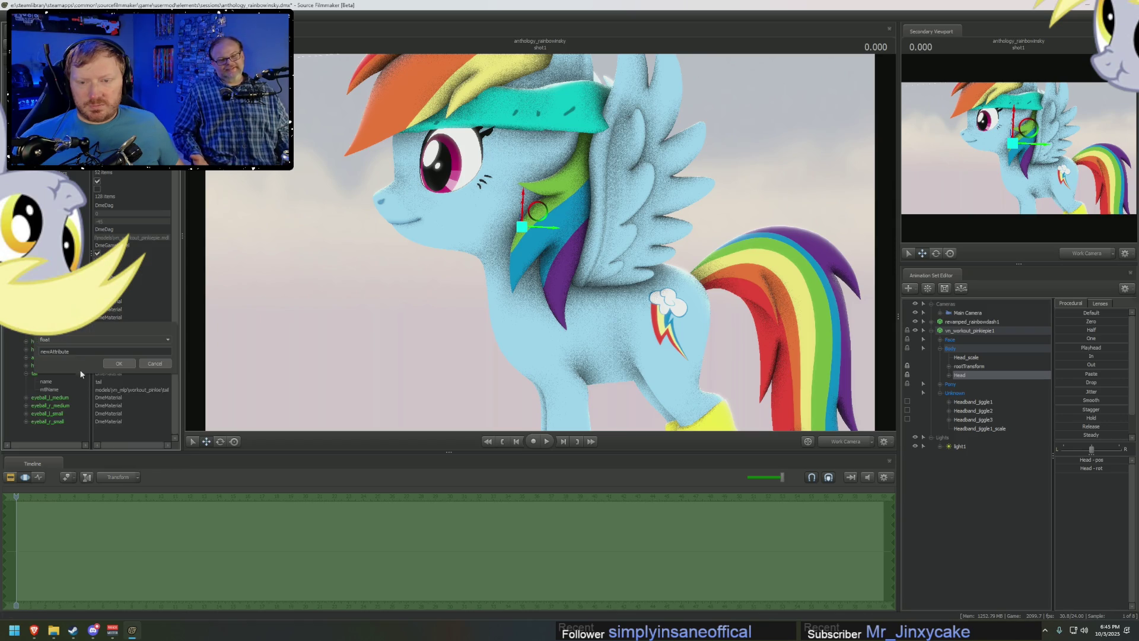
type("n$alpha")
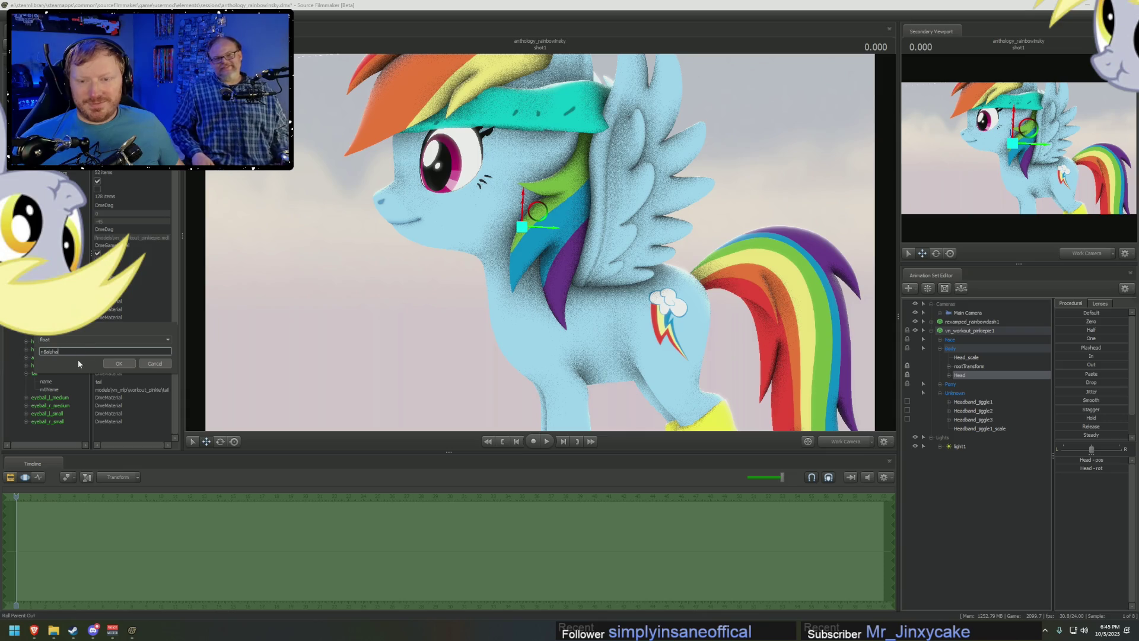
key("Home")
key("Delete")
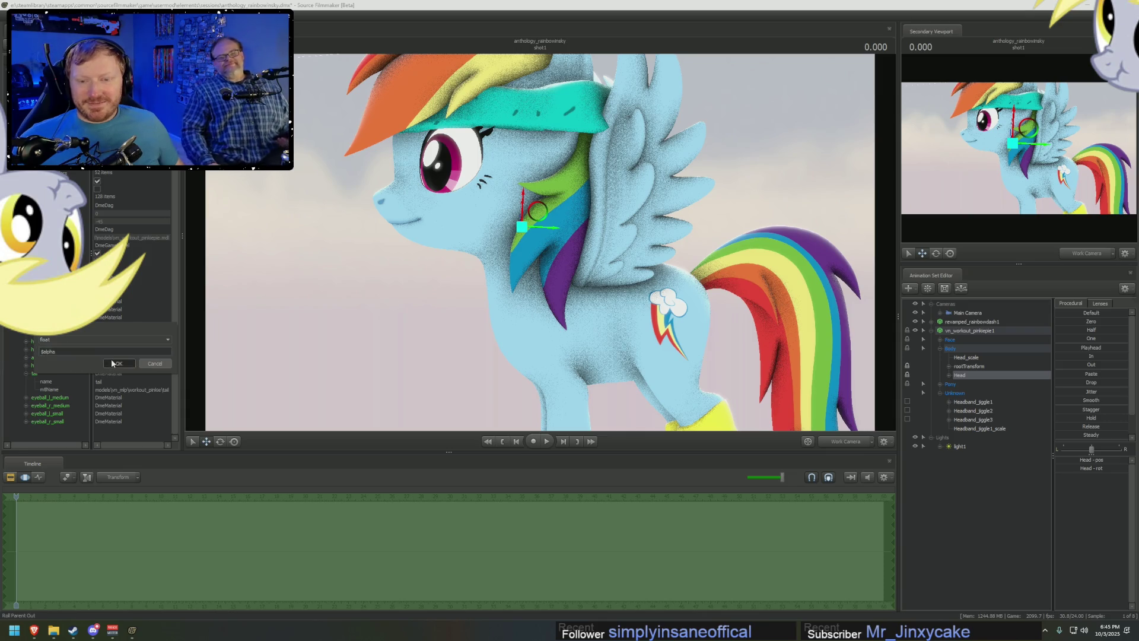
left_click(113, 363)
scroll(542, 246, "up", 1)
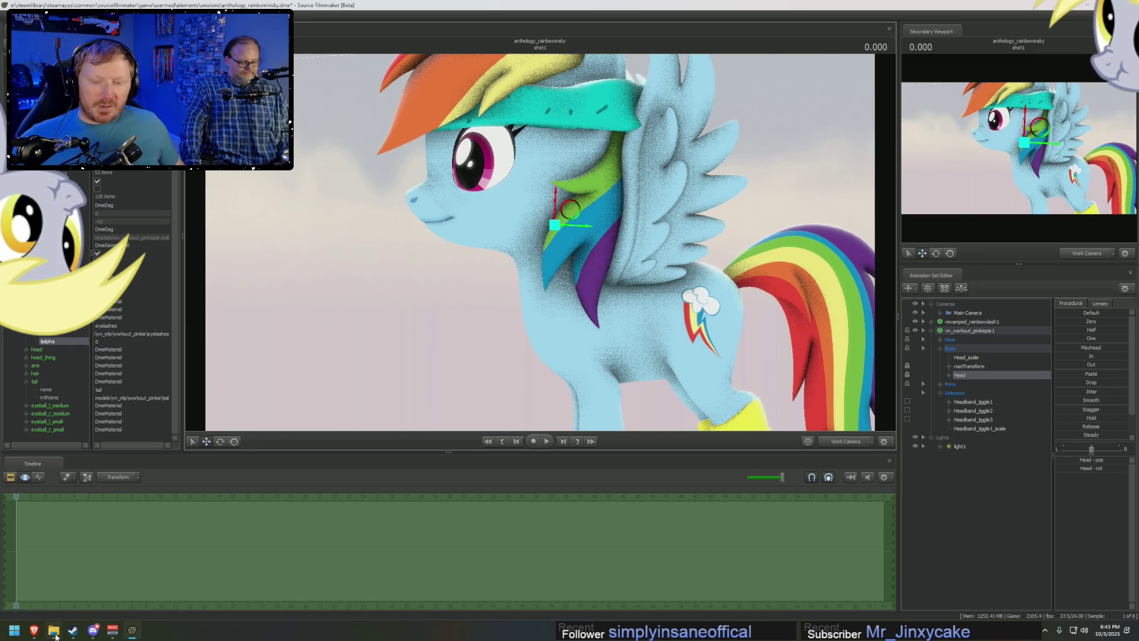
In File Explorer, browse from usermod into materials > models > vn_mlp after a detour through elements/sessions.
left_click(54, 630)
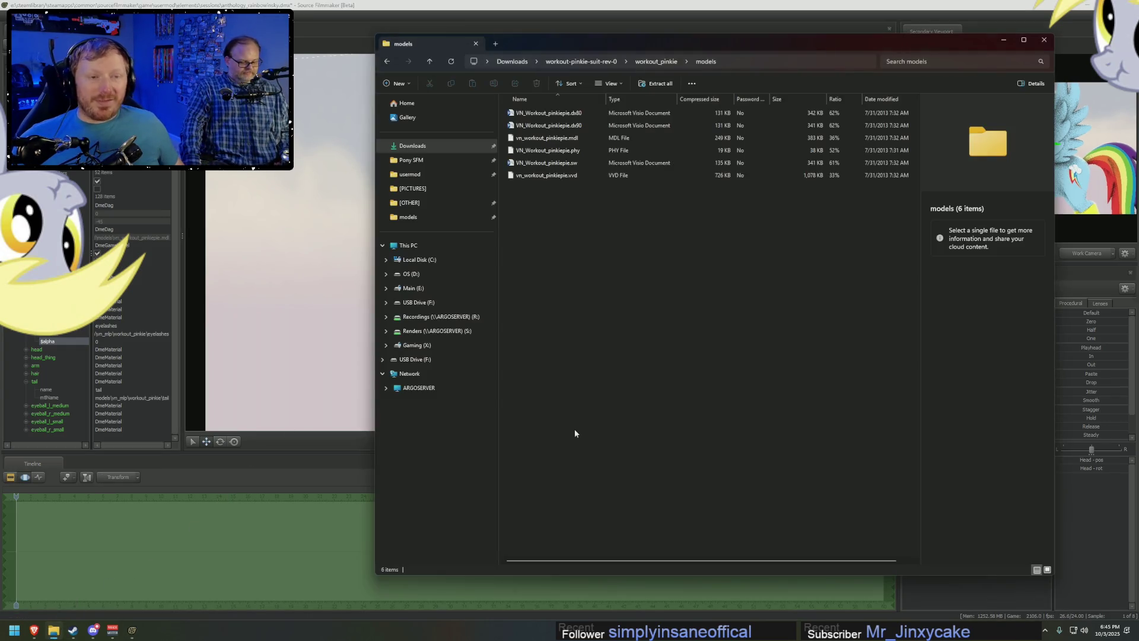
left_click(432, 175)
double_click(540, 166)
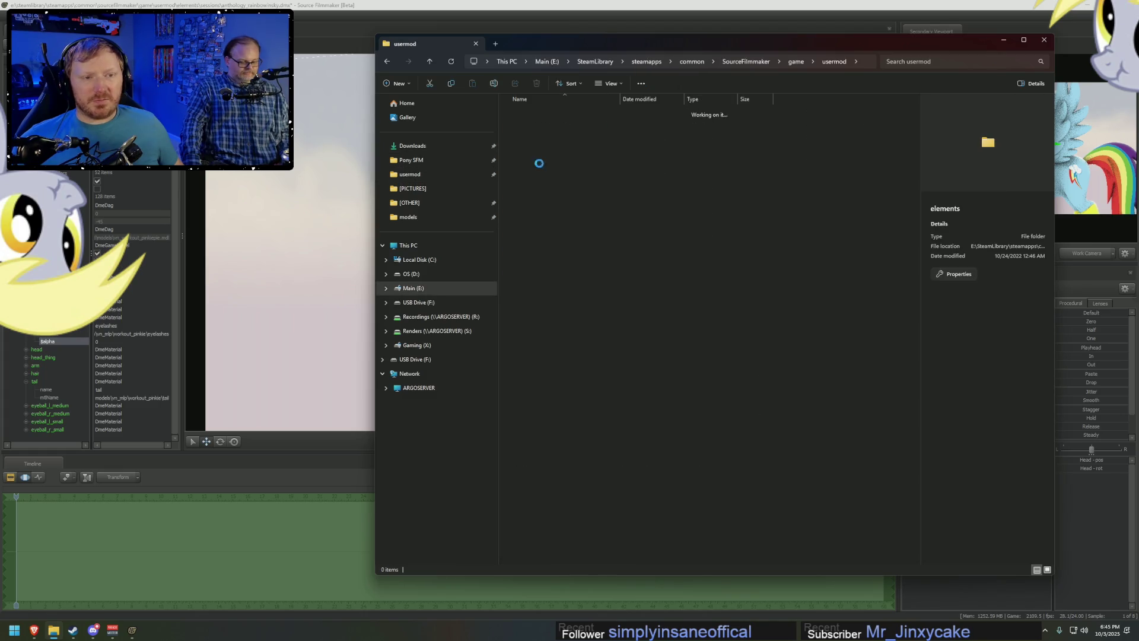
double_click(531, 127)
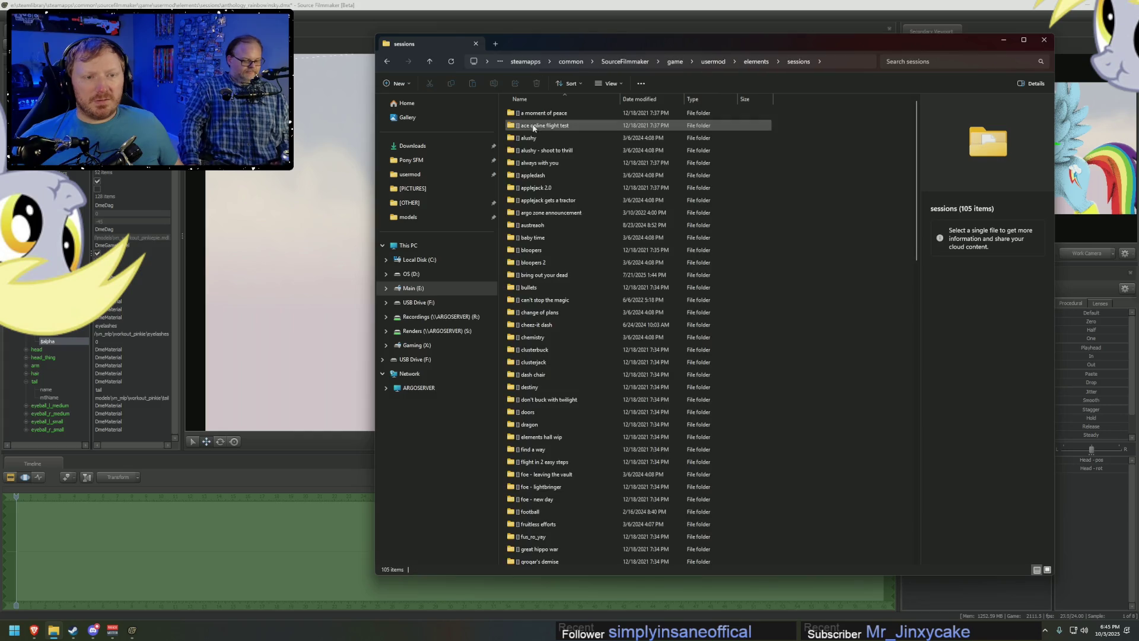
left_click(712, 62)
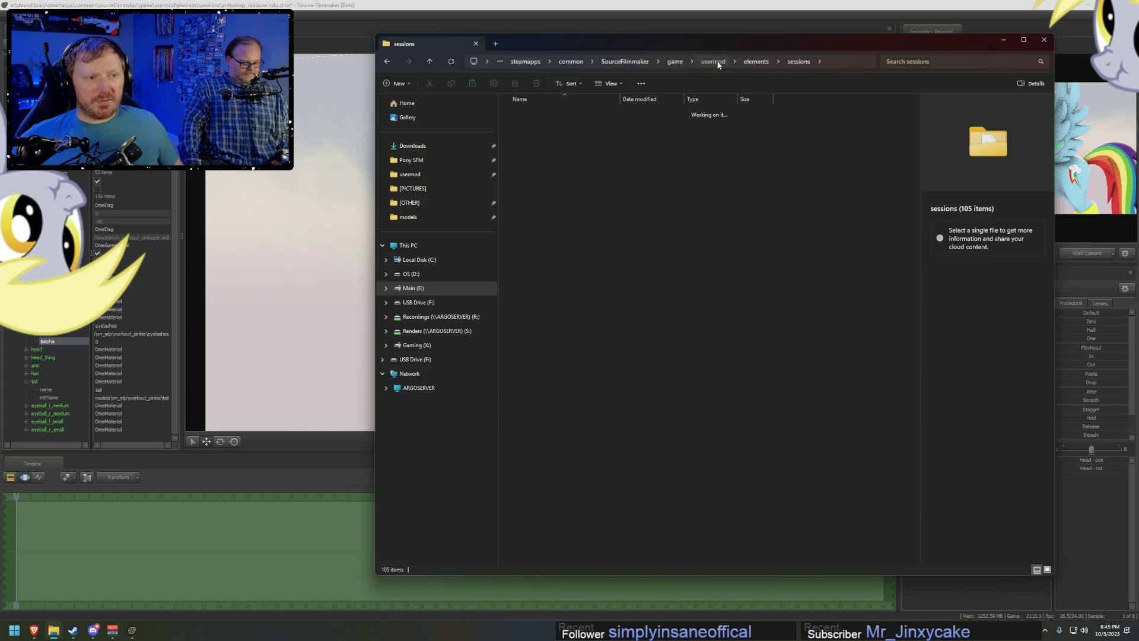
double_click(532, 186)
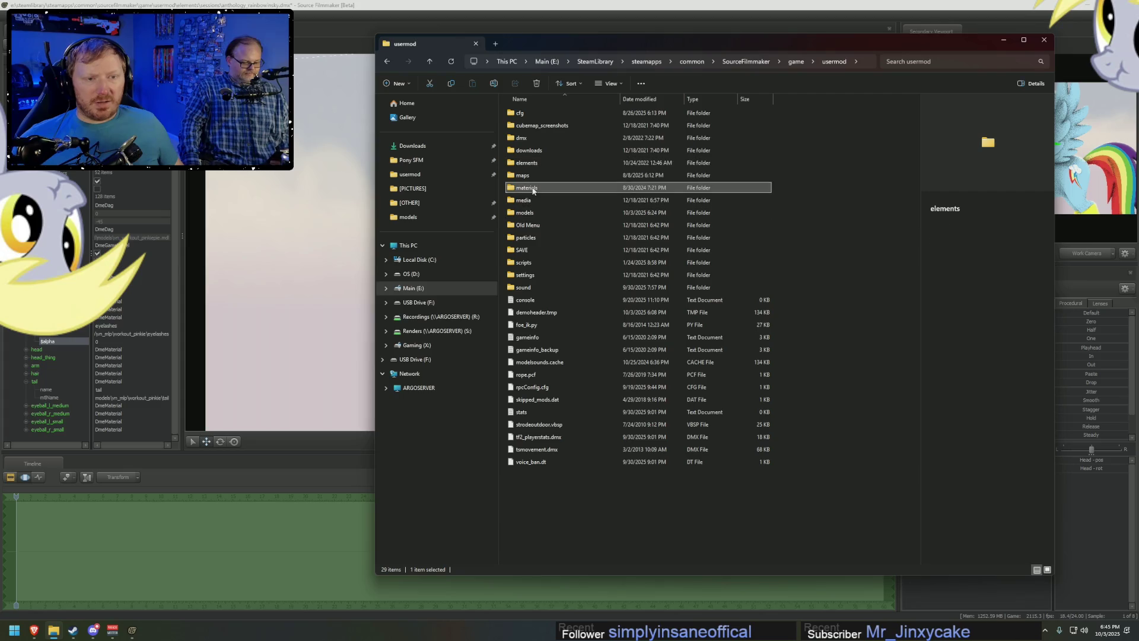
scroll(575, 243, "down", 5)
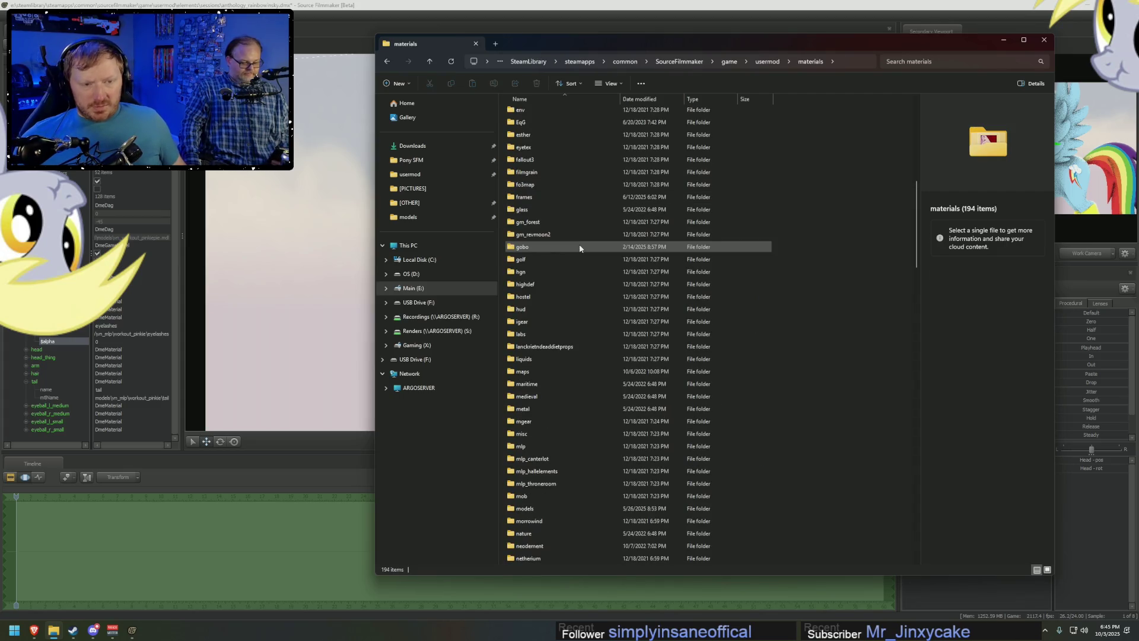
scroll(516, 445, "down", 2)
double_click(534, 434)
scroll(549, 400, "down", 10)
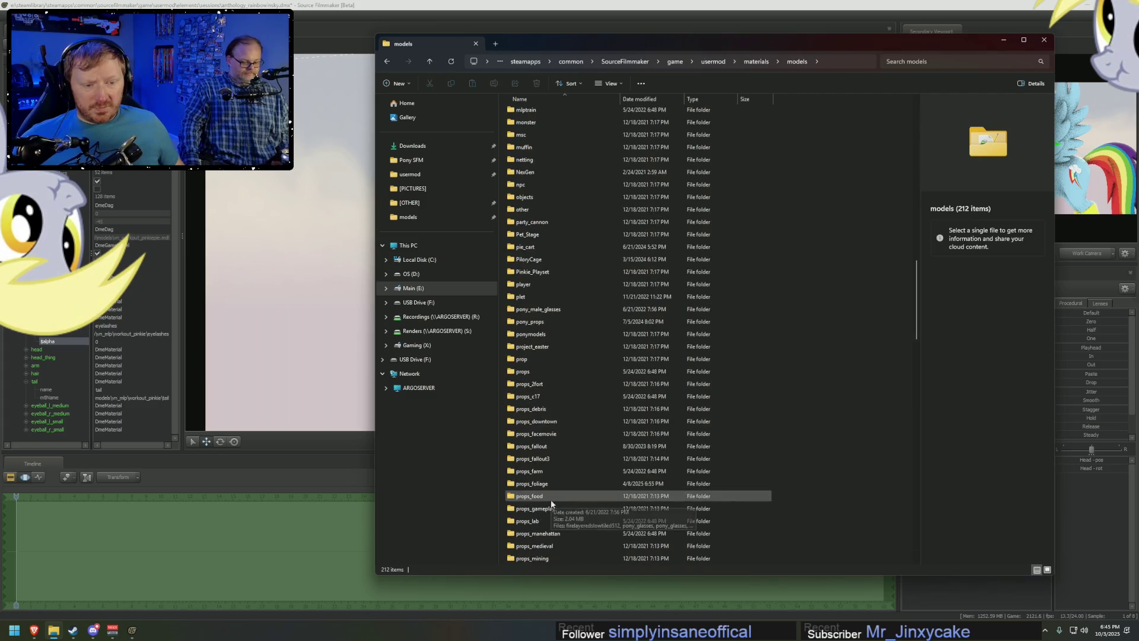
scroll(543, 503, "down", 7)
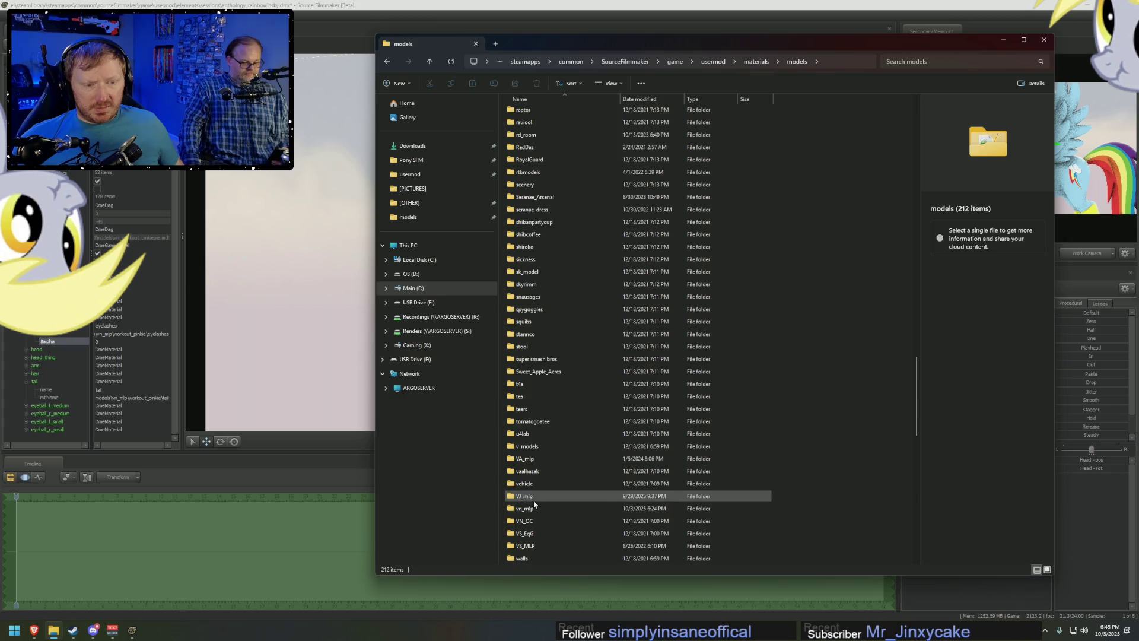
double_click(533, 510)
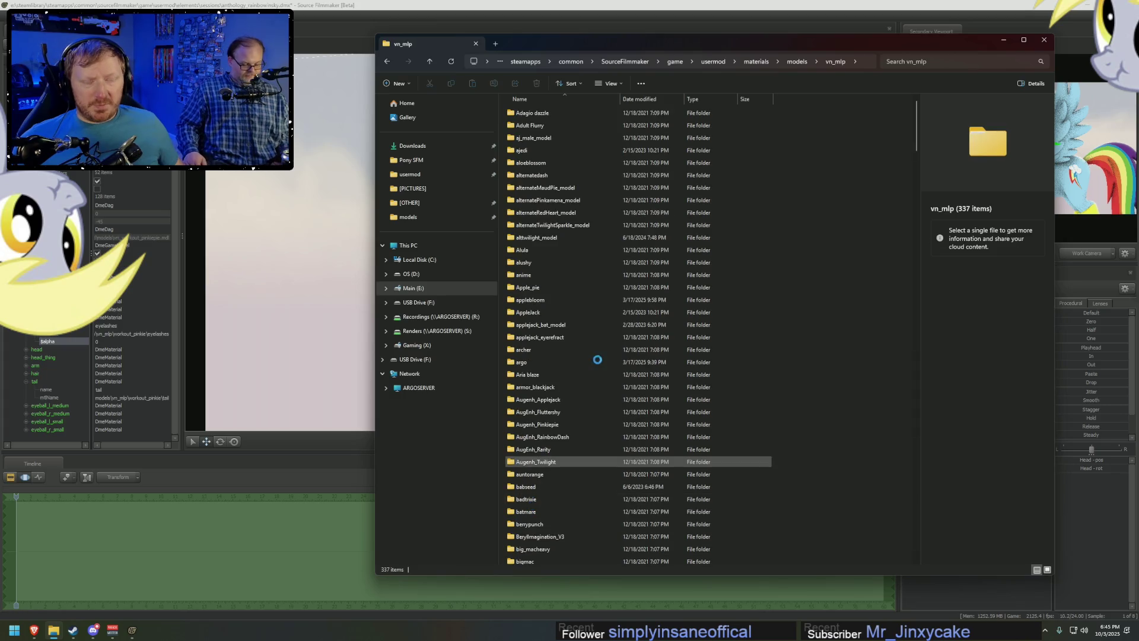
scroll(742, 392, "down", 5)
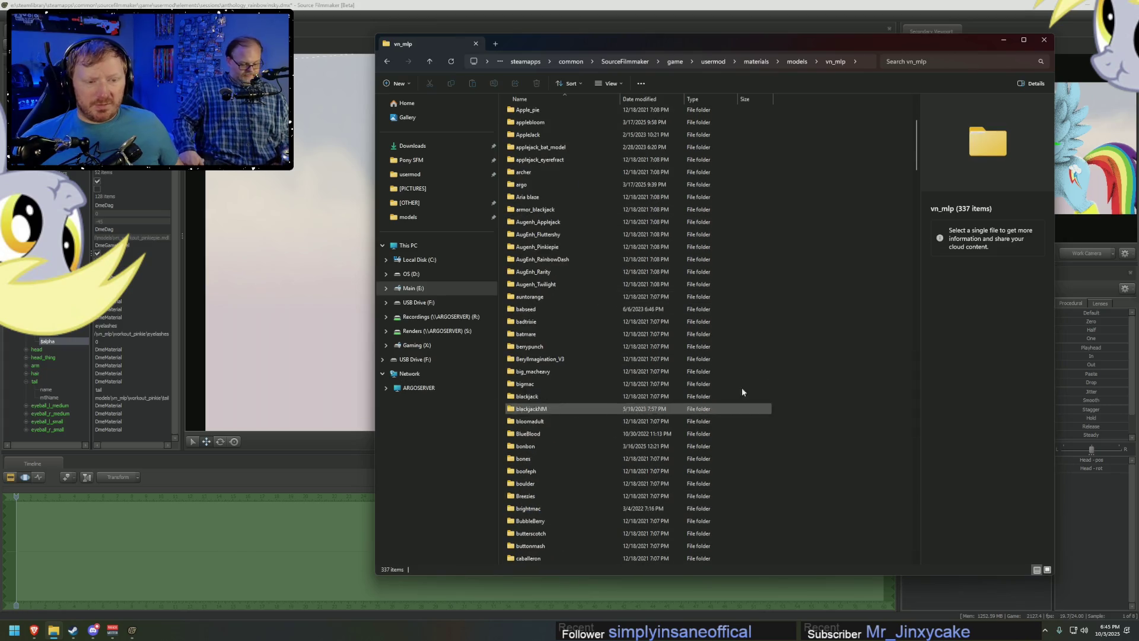
left_click_drag(917, 148, 912, 403)
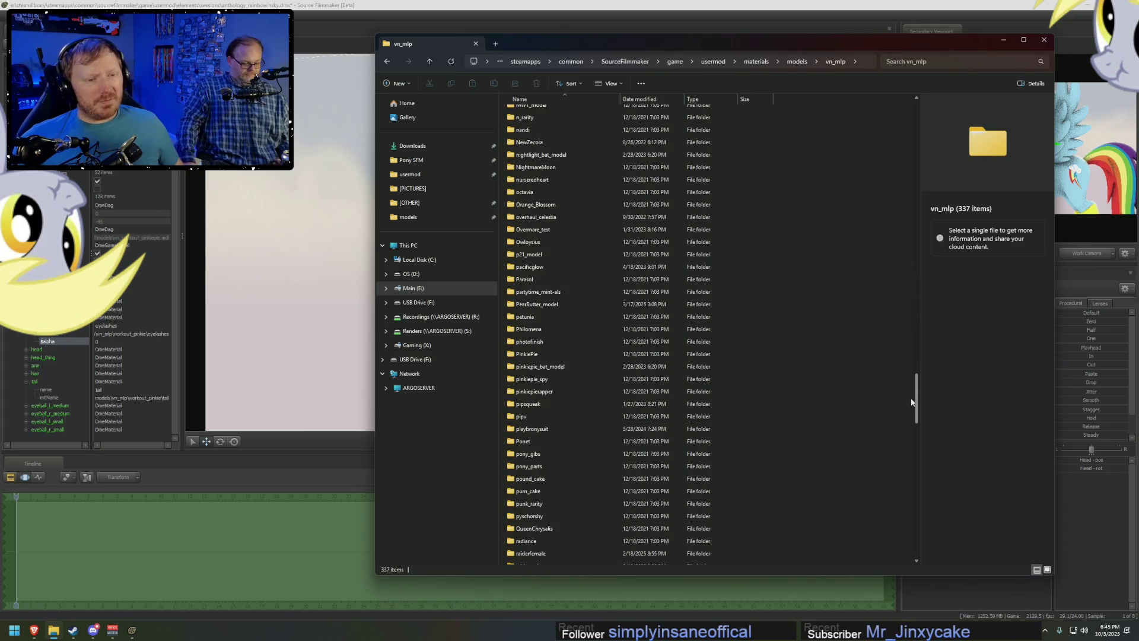
Open Downloads in a second tab, then return to vn_mlp and open the workout_pinkie folder.
left_click(559, 363)
key("alt+Tab")
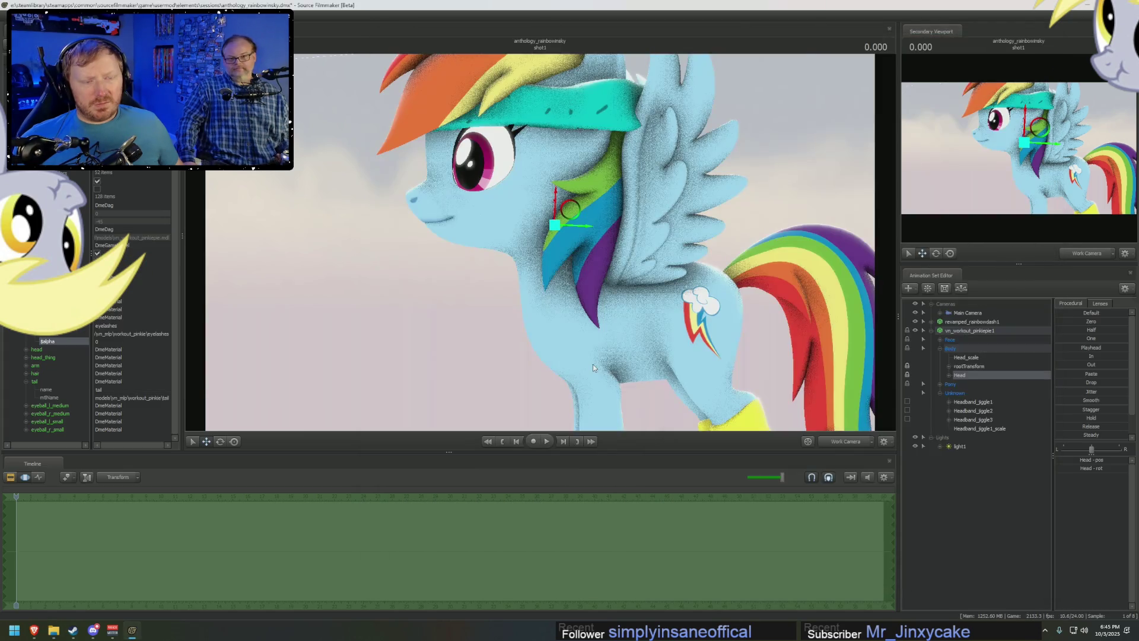
key("Tab")
key("Tab")
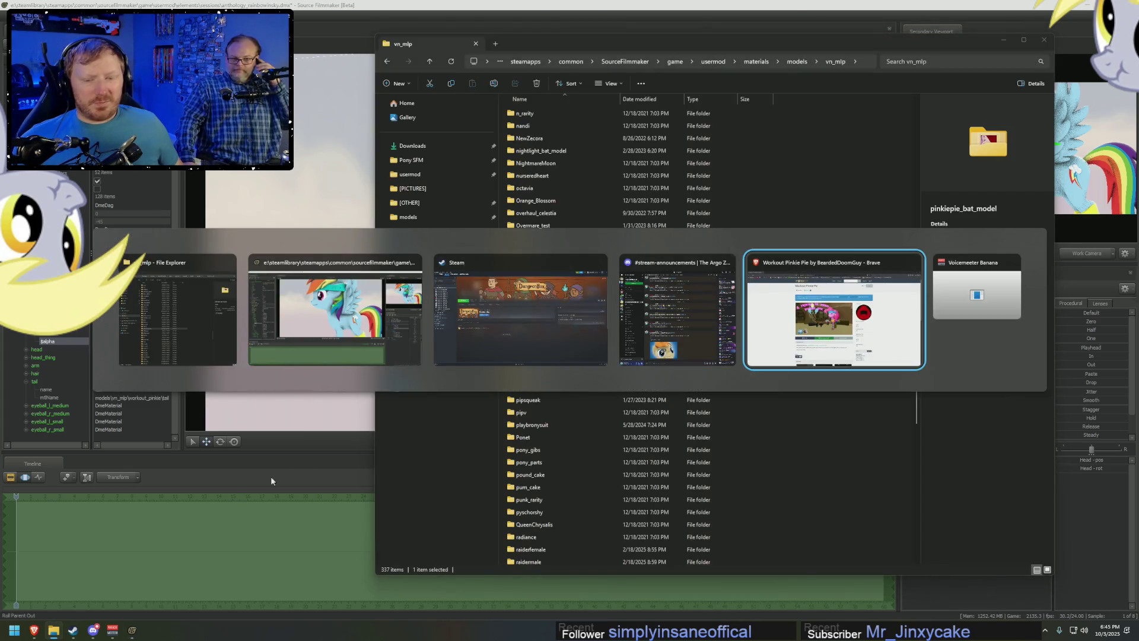
left_click(195, 308)
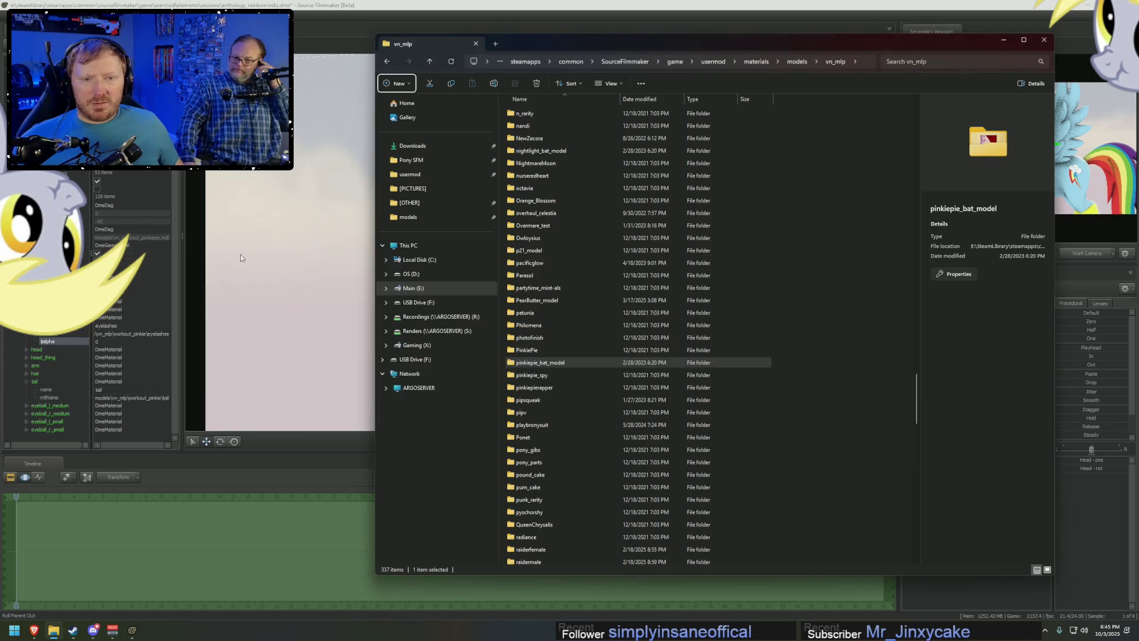
middle_click(419, 149)
left_click(531, 44)
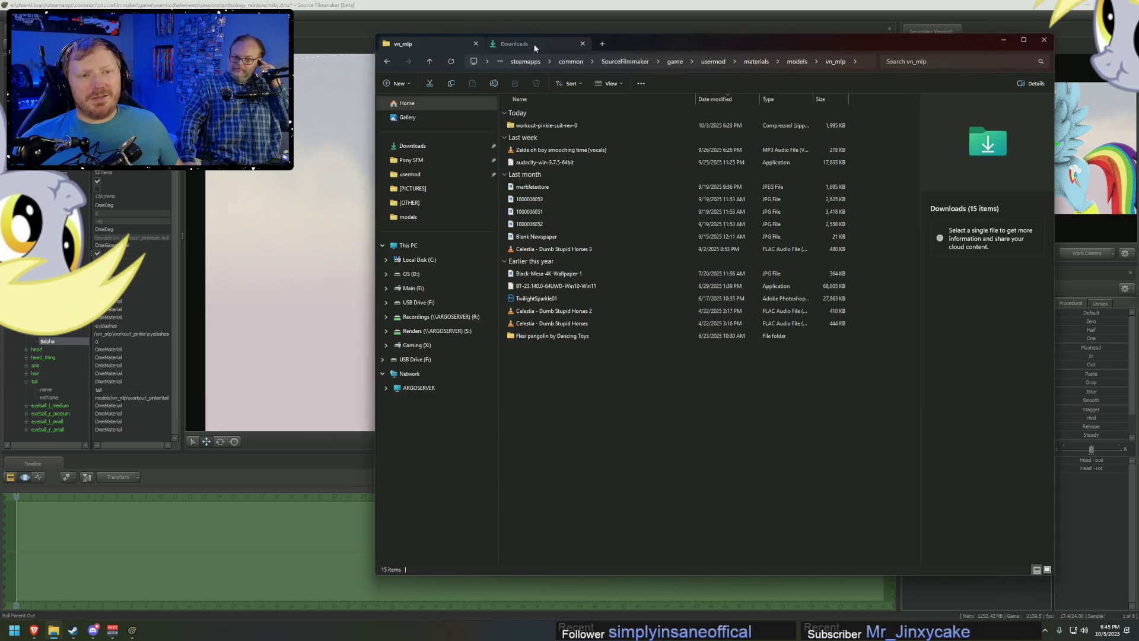
left_click(418, 44)
scroll(779, 235, "down", 3)
scroll(748, 293, "down", 15)
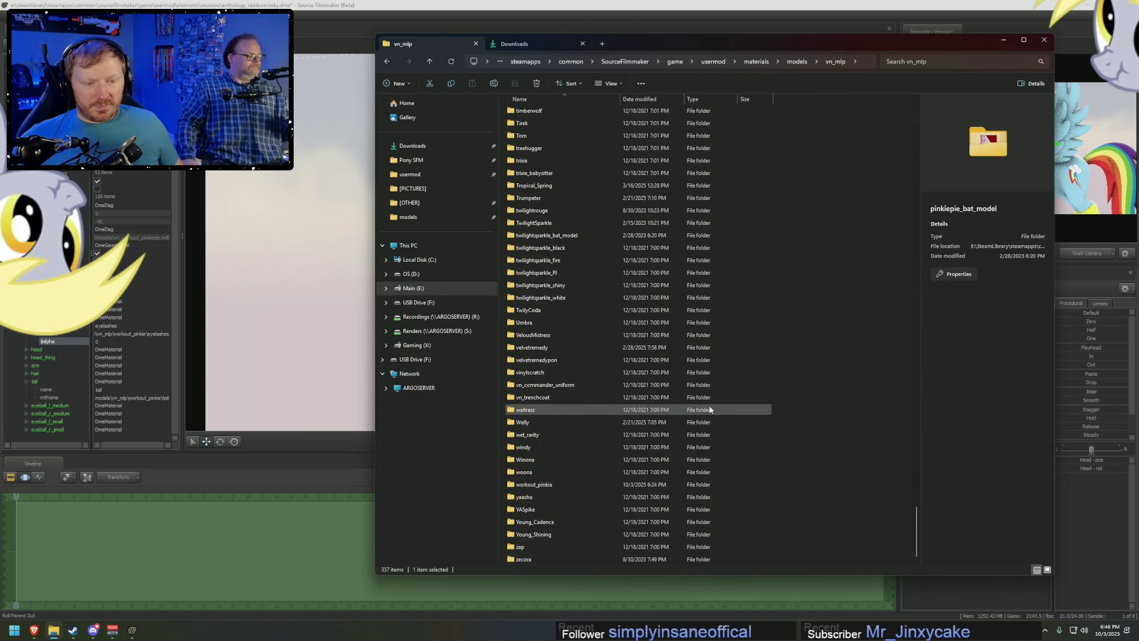
left_click(536, 485)
key("Return")
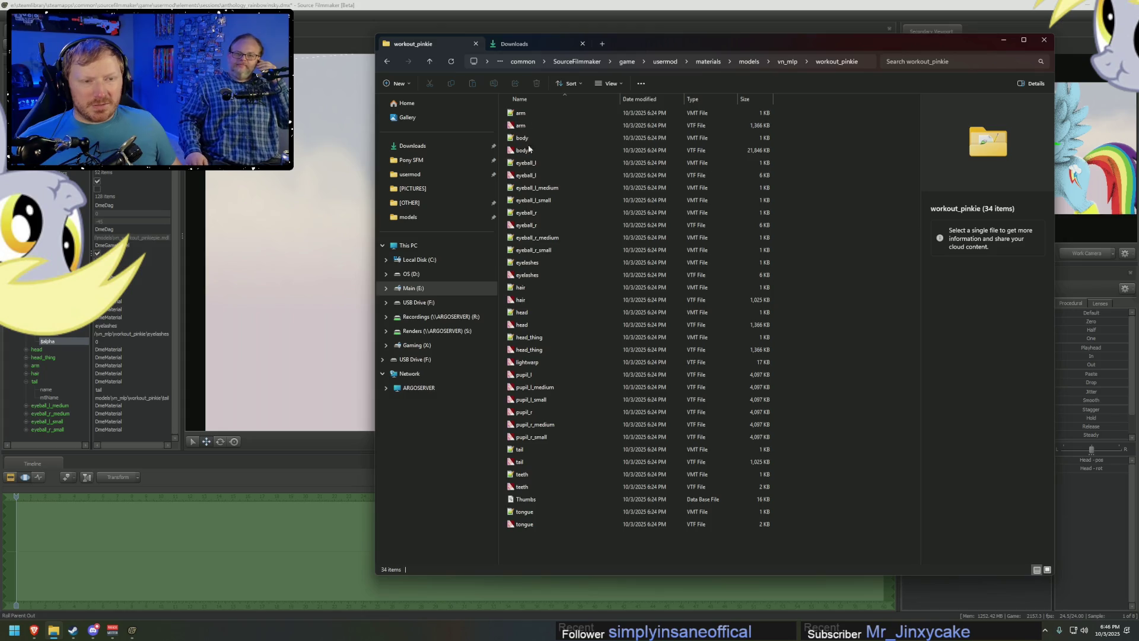
Preview the eyeball_l texture, then open eyeball_l.vmt in Notepad++ for editing.
left_click(529, 175)
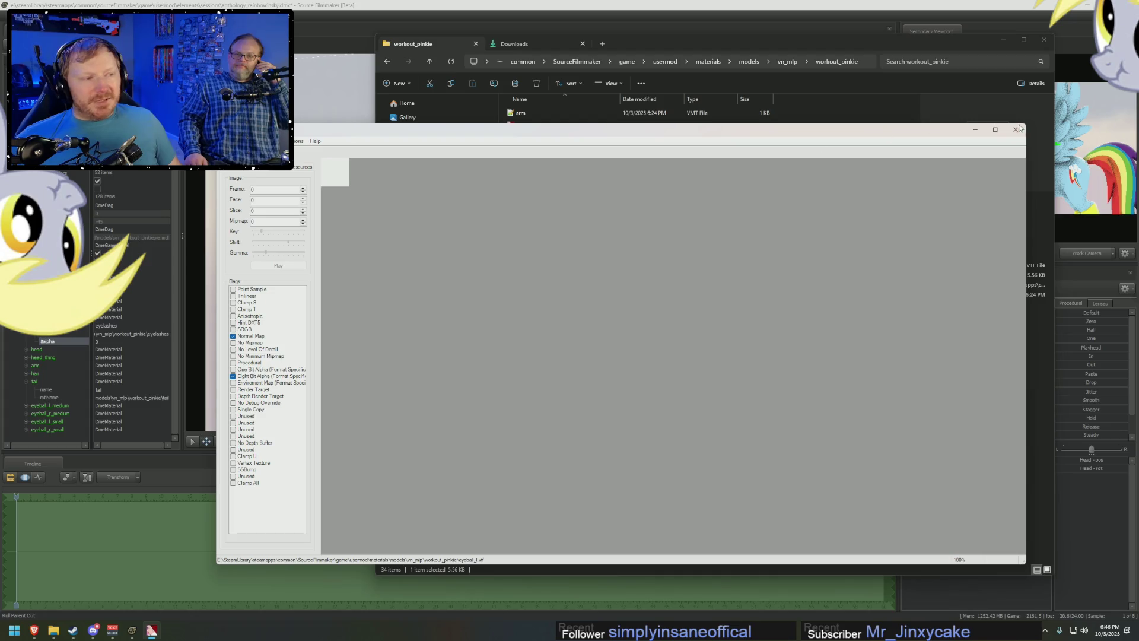
left_click(1018, 128)
double_click(532, 164)
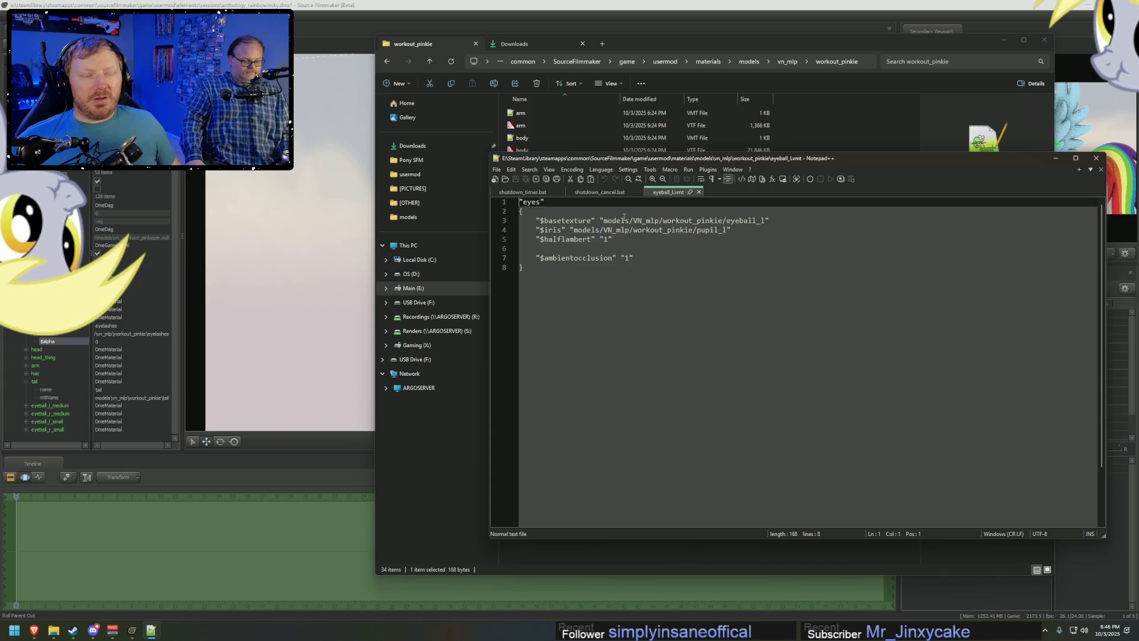
type("//")
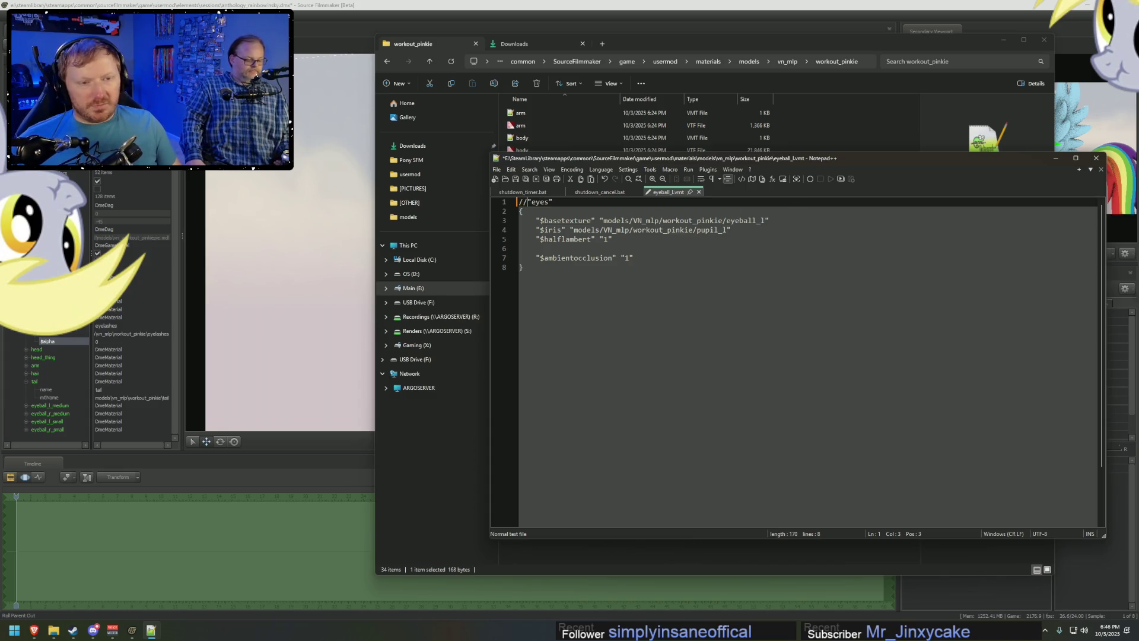
Add a "VertexLitGeneric" header above the commented "eyes" line and an indented "$alpha" "1" property.
key("Home")
key("Return")
key("Up")
type("Ver")
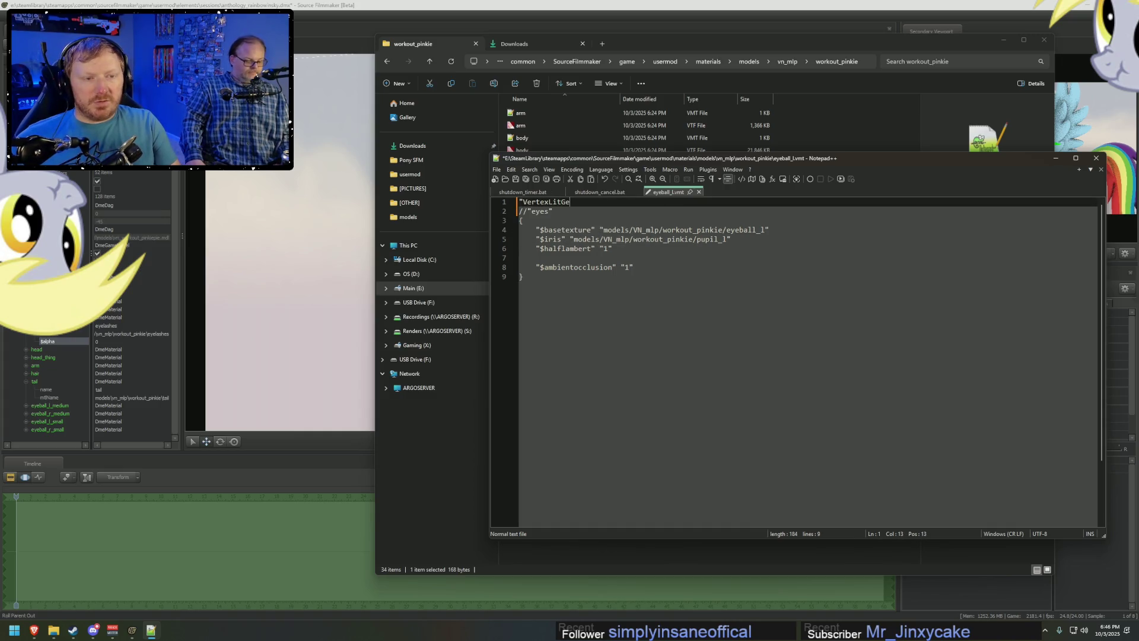
key("ctrl+a")
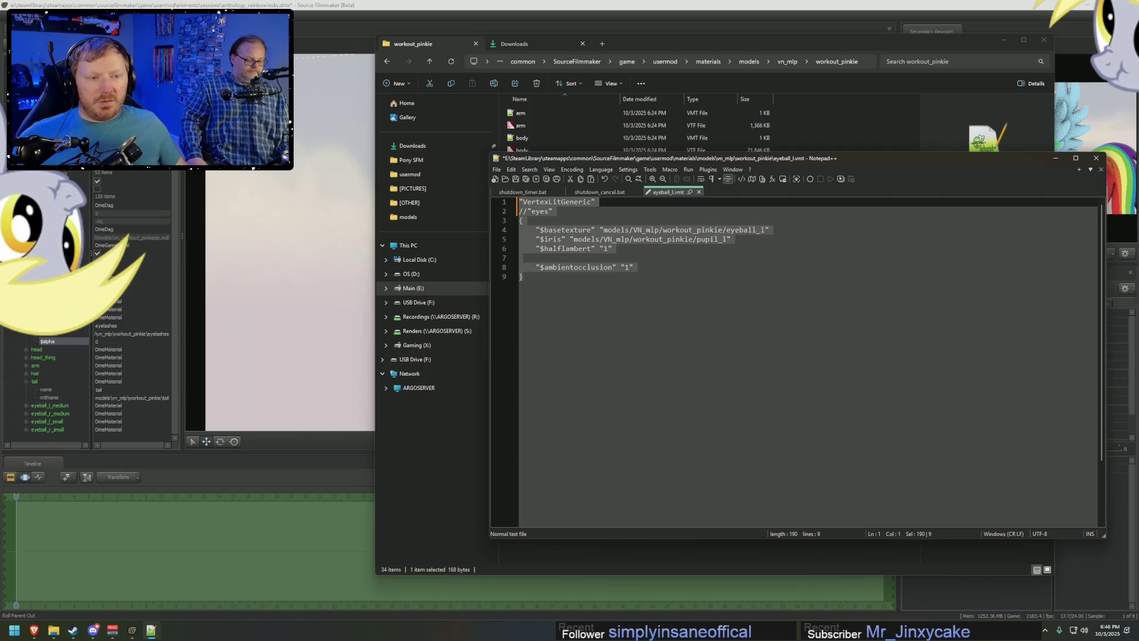
left_click(634, 257)
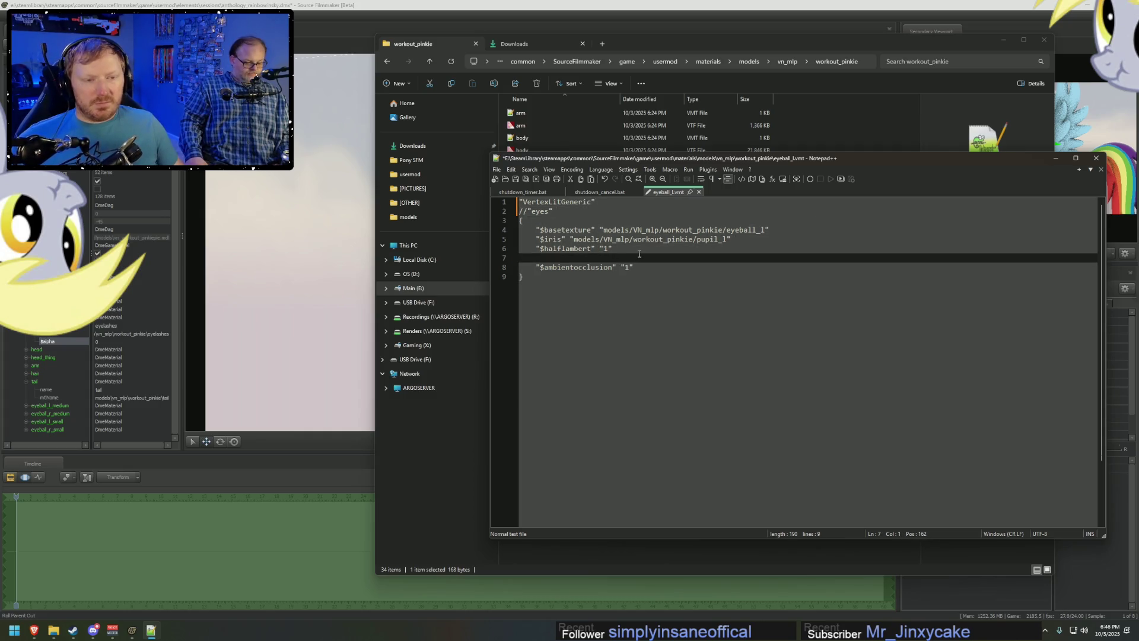
key("Return")
key("Tab")
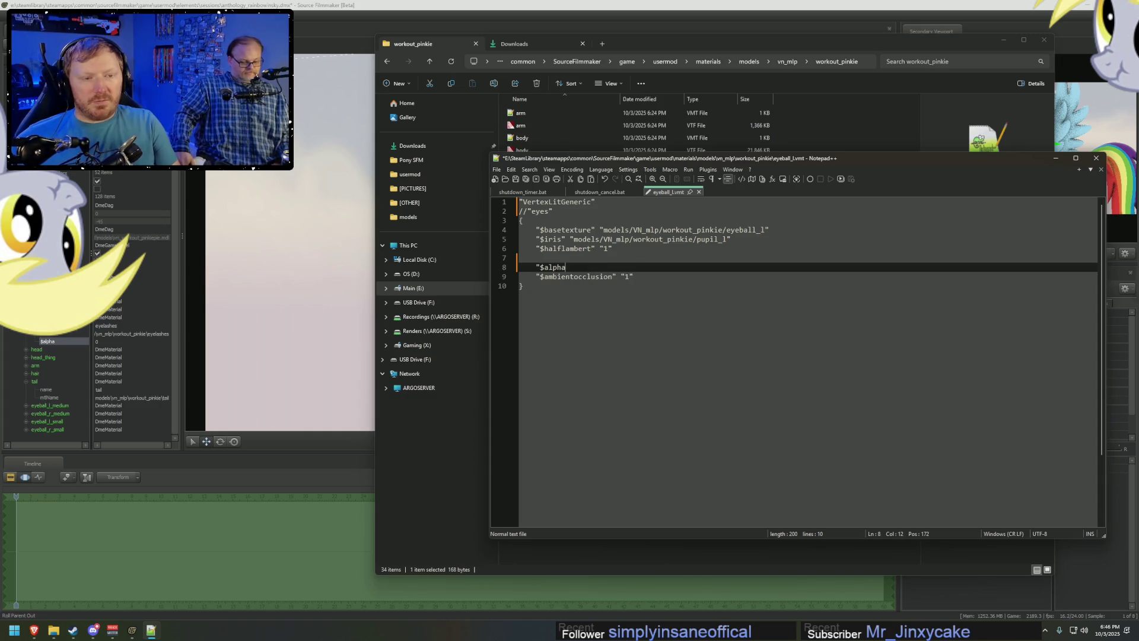
type("\"1\"")
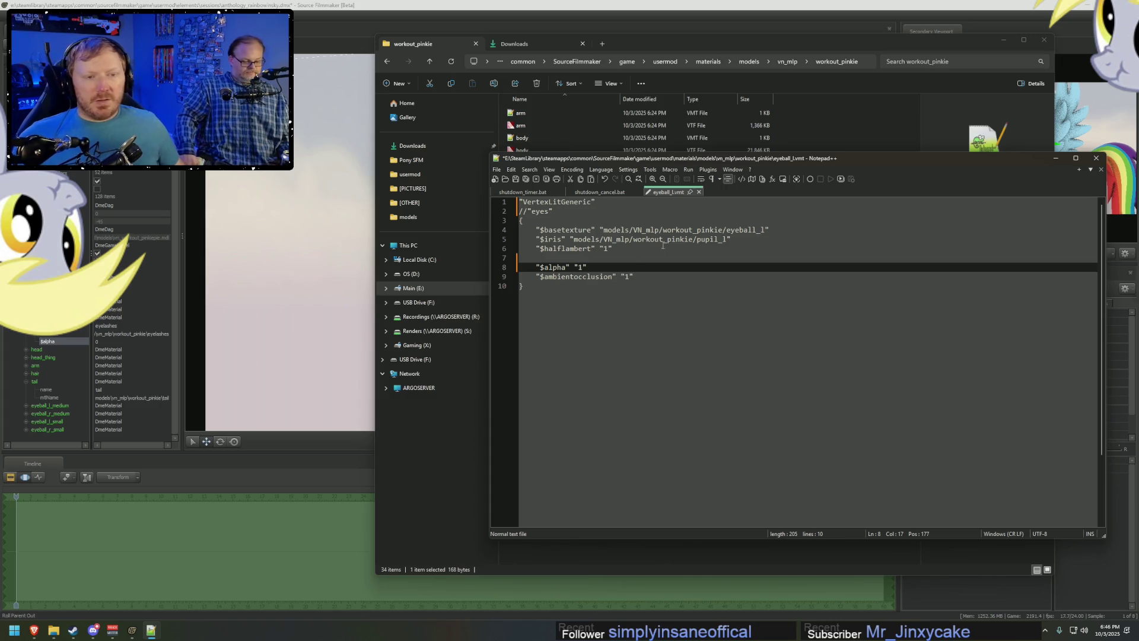
Copy the header lines for reuse, save eyeball_l.vmt and return to the workout_pinkie folder.
triple_click(575, 201)
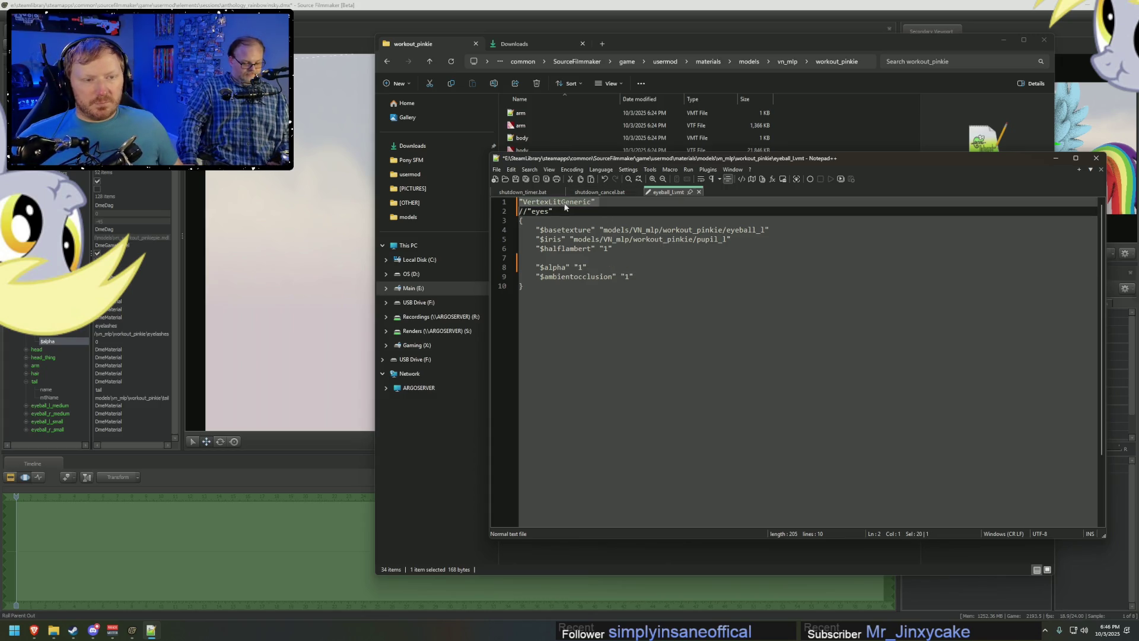
left_click_drag(525, 210, 515, 202)
key("ctrl+c")
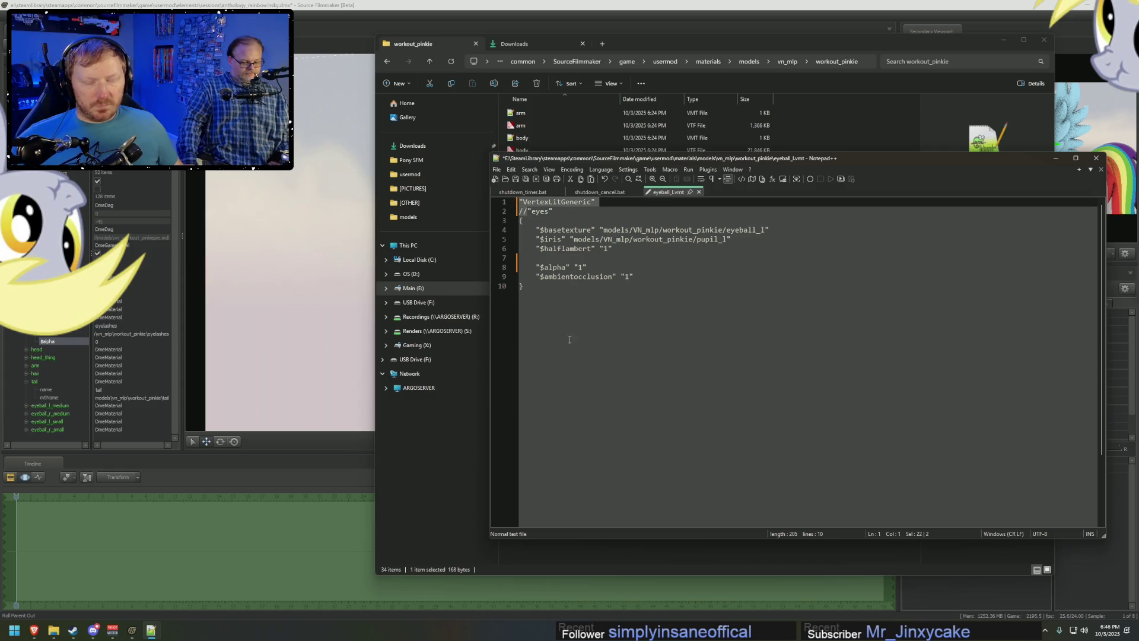
key("ctrl+s")
key("alt+Tab")
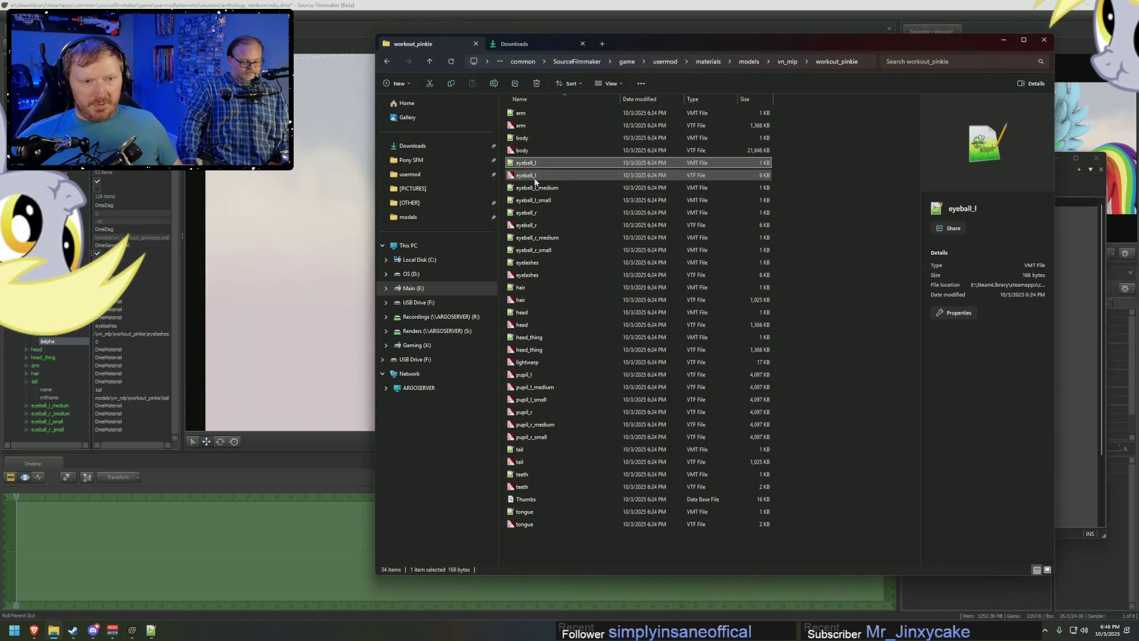
Paste the VertexLitGeneric header into eyeball_r.vmt, add "$alpha" "1", then switch back to Source Filmmaker.
double_click(538, 214)
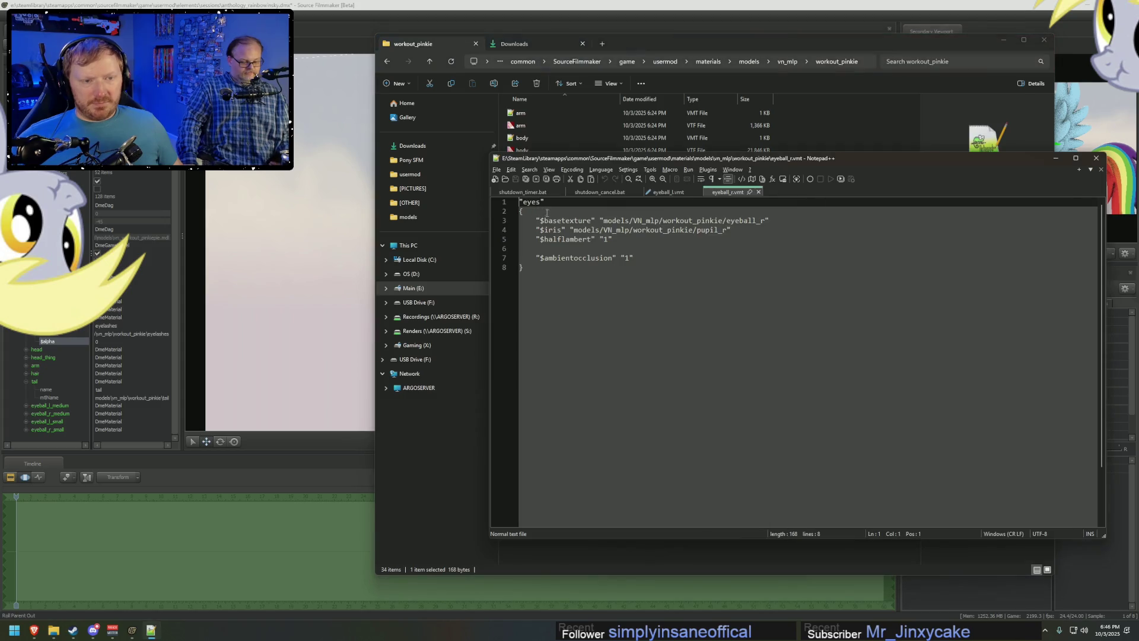
key("ctrl+v")
left_click(550, 258)
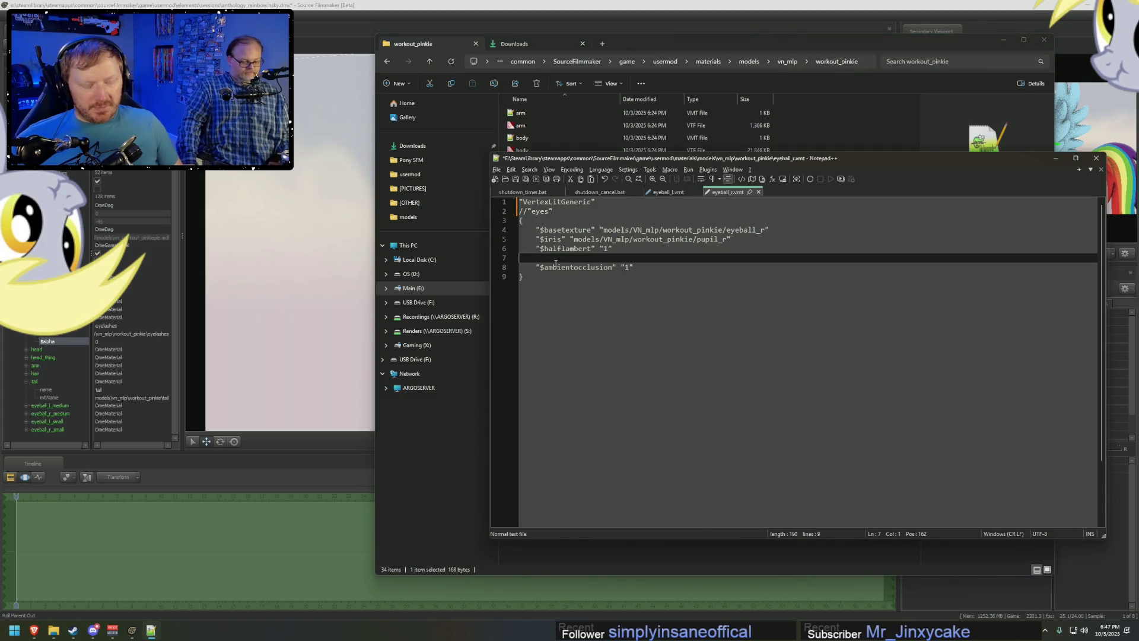
key("Return")
key("Tab")
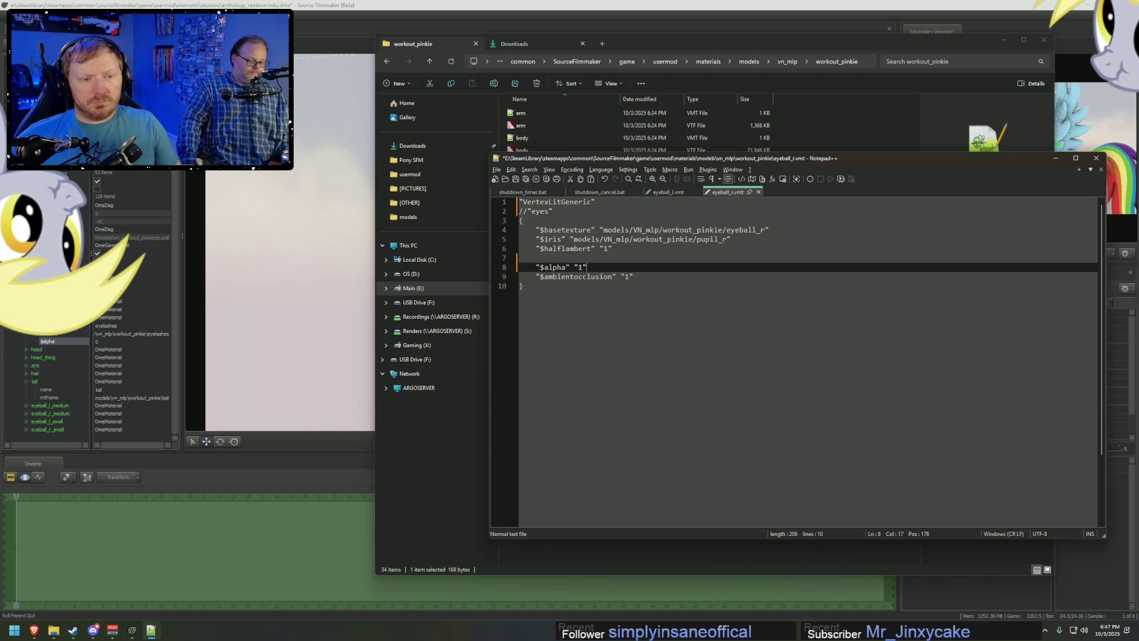
left_click(375, 4)
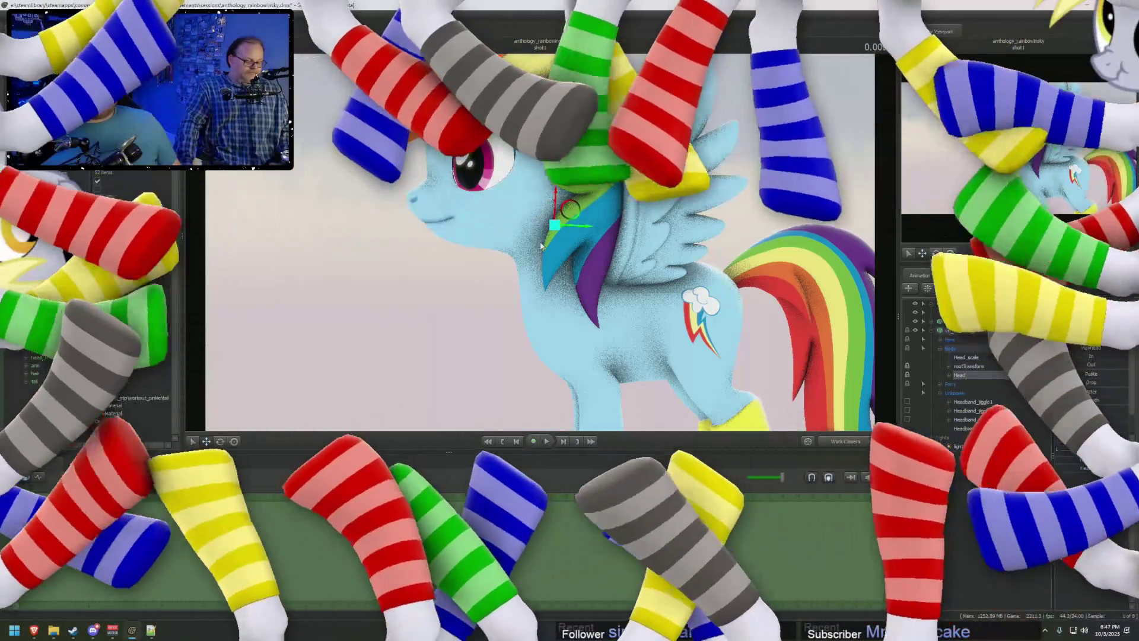
Collapse the Body and Unknown control groups and drag light1 up under Cameras, above the two ponies.
mouse_move(489, 282)
left_mouse_down()
mouse_move(471, 278)
mouse_move(941, 346)
left_mouse_up()
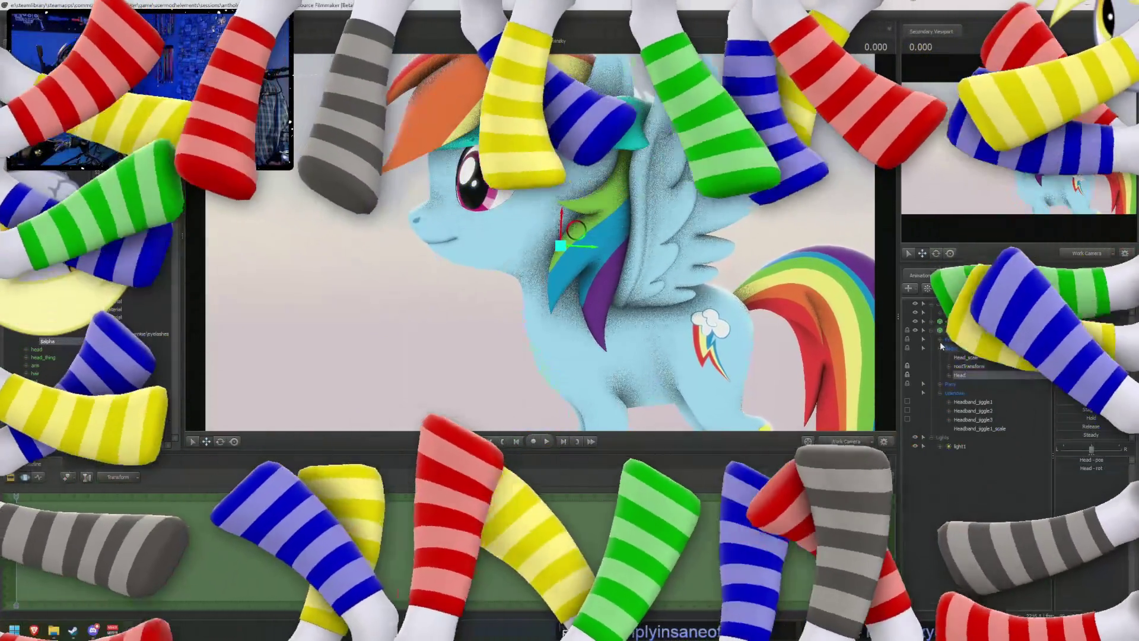
left_click(940, 347)
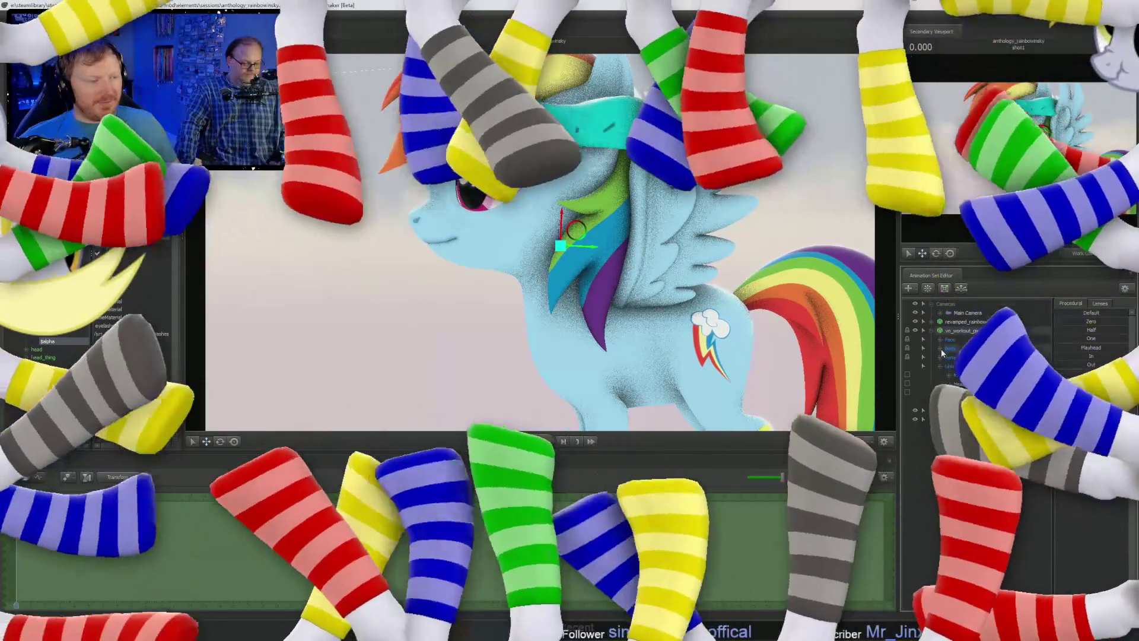
left_click(941, 366)
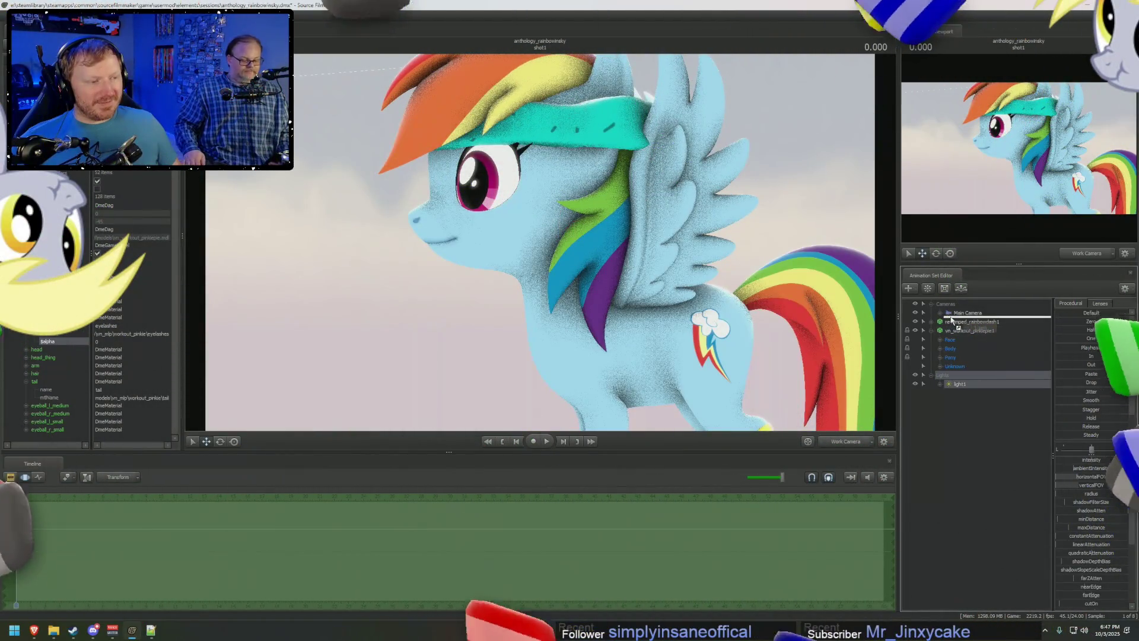
left_click_drag(945, 385, 956, 328)
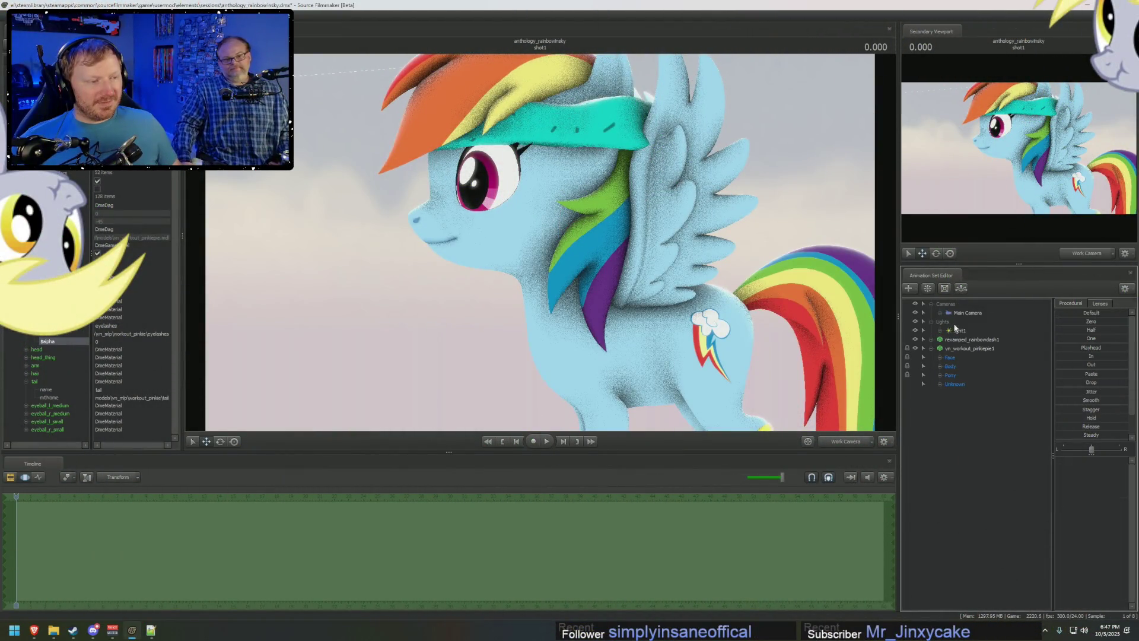
left_click(955, 341)
Group the two selected pony animation sets and rename the new group Actors.
right_click(958, 347)
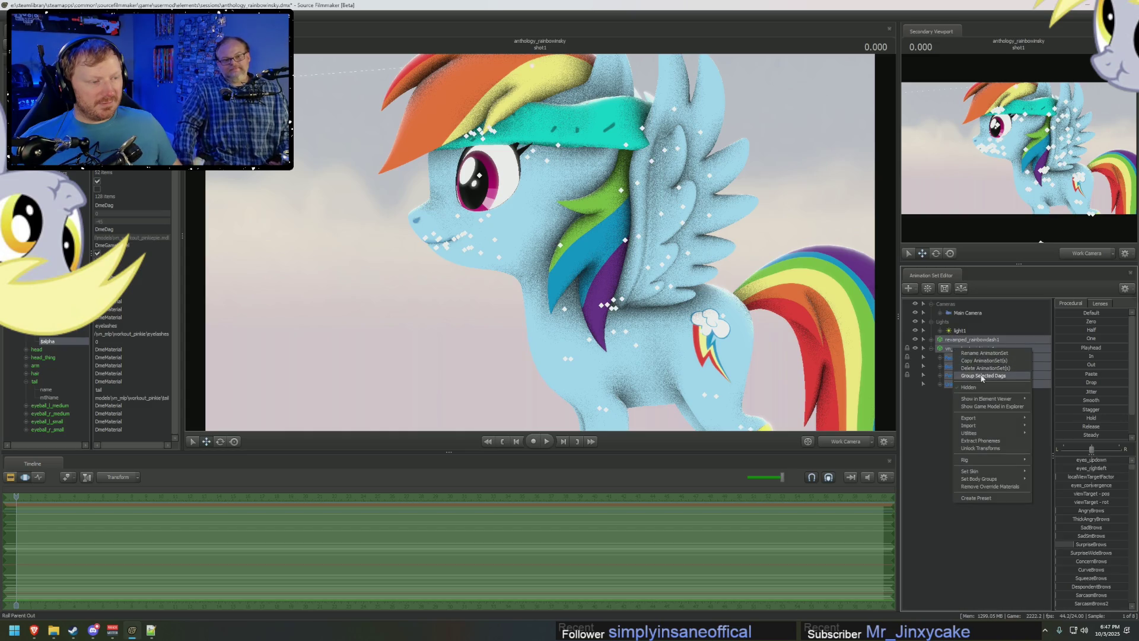
left_click(959, 343)
double_click(959, 341)
type("Actors")
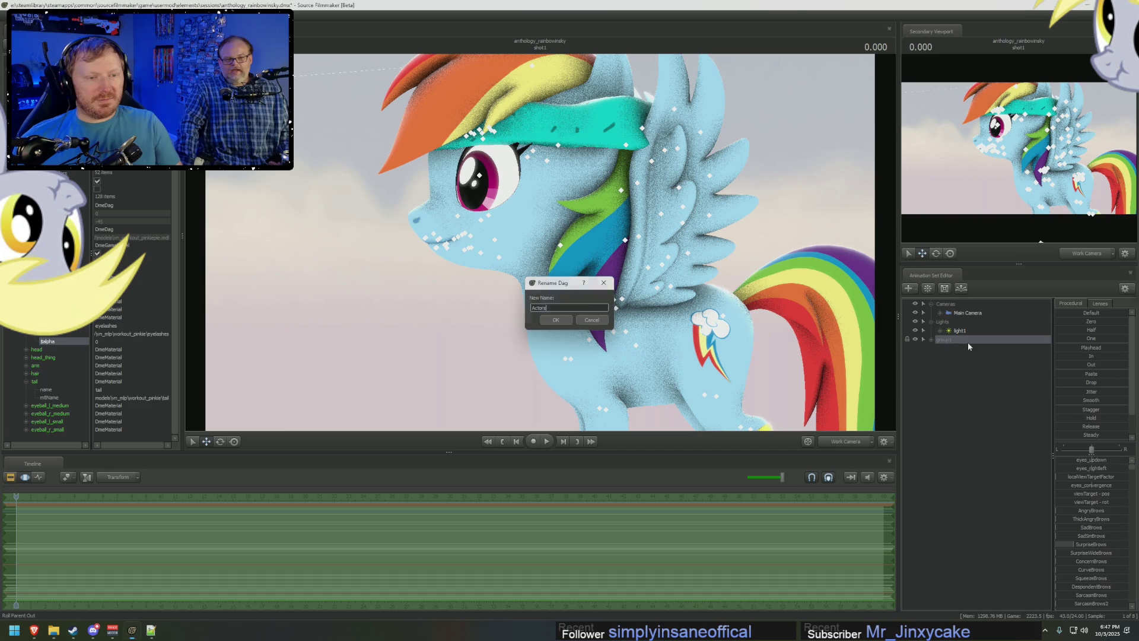
key("Return")
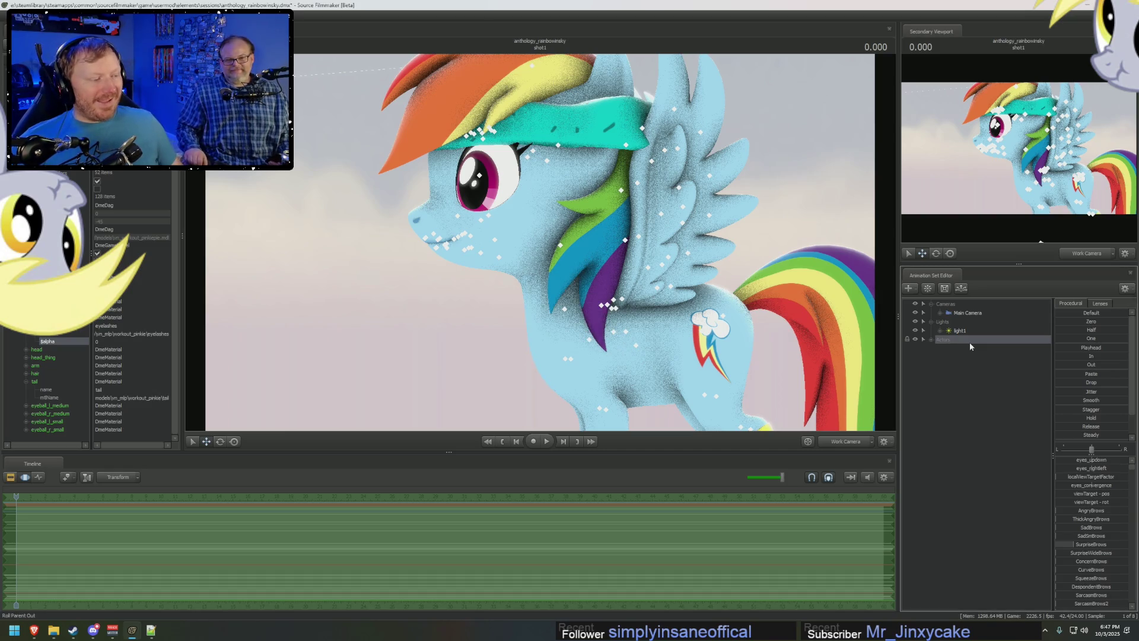
left_click(952, 331)
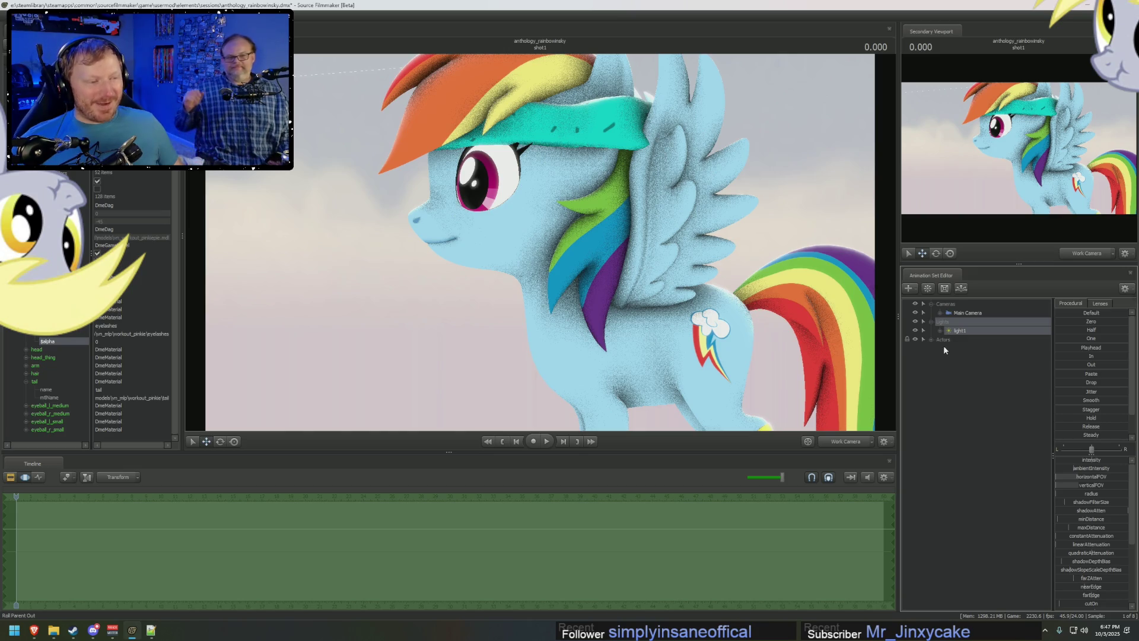
Test-rotate revamped_rainbowdash1's Head control toward the camera, then undo it.
left_click_drag(542, 274, 687, 280)
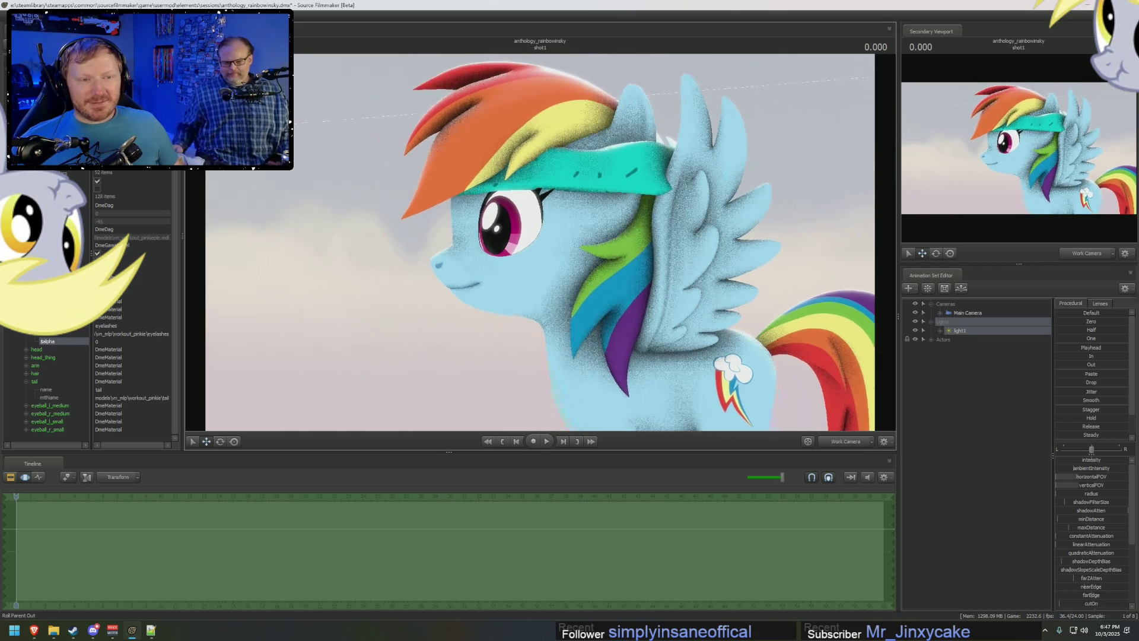
left_click(932, 339)
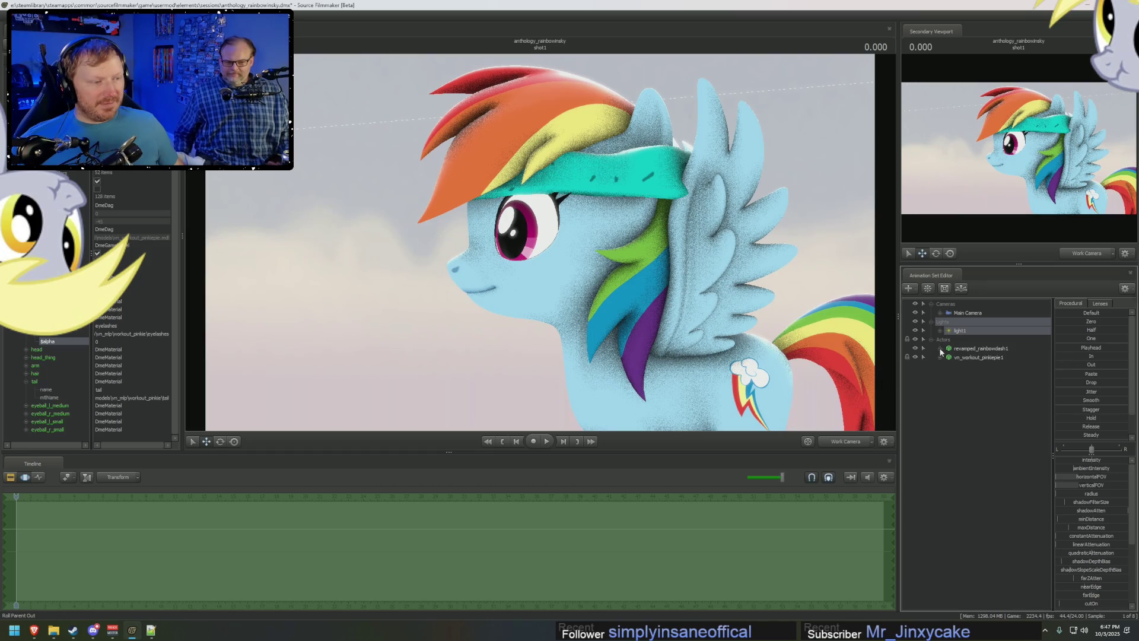
left_click(952, 366)
left_click(976, 382)
key("e")
mouse_move(611, 269)
left_mouse_down()
mouse_move(523, 293)
mouse_move(637, 310)
left_mouse_up()
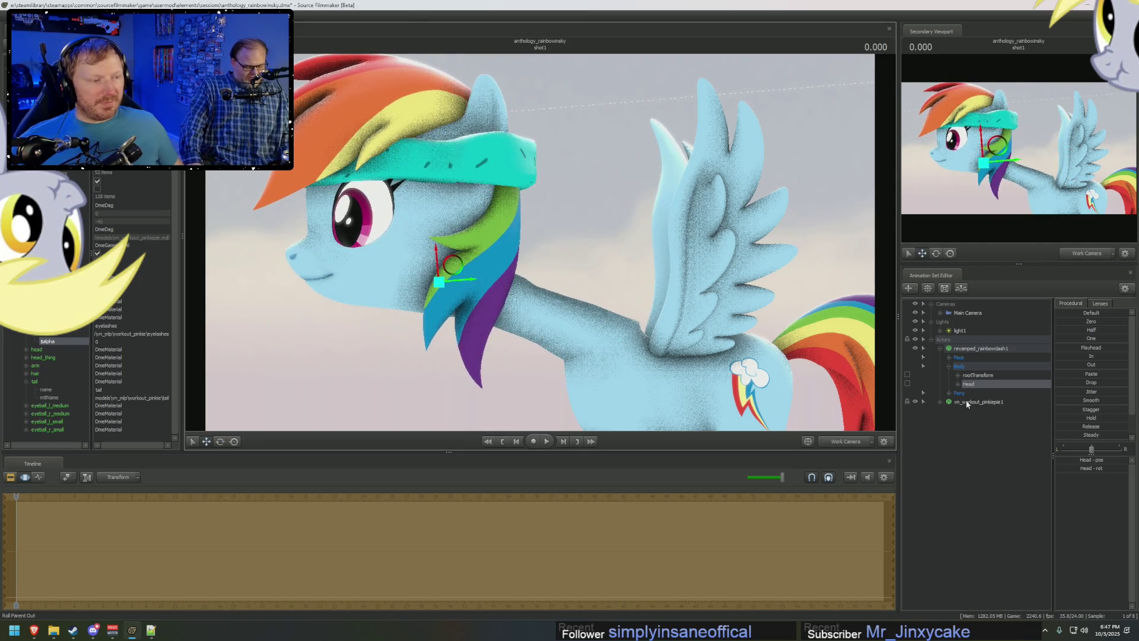
key("ctrl+z")
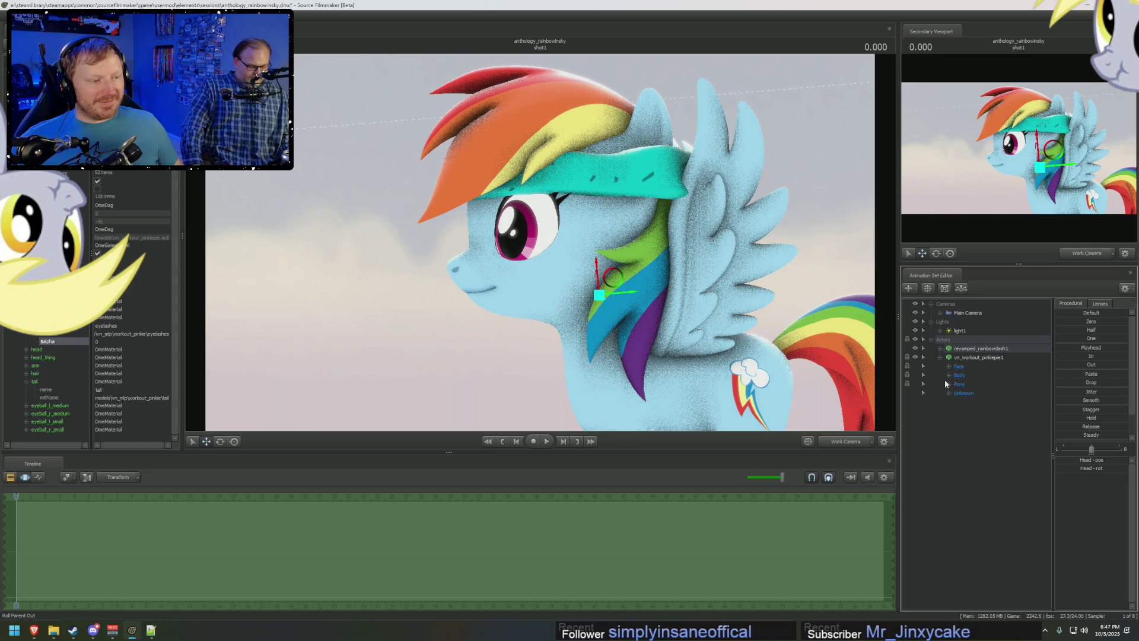
Test-move rn_workout_pinkiepie1's head forward, undo it, and switch to the eyeball_r material file.
left_click(949, 375)
left_click(974, 401)
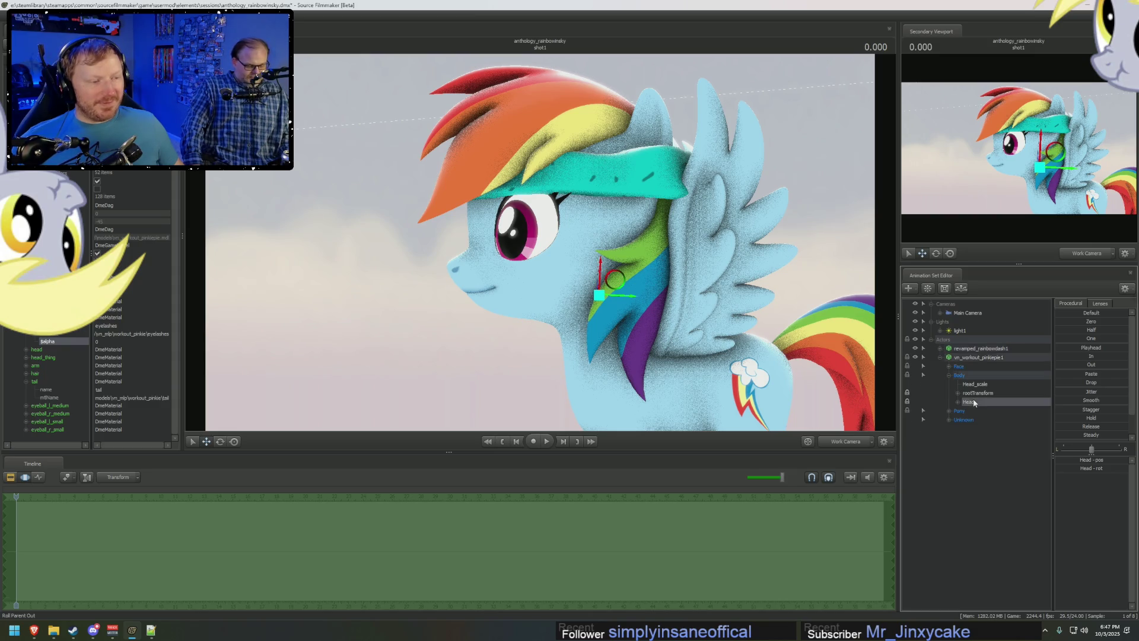
mouse_move(612, 281)
left_mouse_down()
mouse_move(554, 306)
mouse_move(562, 274)
left_mouse_up()
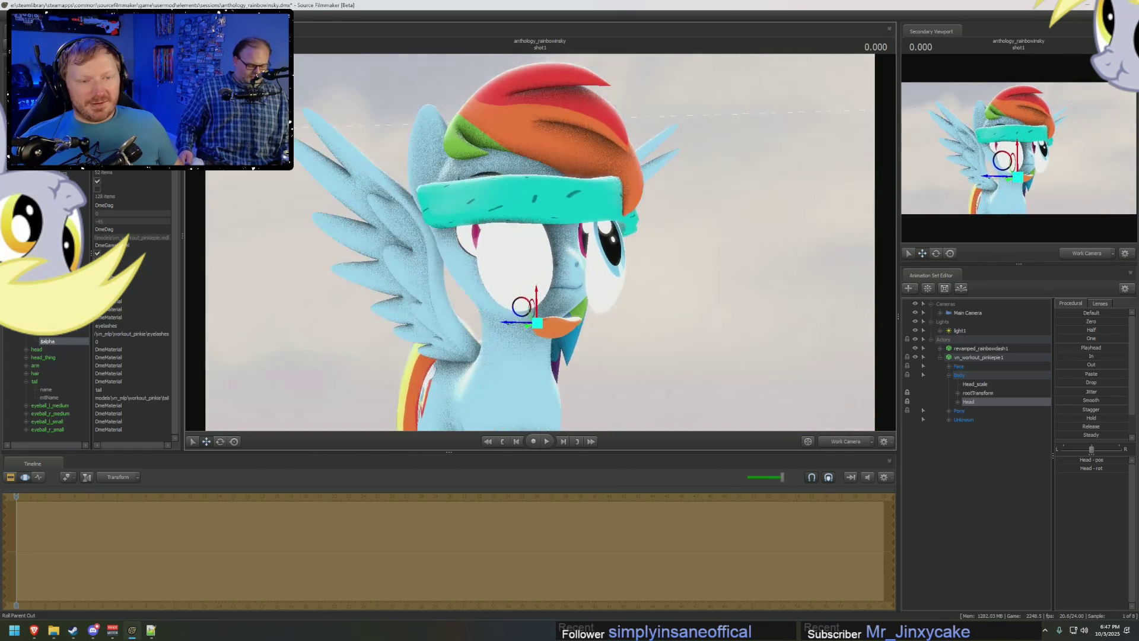
key("ctrl+z")
key("alt+Tab")
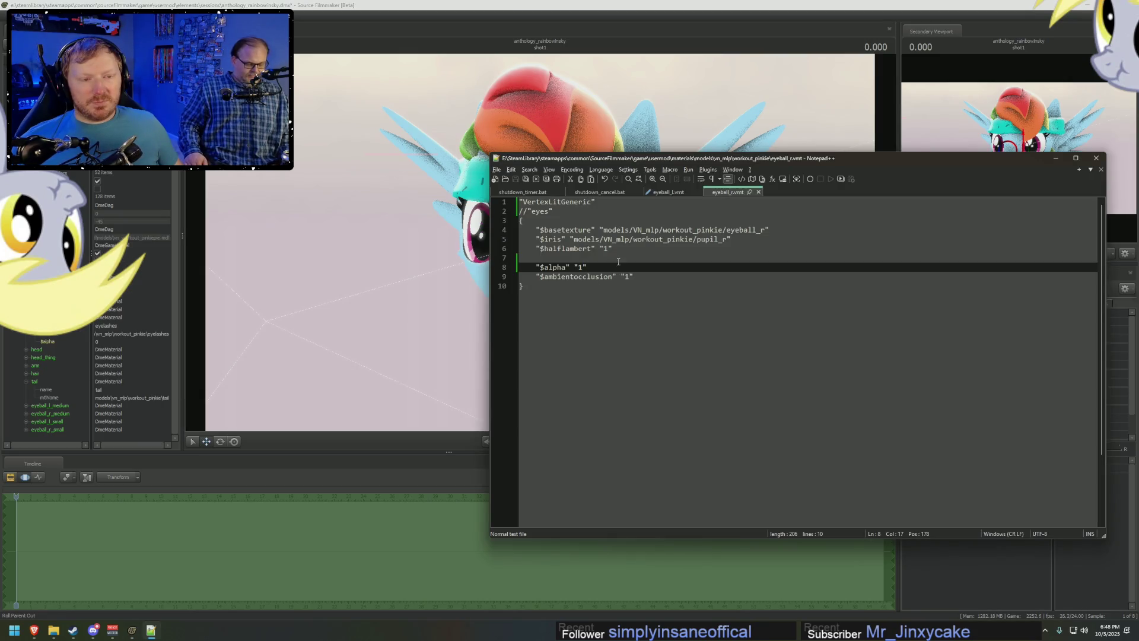
From the workout_pinkie folder, reopen eyeball_l.vmt in Notepad++ and save it.
left_click(54, 630)
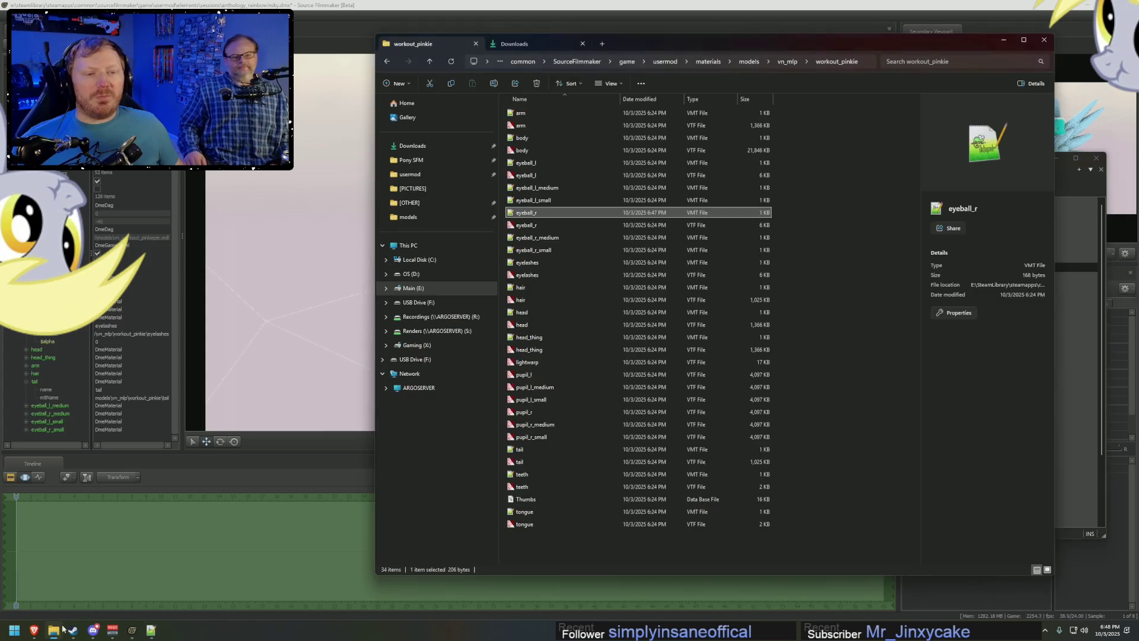
left_click(538, 412)
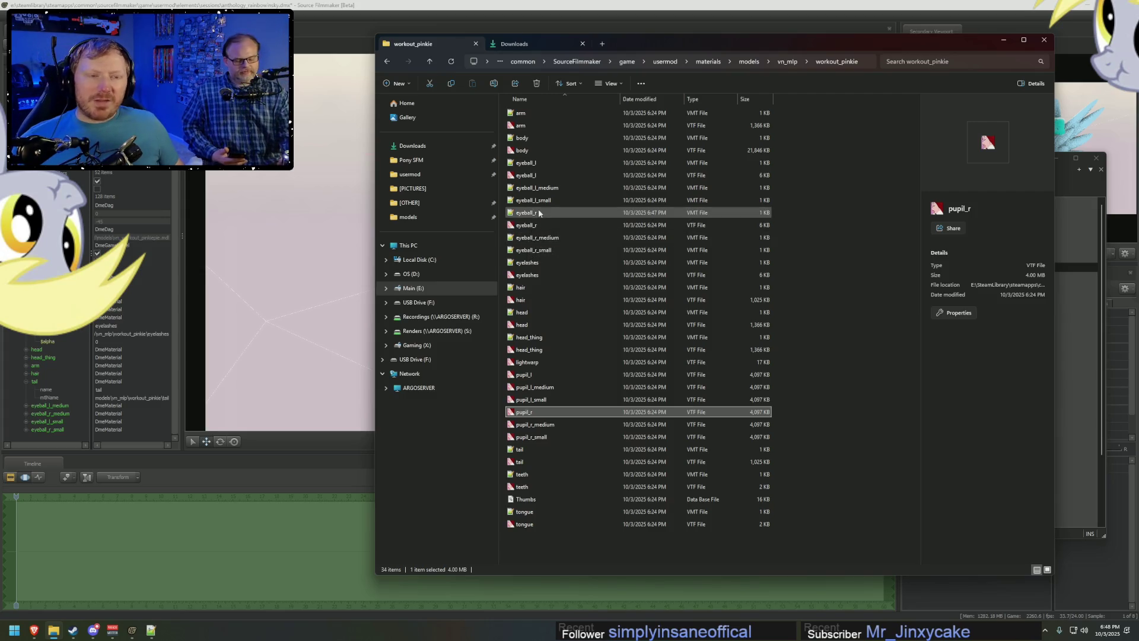
left_click(534, 176)
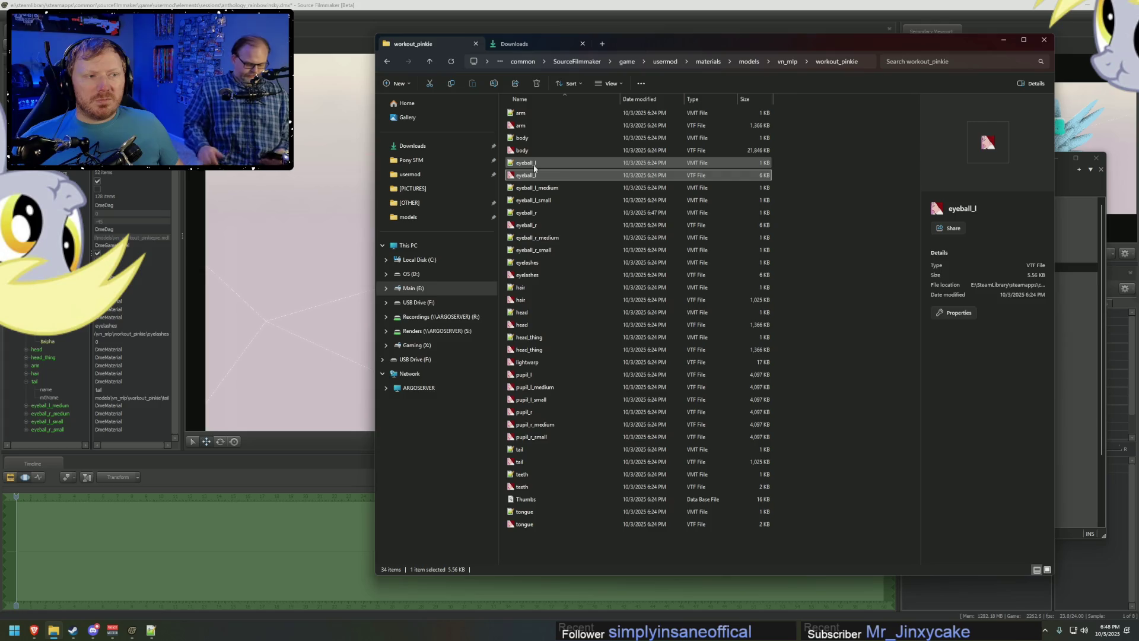
double_click(534, 164)
left_click(626, 240)
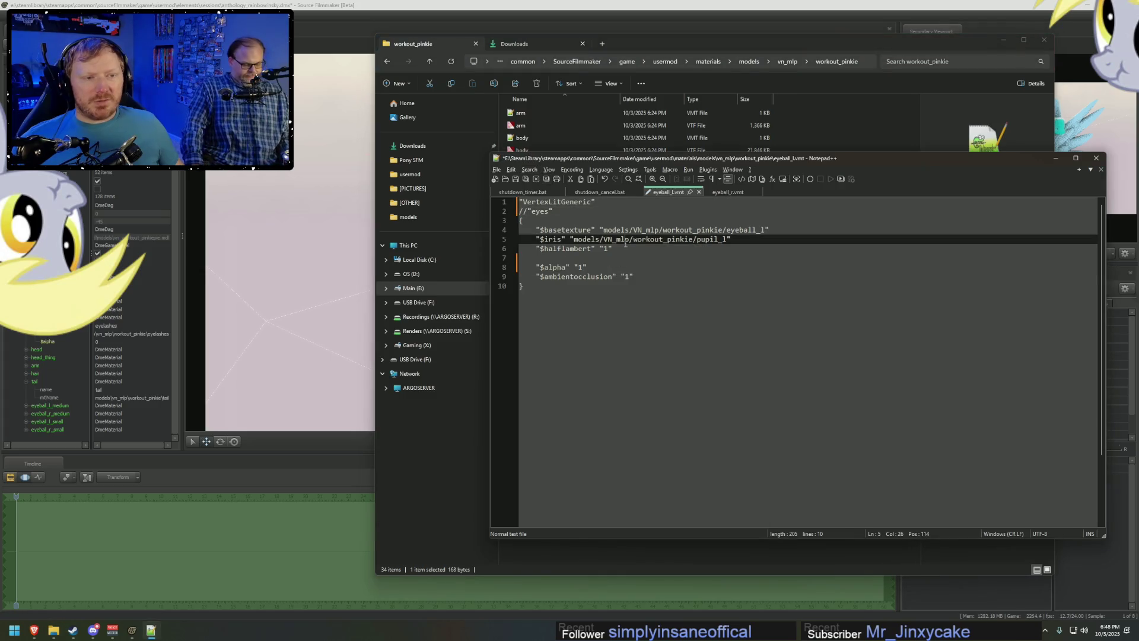
key("ctrl+s")
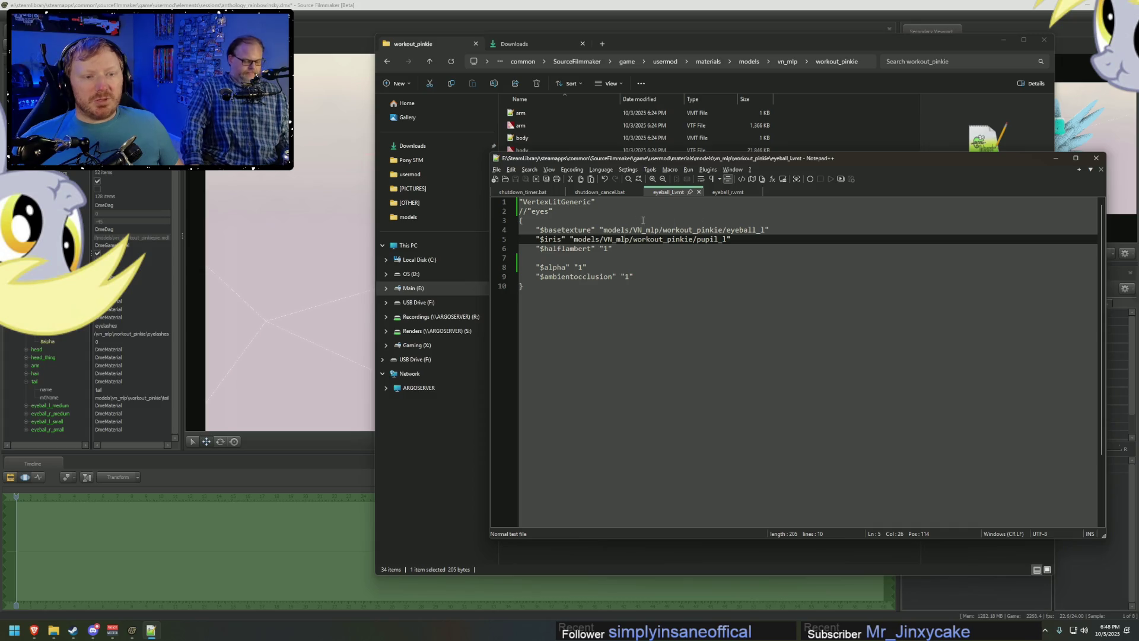
Change "$alpha" to "0" in eyeball_l.vmt and eyeball_r.vmt, save, and return to Source Filmmaker.
left_click(587, 267)
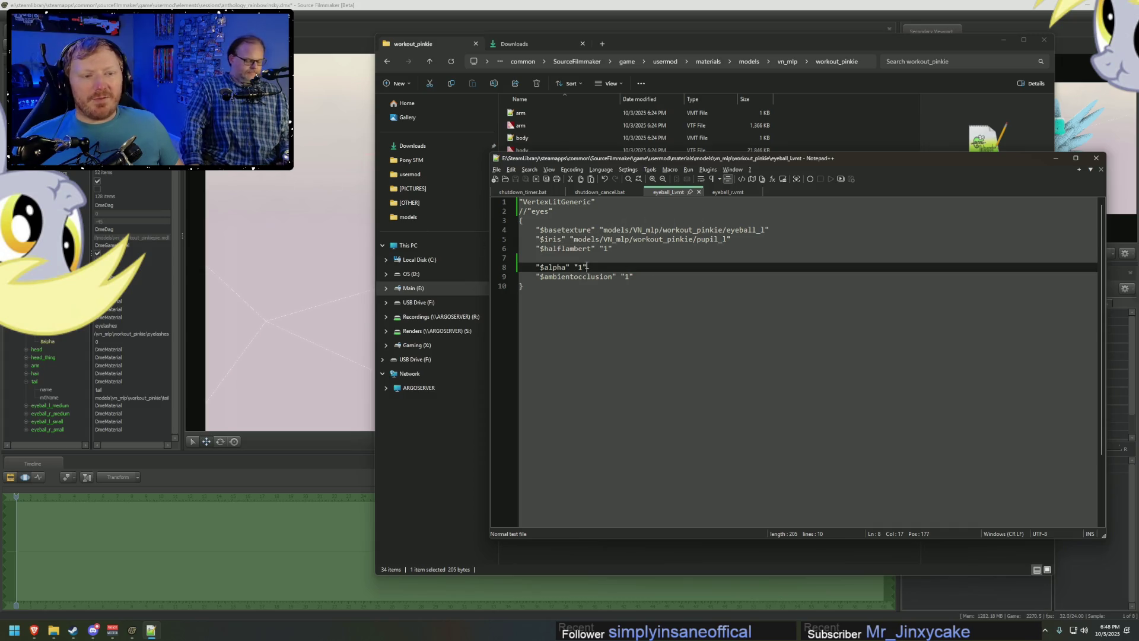
key("Left")
key("BackSpace")
type("0")
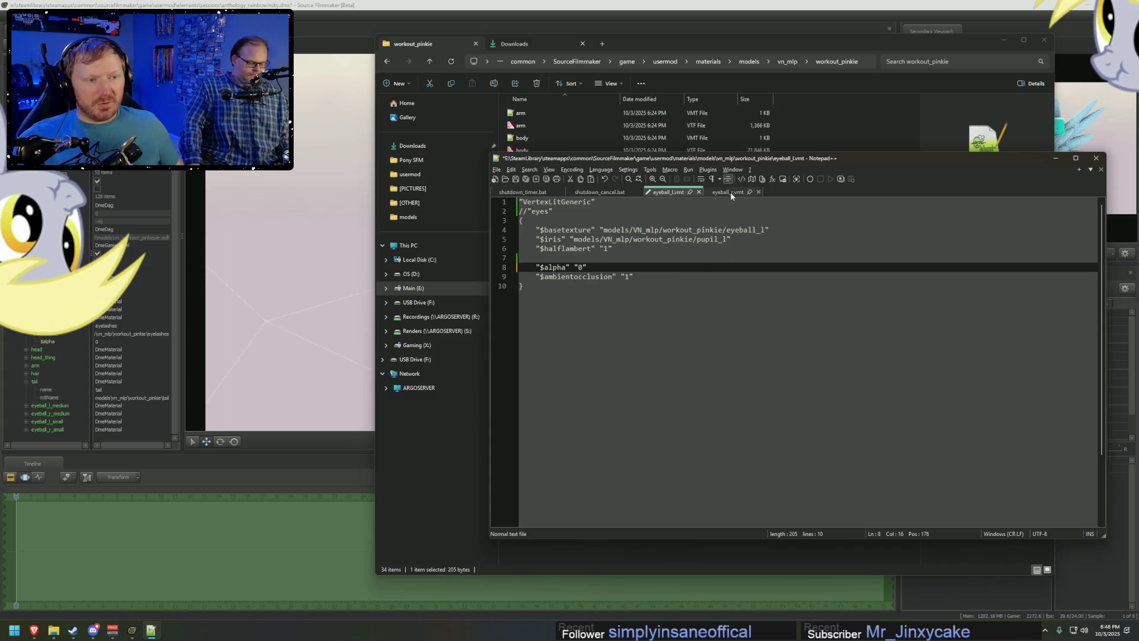
key("ctrl+s")
left_click(729, 193)
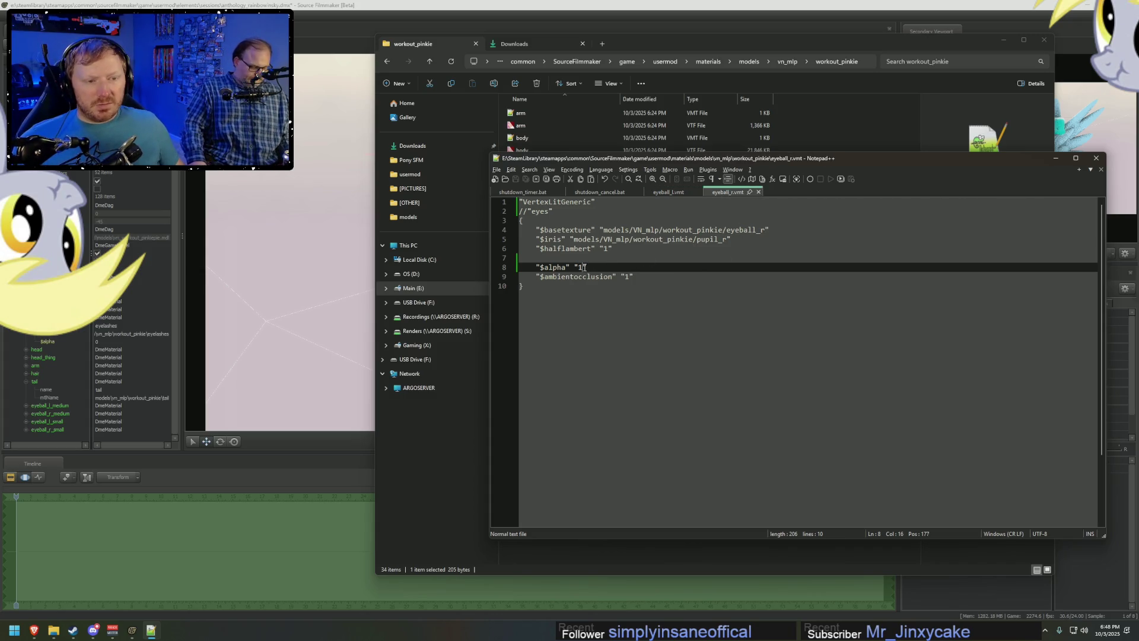
key("BackSpace")
type("0")
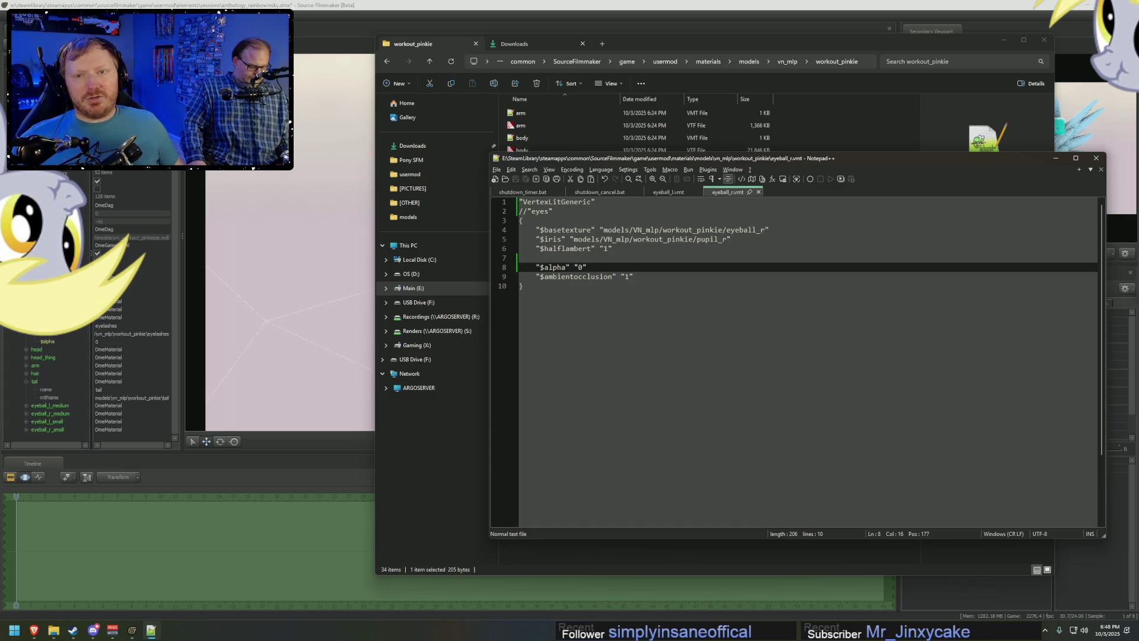
key("alt+Tab")
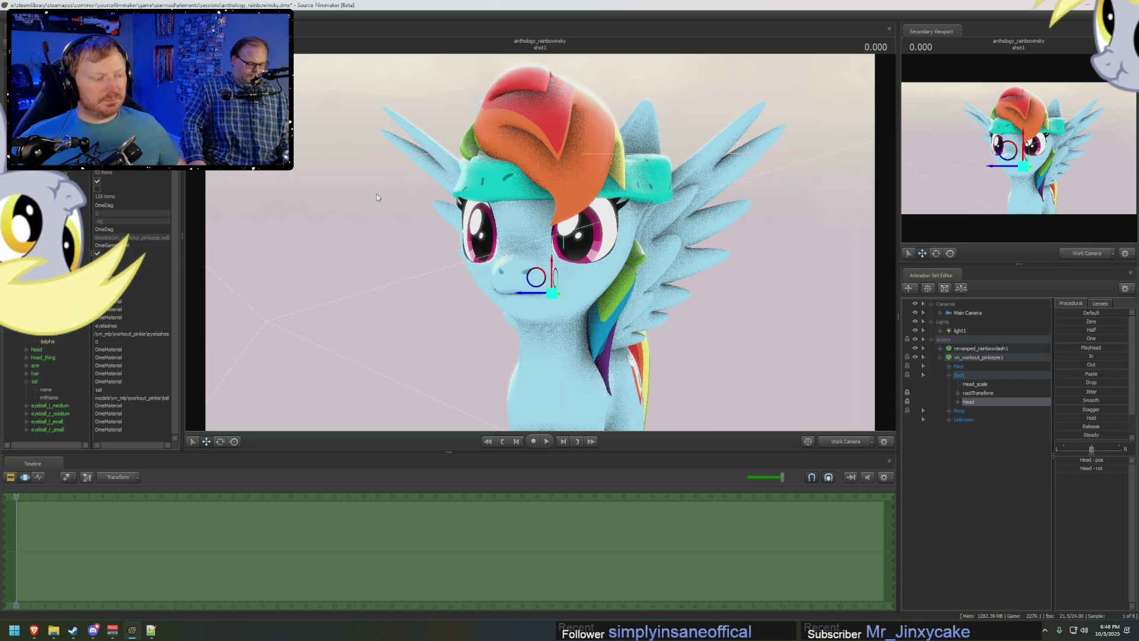
Orbit to the pony's side and select all the Face > Tongue controls.
mouse_move(541, 336)
left_mouse_down()
mouse_move(513, 292)
mouse_move(415, 286)
left_mouse_up()
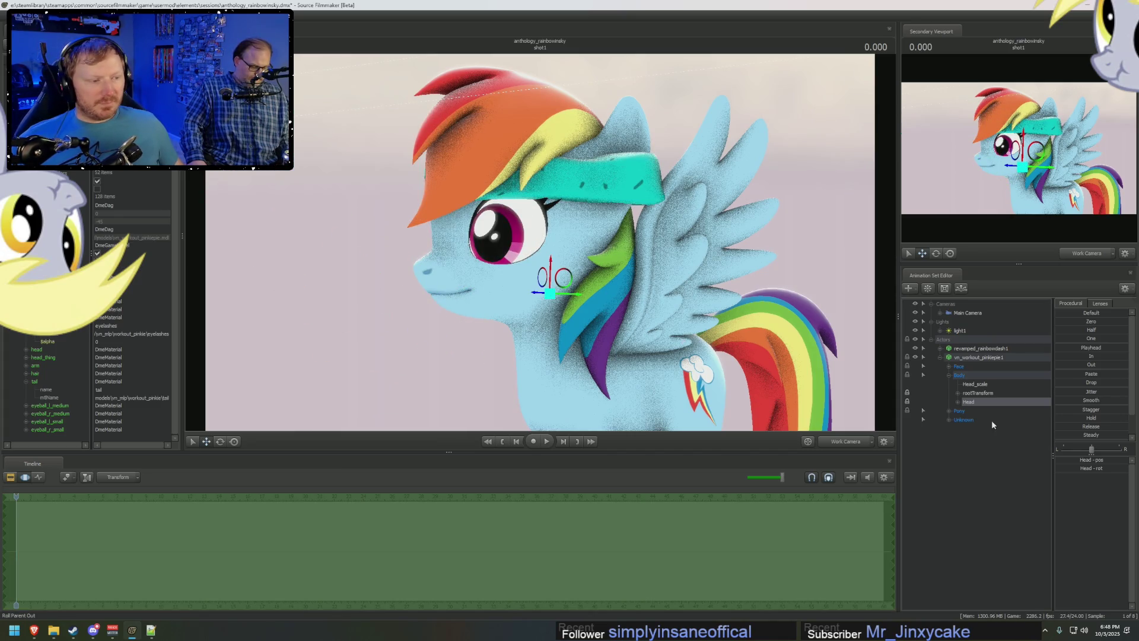
left_click(954, 369)
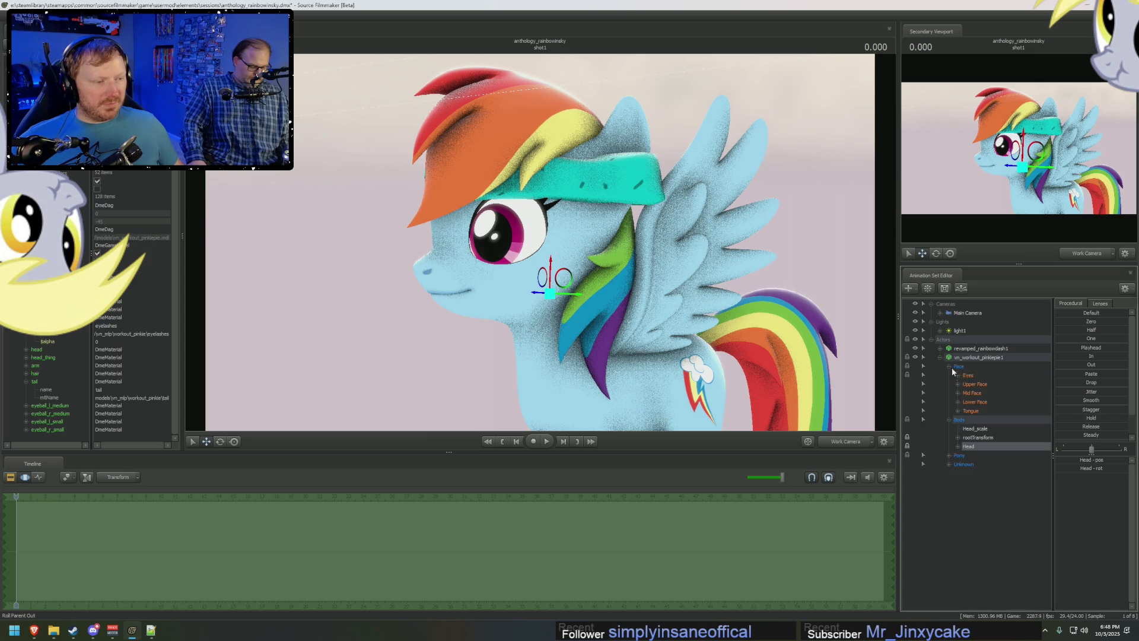
left_click(959, 410)
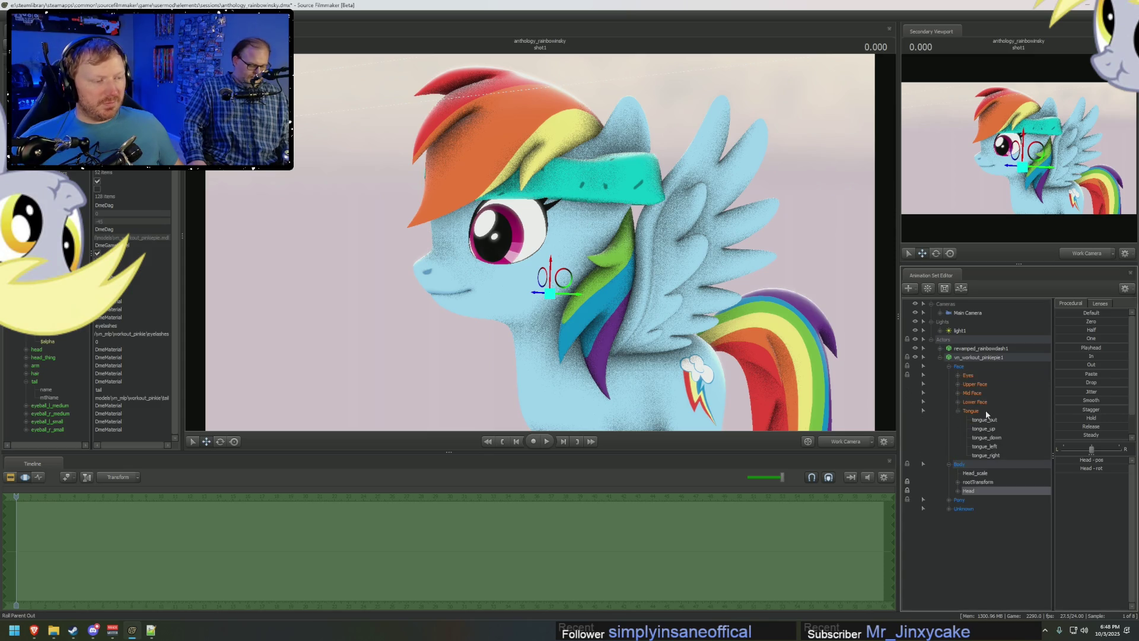
right_click(986, 414)
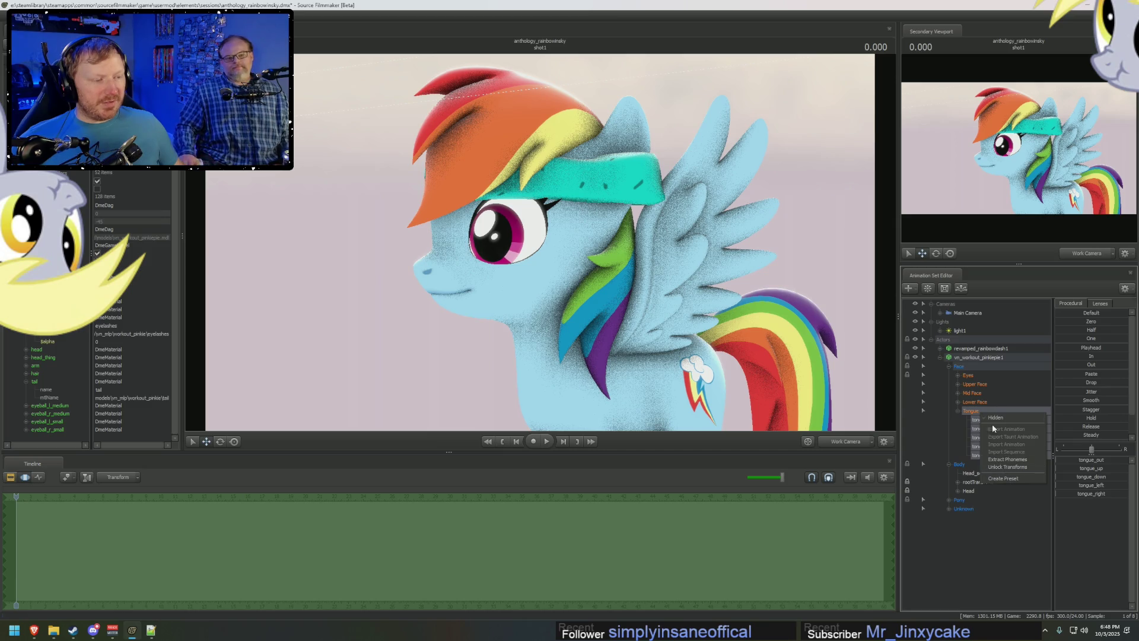
left_click(958, 410)
left_click(969, 411)
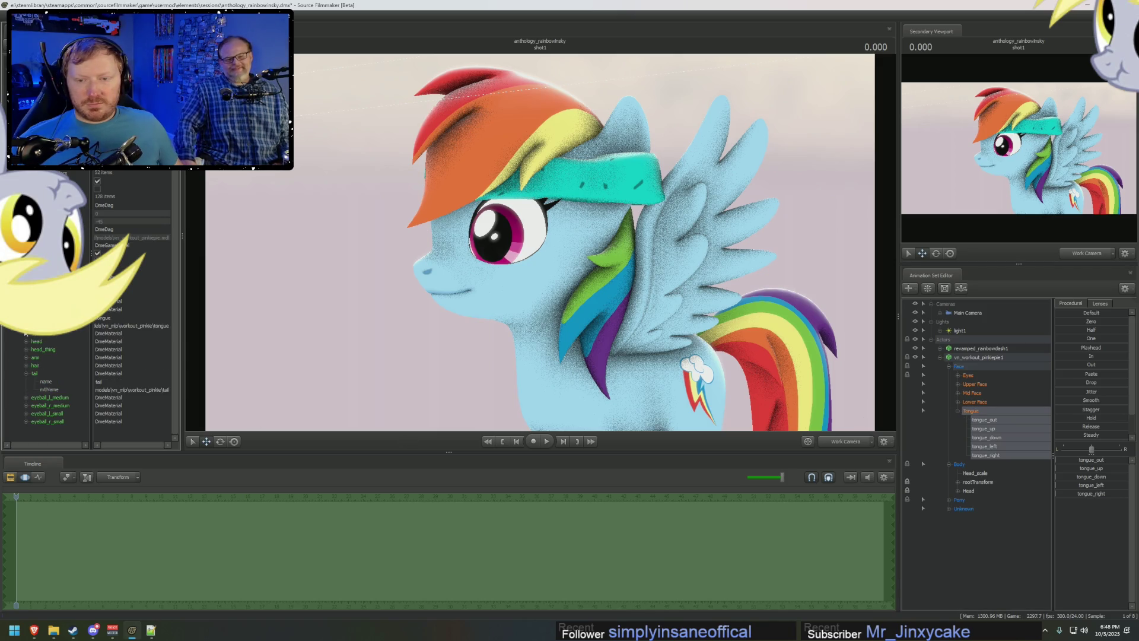
Add a new named attribute to the tongue material element in the Element Viewer.
right_click(38, 314)
mouse_move(58, 374)
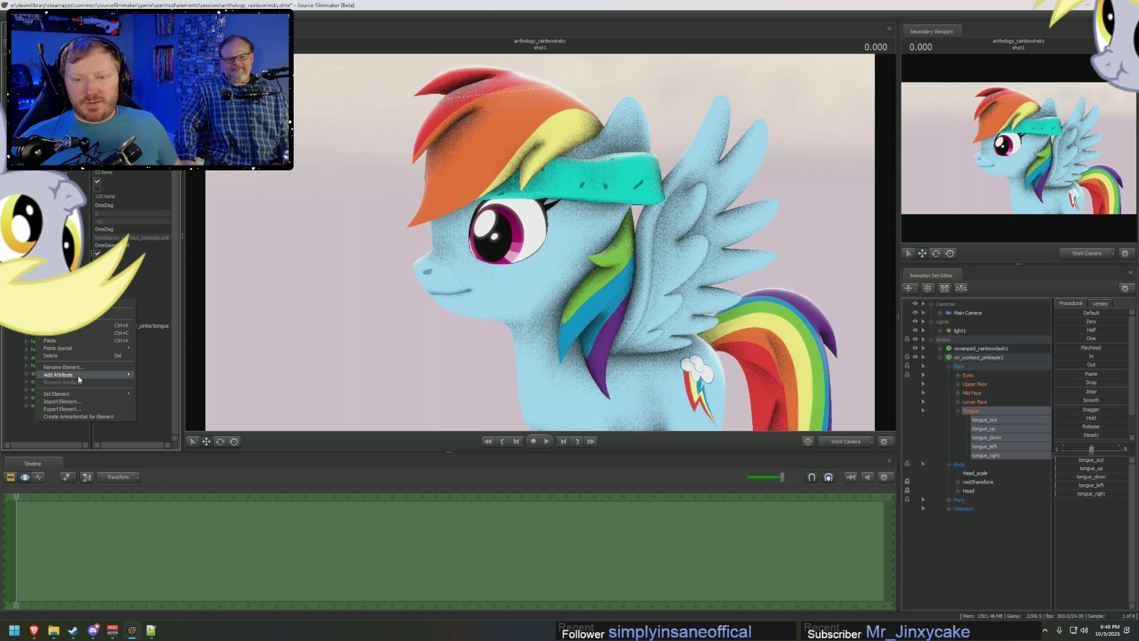
left_click(152, 390)
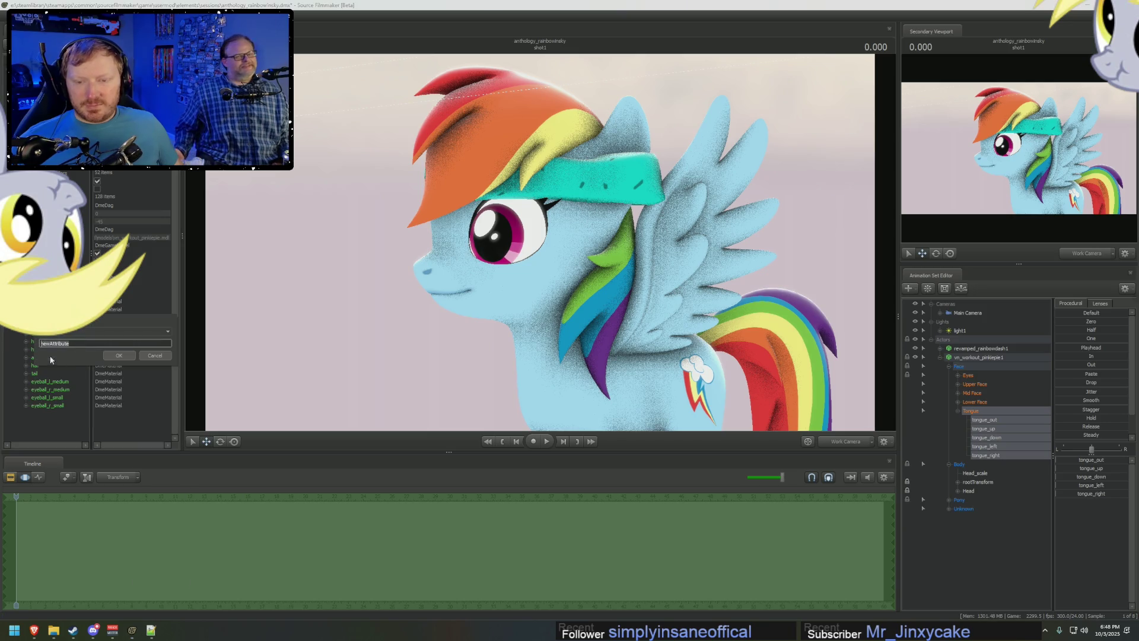
type("bal")
key("Return")
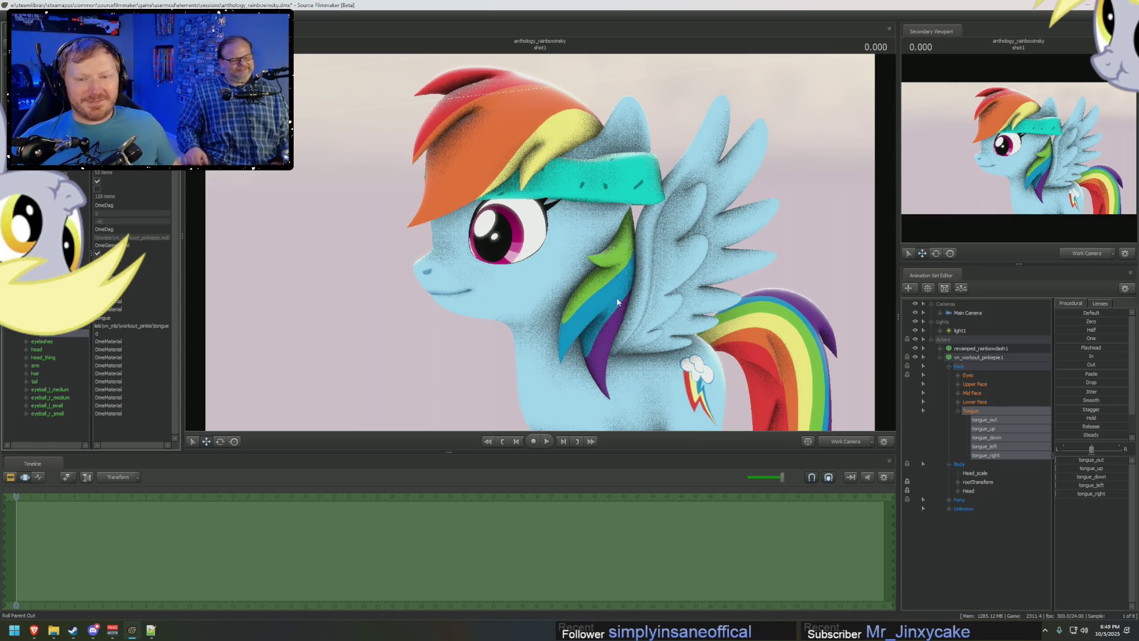
Frame the whole pony side-on, collapse vn_workout_pinkiepie1, Lights and Cameras, then re-expand the pony's controls.
left_click_drag(616, 304, 362, 228)
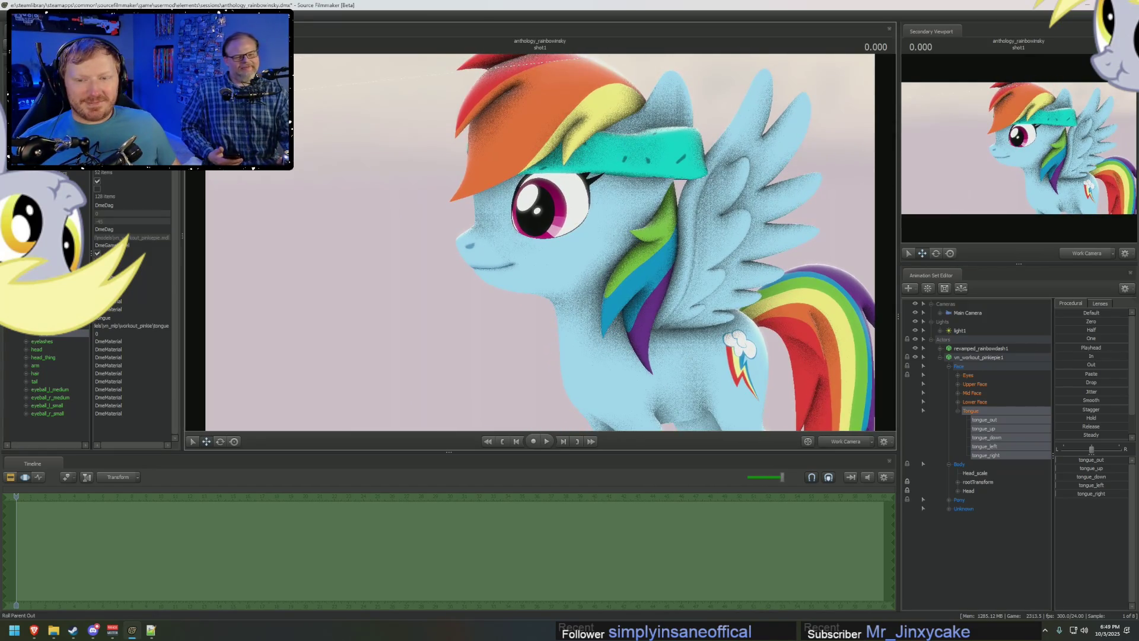
scroll(540, 242, "down", 5)
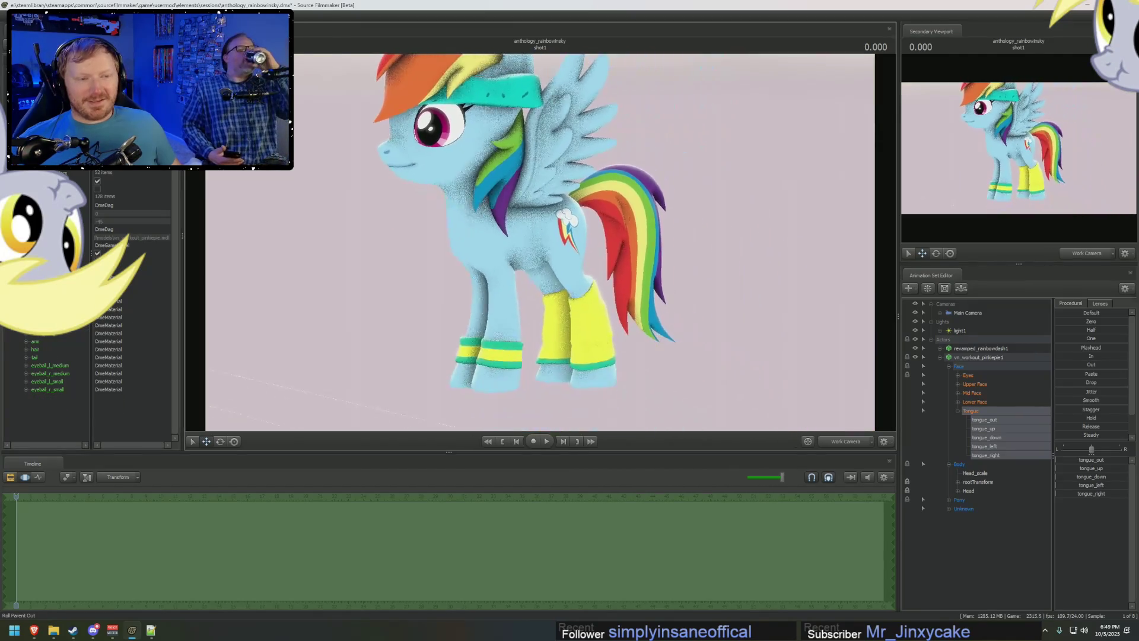
left_click_drag(540, 242, 499, 240)
scroll(540, 242, "up", 3)
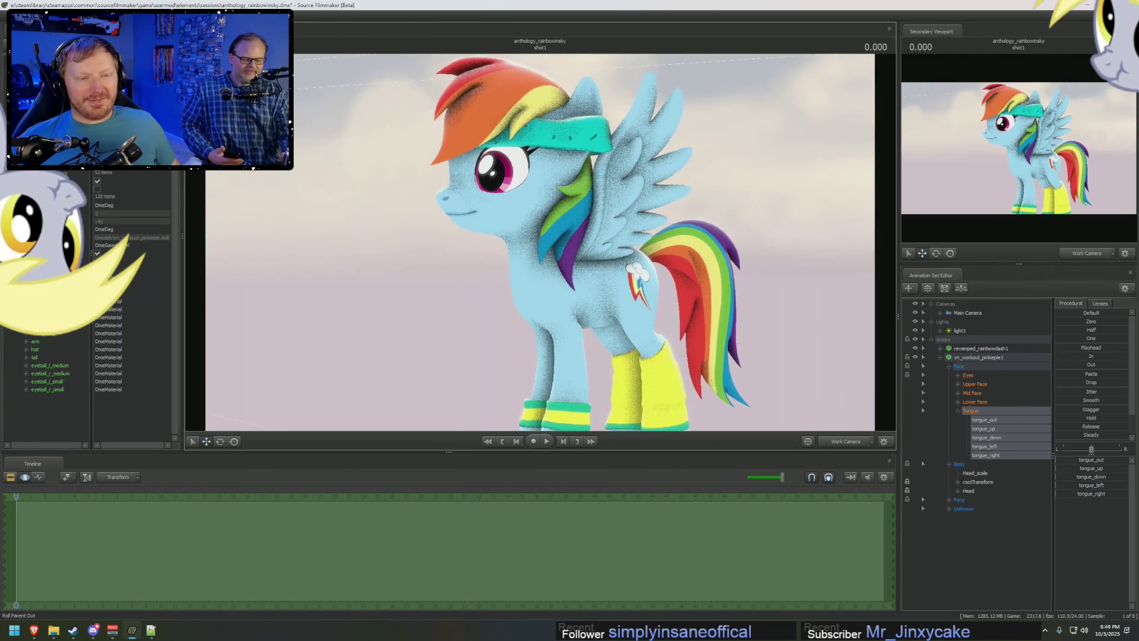
scroll(669, 237, "up", 2)
scroll(669, 237, "up", 2)
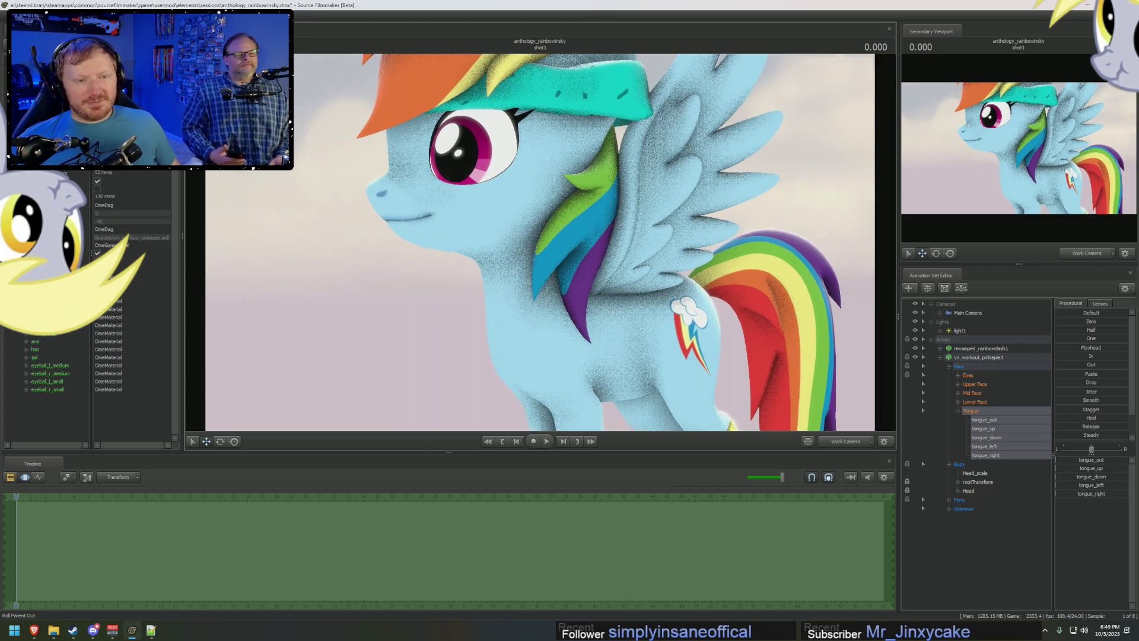
left_click(923, 356)
left_click(932, 321)
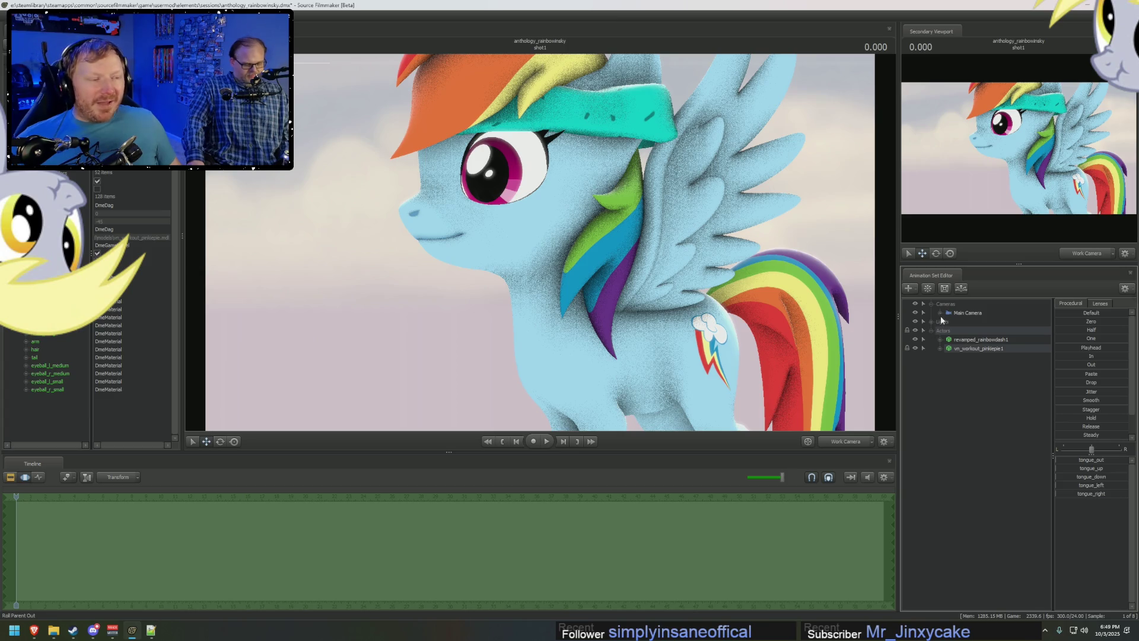
left_click(929, 302)
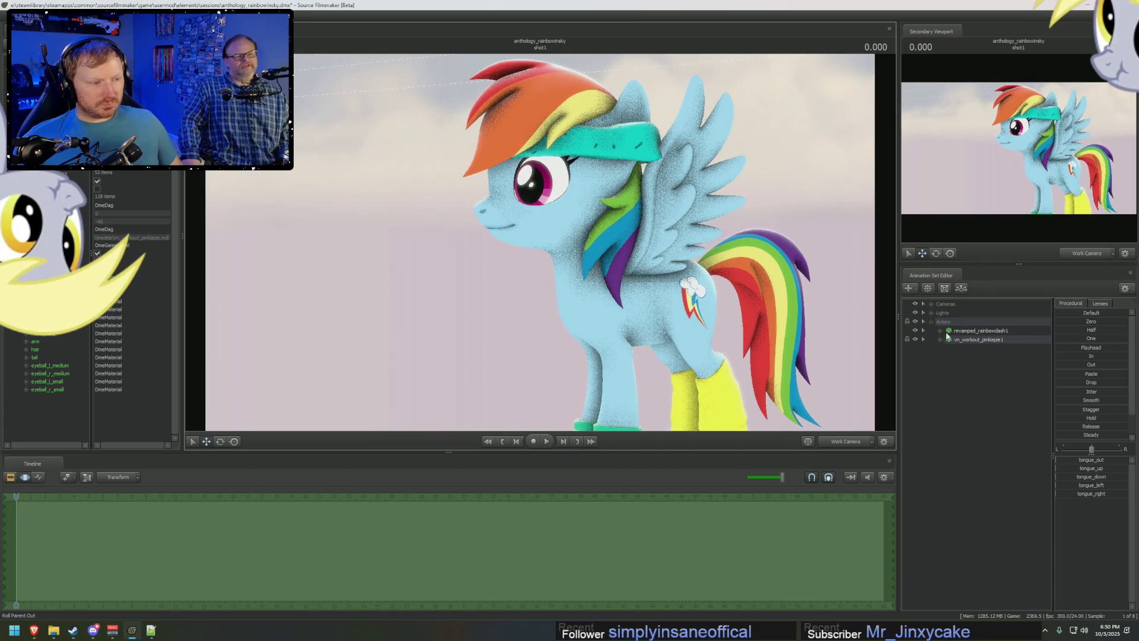
left_click(941, 339)
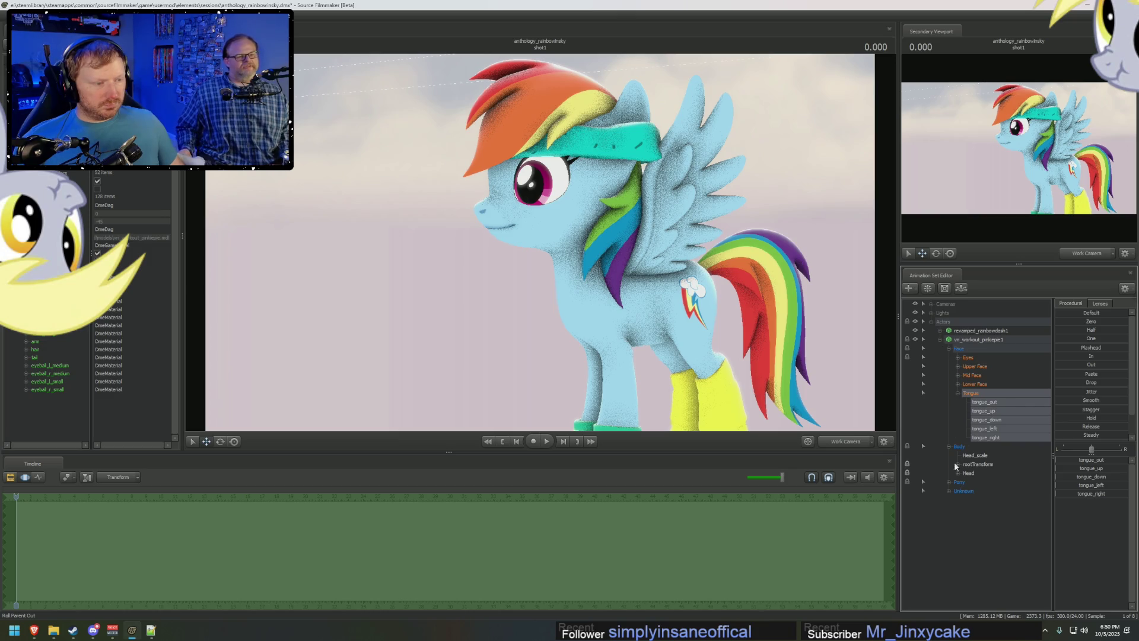
Select the workout pony's Head control, move it, tilt the head back and nudge it left and down.
left_click(966, 473)
mouse_move(671, 314)
left_mouse_down()
mouse_move(566, 238)
mouse_move(580, 233)
left_mouse_up()
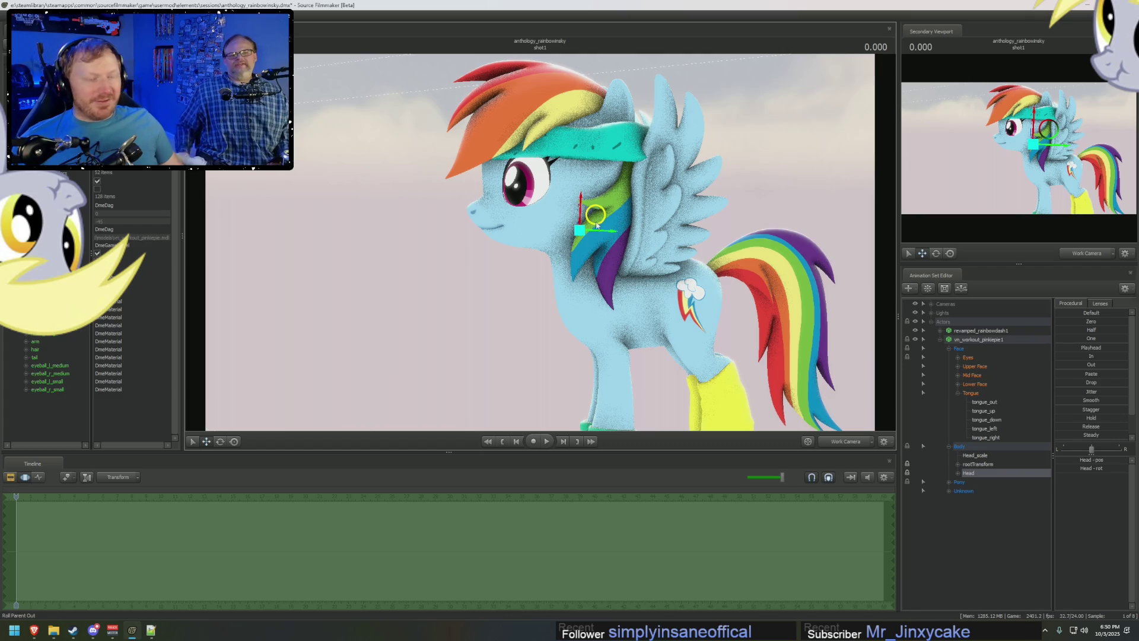
left_click_drag(598, 217, 542, 247)
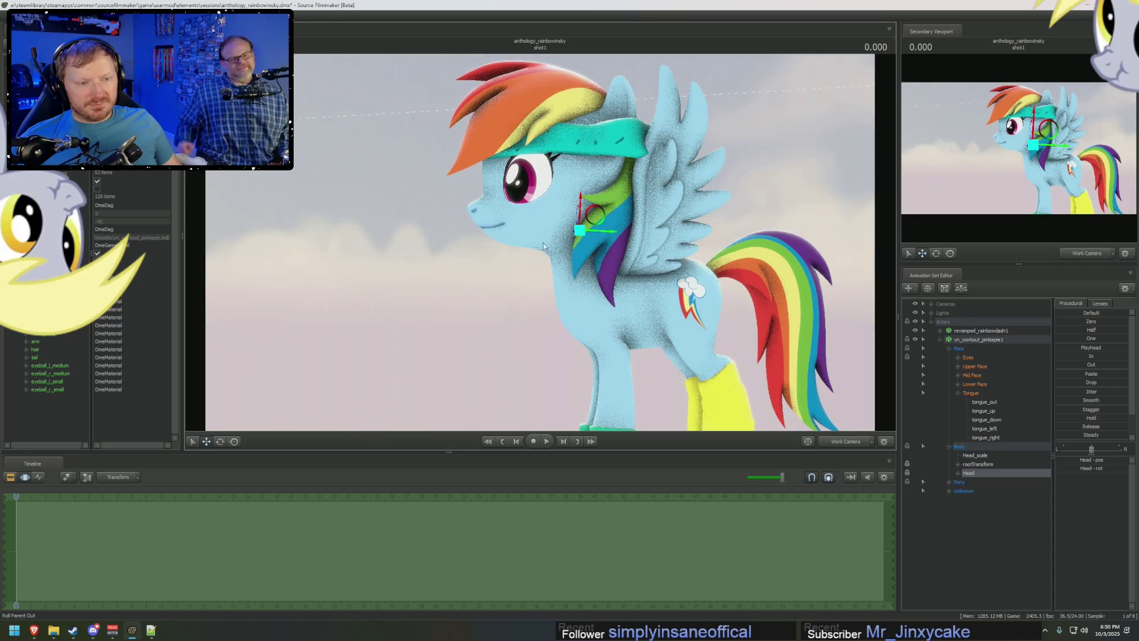
left_click_drag(595, 214, 581, 219)
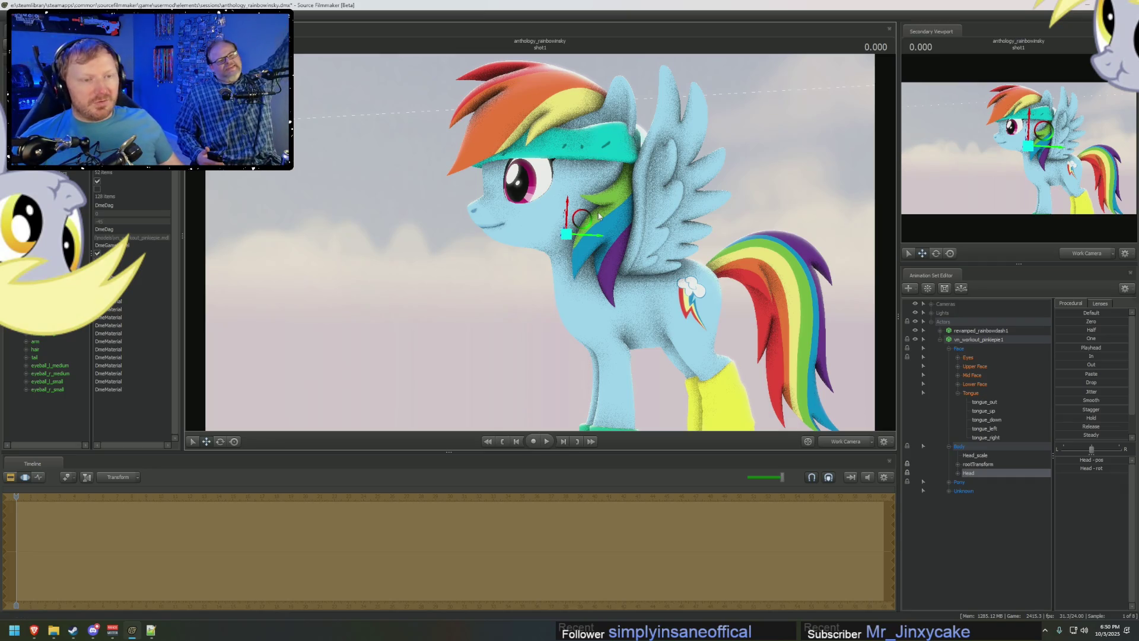
key("e")
mouse_move(596, 217)
left_mouse_down()
mouse_move(547, 244)
mouse_move(544, 261)
left_mouse_up()
key("w")
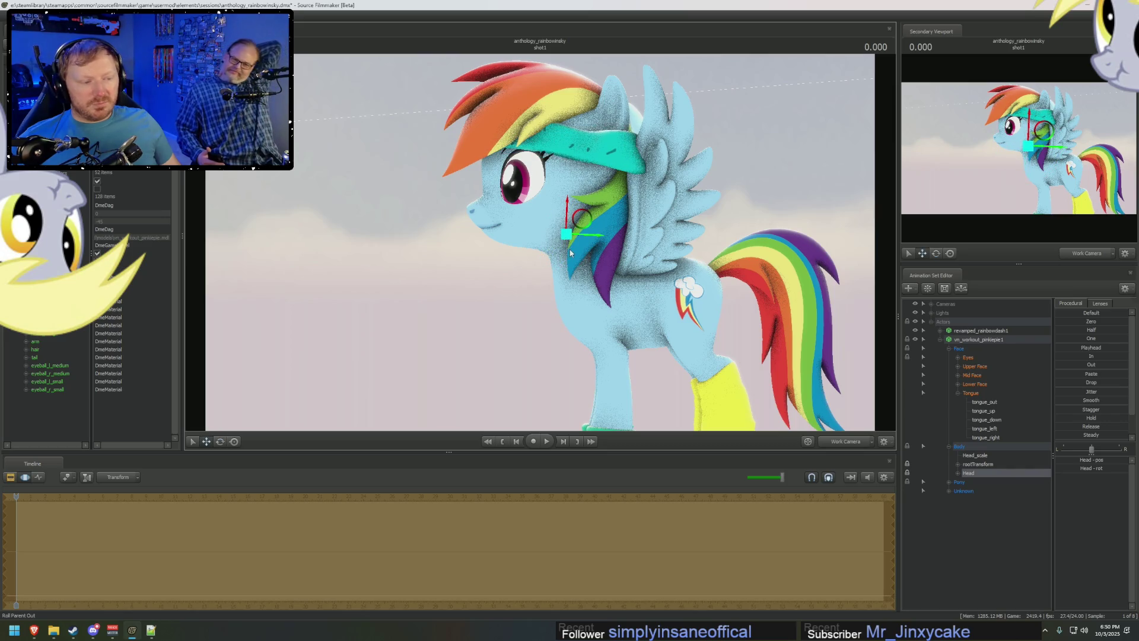
mouse_move(580, 220)
left_mouse_down()
mouse_move(374, 229)
mouse_move(570, 258)
left_mouse_up()
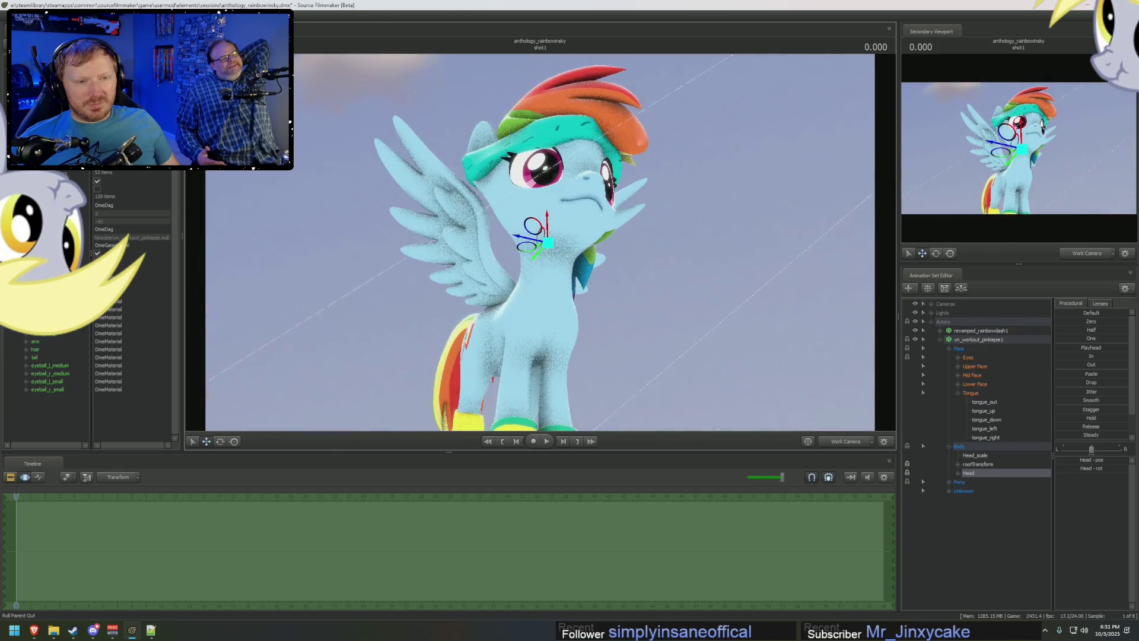
Orbit around the pony from low, side and three-quarter angles to inspect the head pose.
left_click_drag(570, 258, 558, 244)
left_click(549, 240)
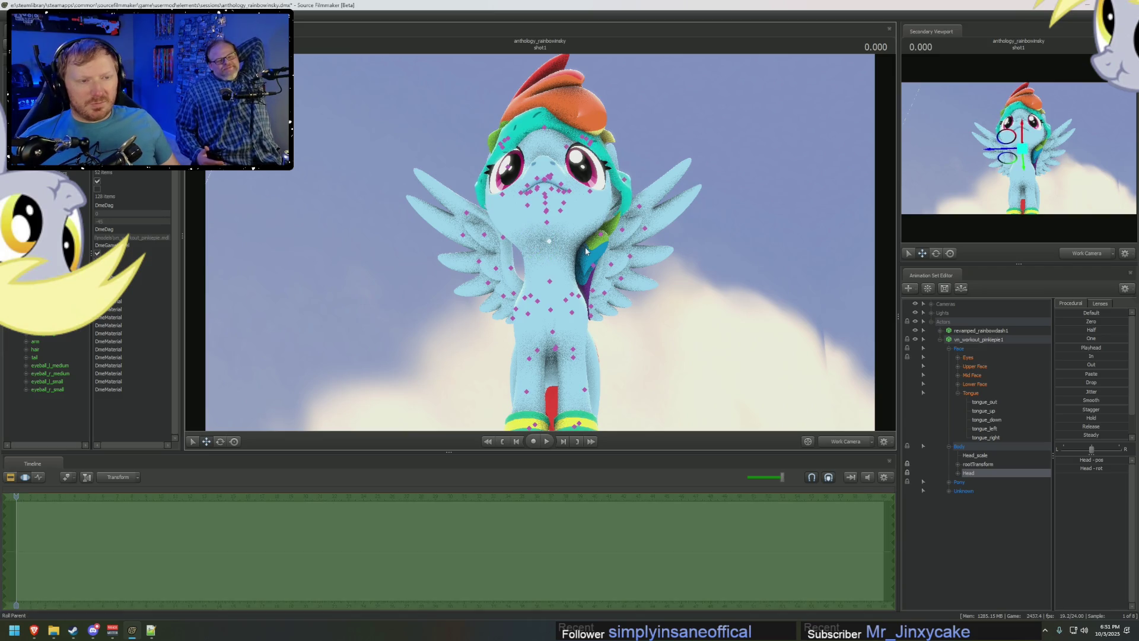
mouse_move(618, 236)
left_mouse_down()
mouse_move(570, 267)
mouse_move(499, 249)
mouse_move(570, 249)
left_mouse_up()
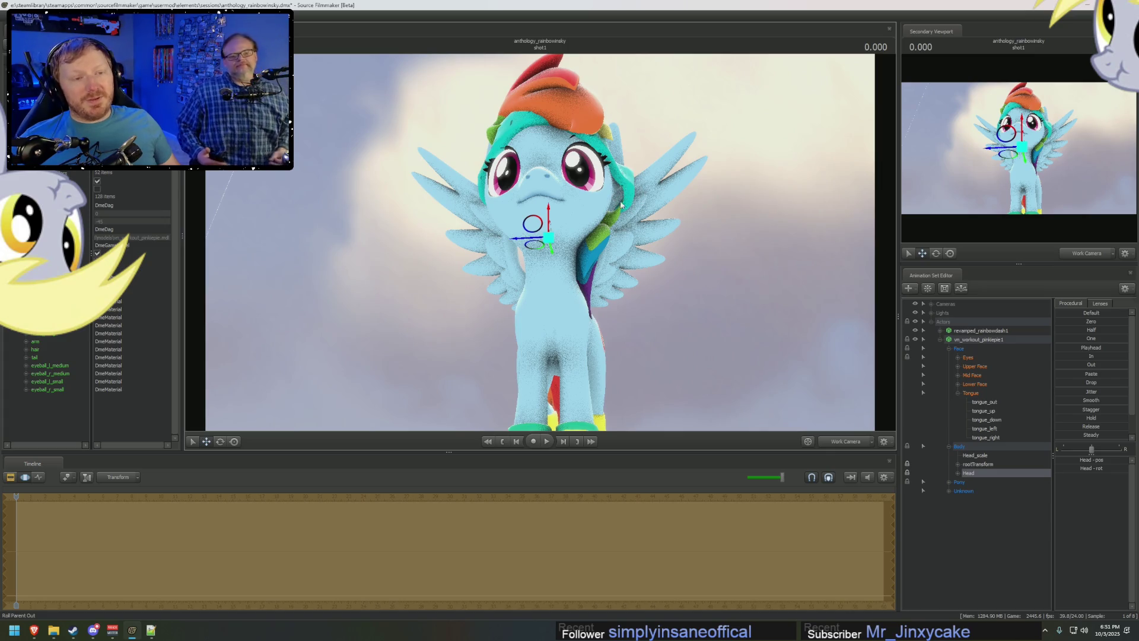
left_click_drag(616, 201, 623, 232)
left_click_drag(464, 241, 540, 243)
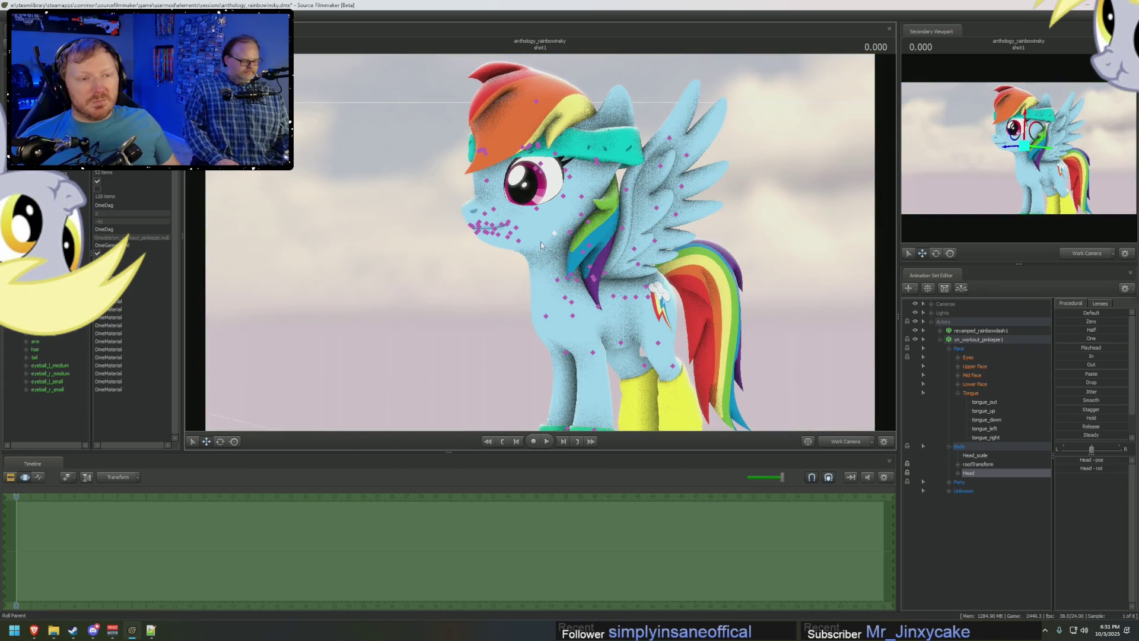
left_click(540, 241)
left_click_drag(541, 240, 623, 241)
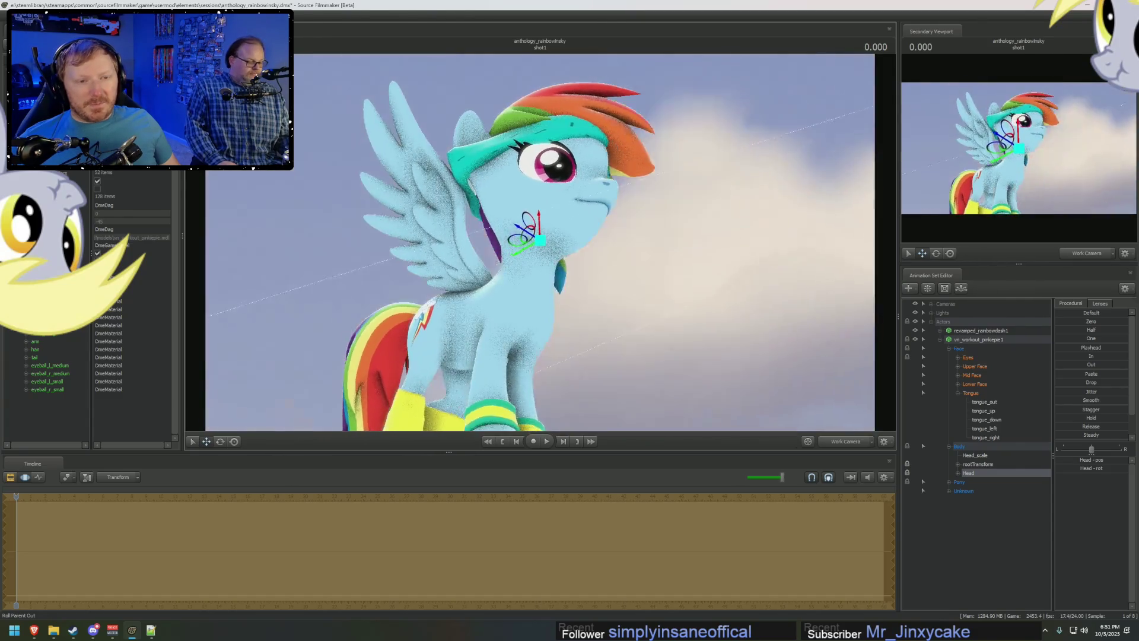
left_click_drag(623, 241, 1070, 335)
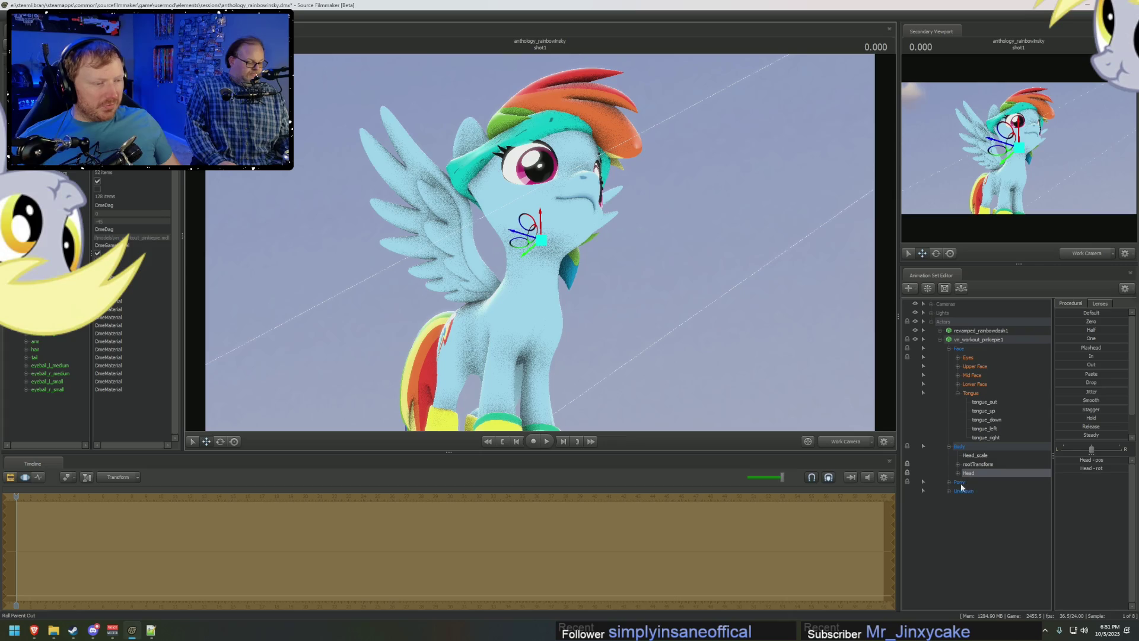
right_click(970, 474)
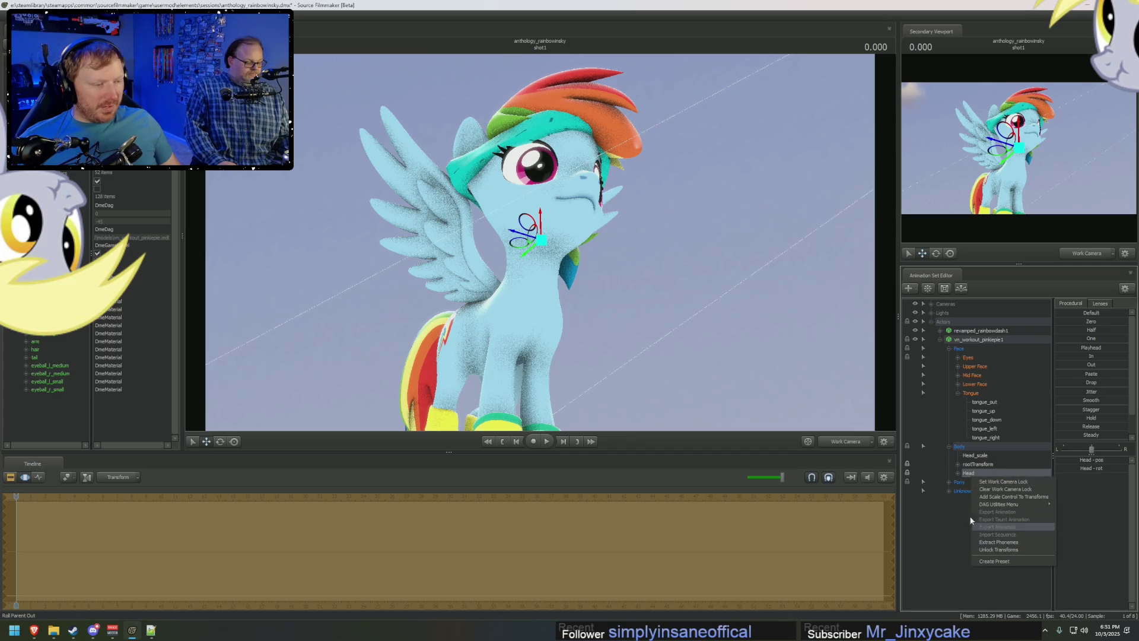
Check the head_scale control, return to Head and rotate Rainbow Dash's head to face forward.
left_click(975, 455)
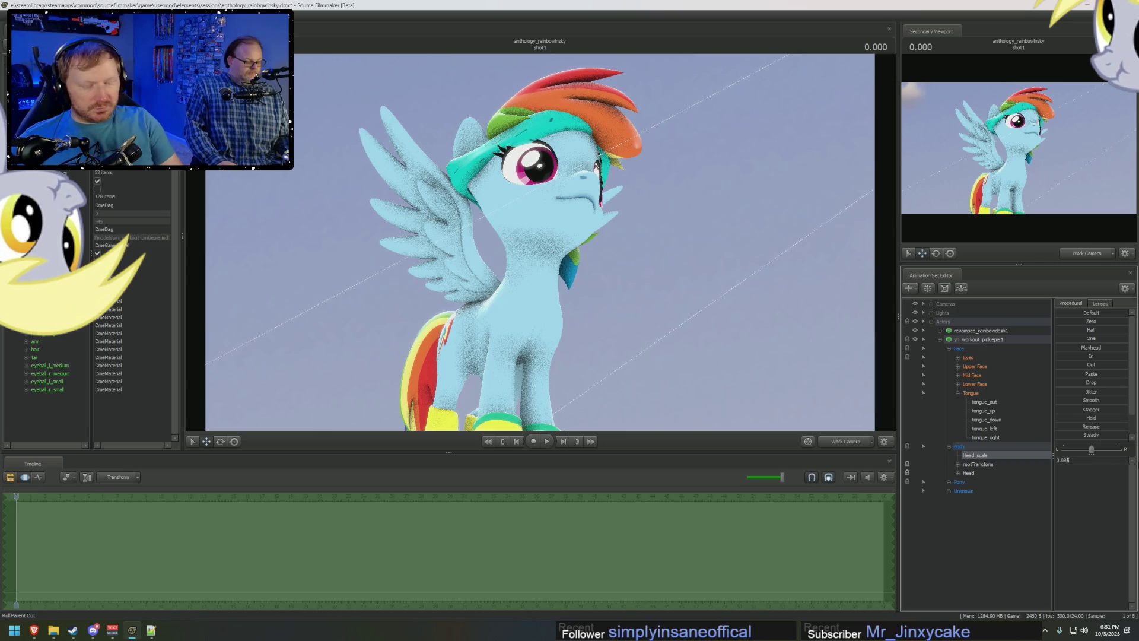
left_click(942, 353)
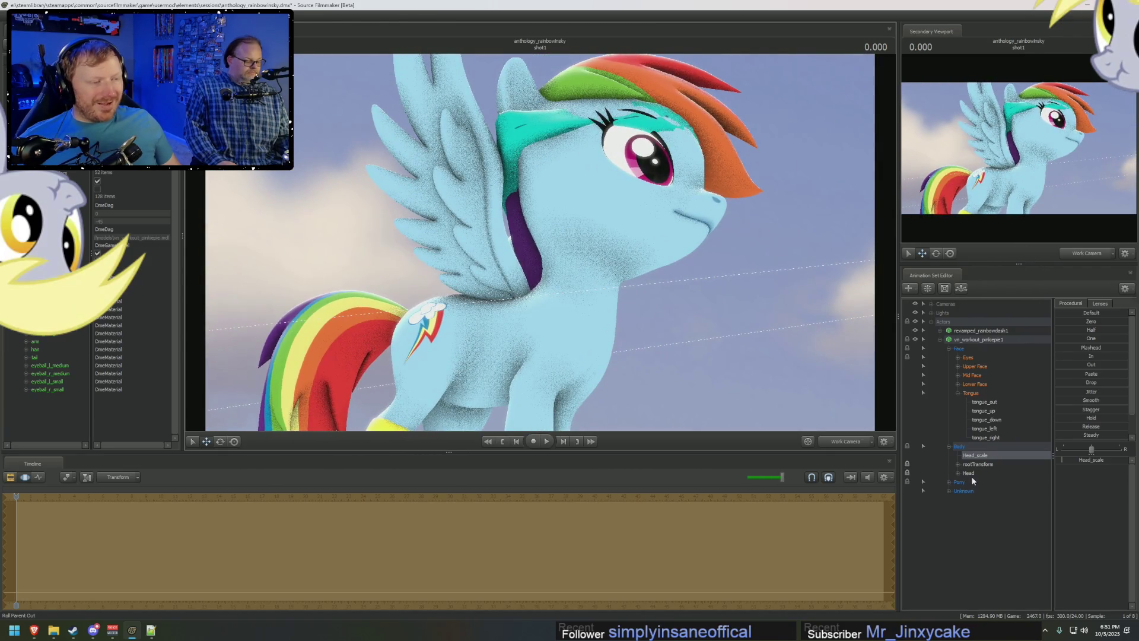
left_click(970, 474)
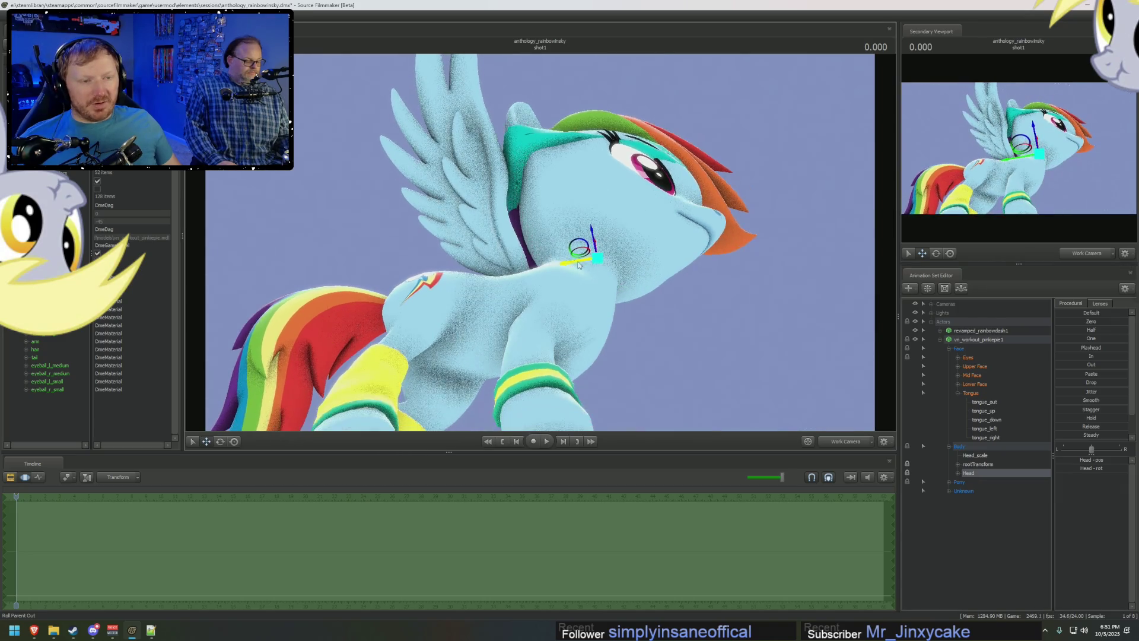
mouse_move(585, 259)
left_mouse_down()
mouse_move(596, 233)
mouse_move(552, 192)
mouse_move(633, 287)
mouse_move(624, 293)
mouse_move(656, 132)
mouse_move(542, 248)
mouse_move(543, 232)
left_mouse_up()
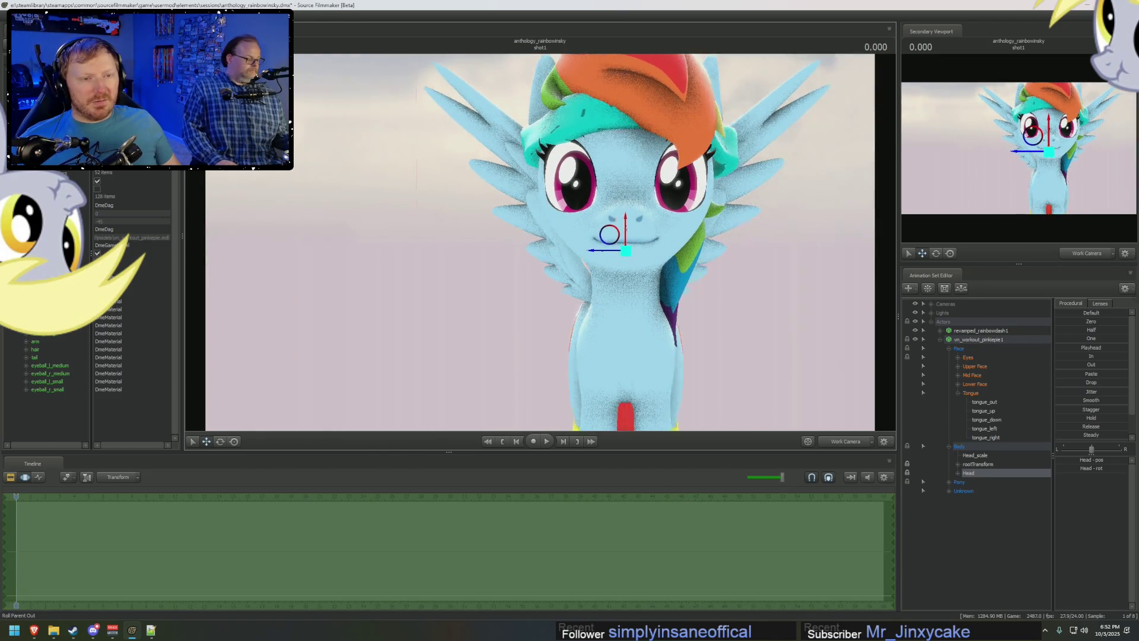
left_click_drag(543, 231, 541, 245)
Nudge the head rotation along one axis and reframe the view on the whole pony.
mouse_move(667, 259)
left_mouse_down()
mouse_move(356, 258)
mouse_move(622, 258)
mouse_move(535, 238)
left_mouse_up()
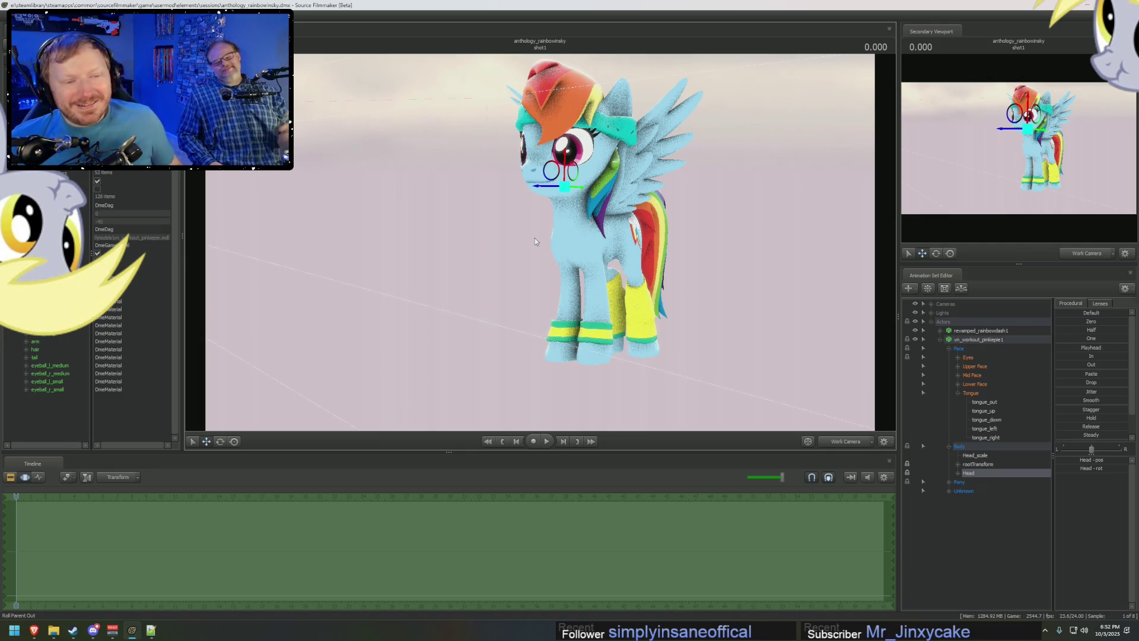
mouse_move(535, 237)
left_mouse_down()
mouse_move(498, 233)
mouse_move(709, 263)
mouse_move(677, 258)
left_mouse_up()
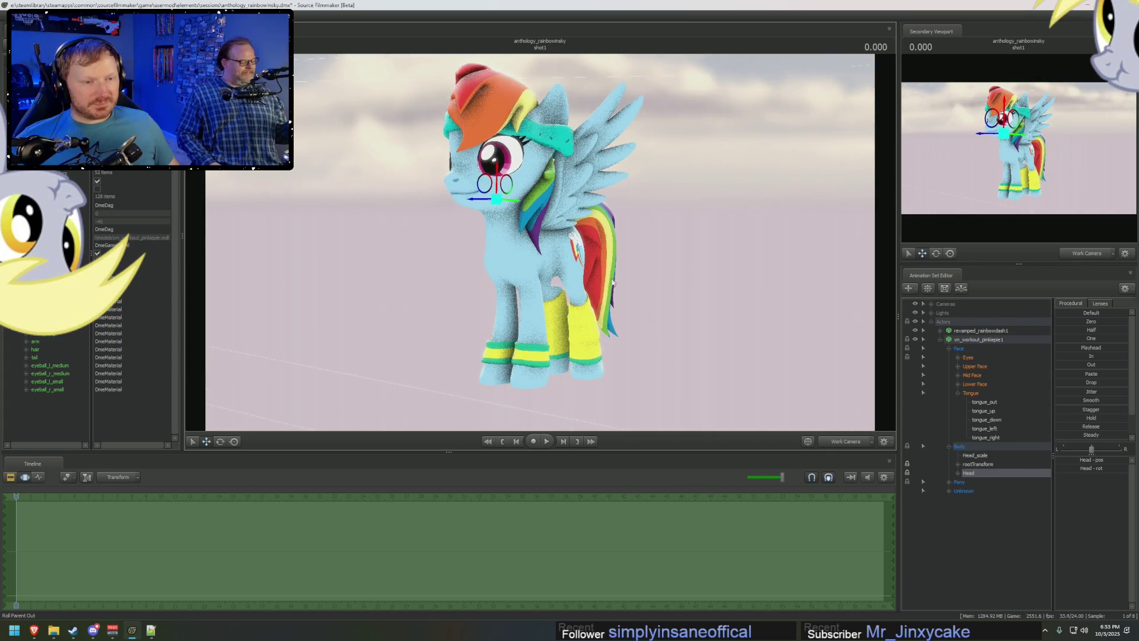
Create an animation set for a new model and load a second Rainbow Dash into the scene.
left_click(943, 340)
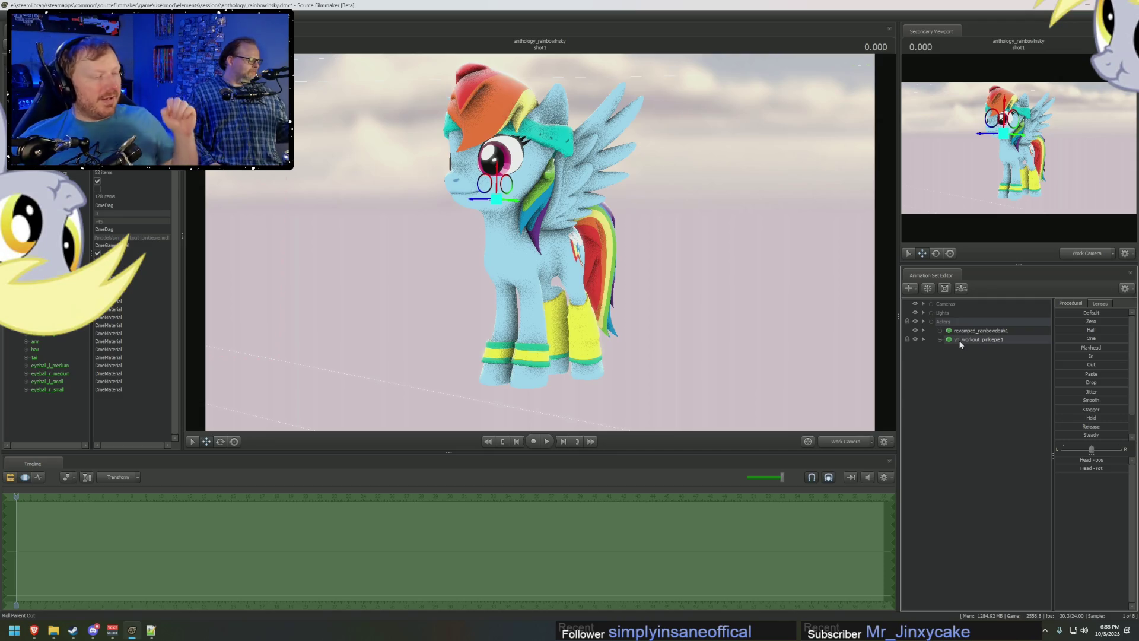
left_click(965, 340)
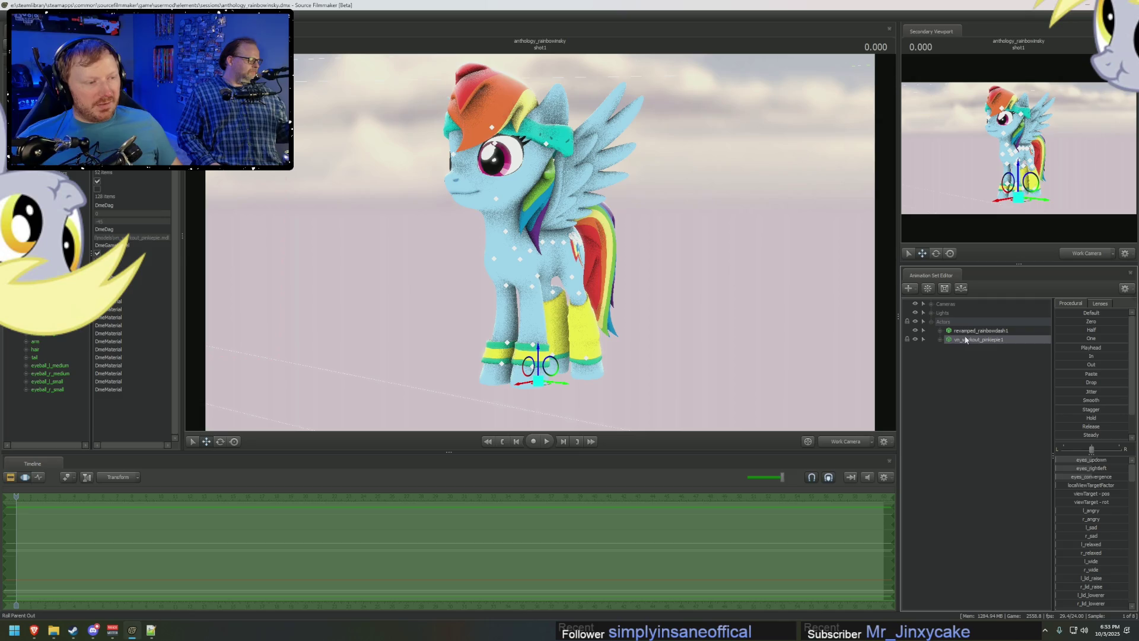
key("F3")
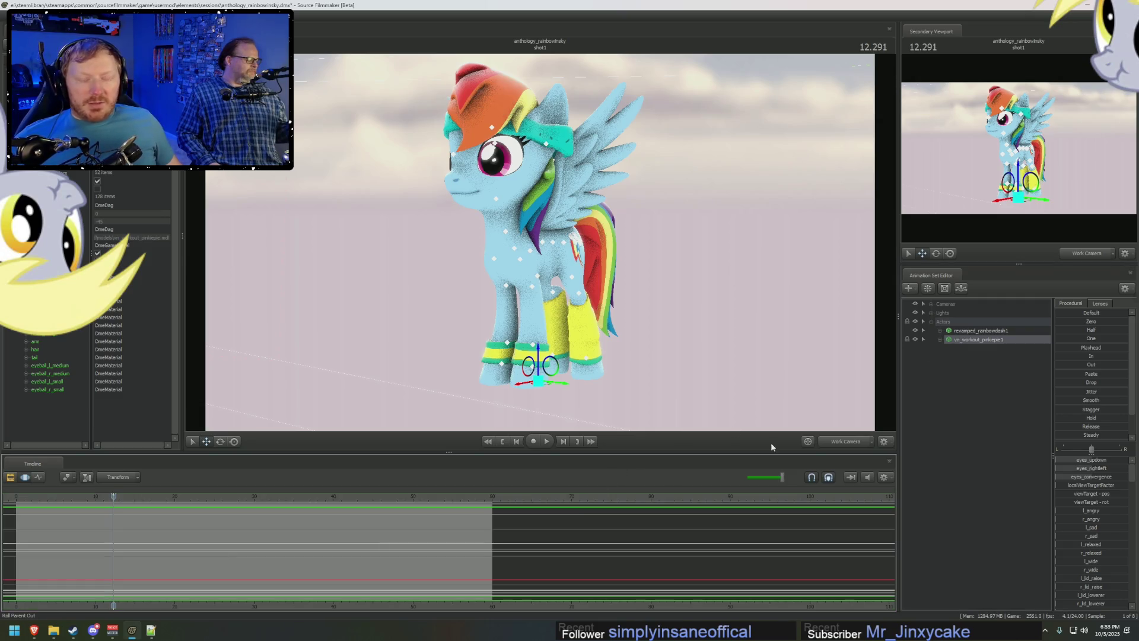
right_click(994, 356)
left_click(1032, 382)
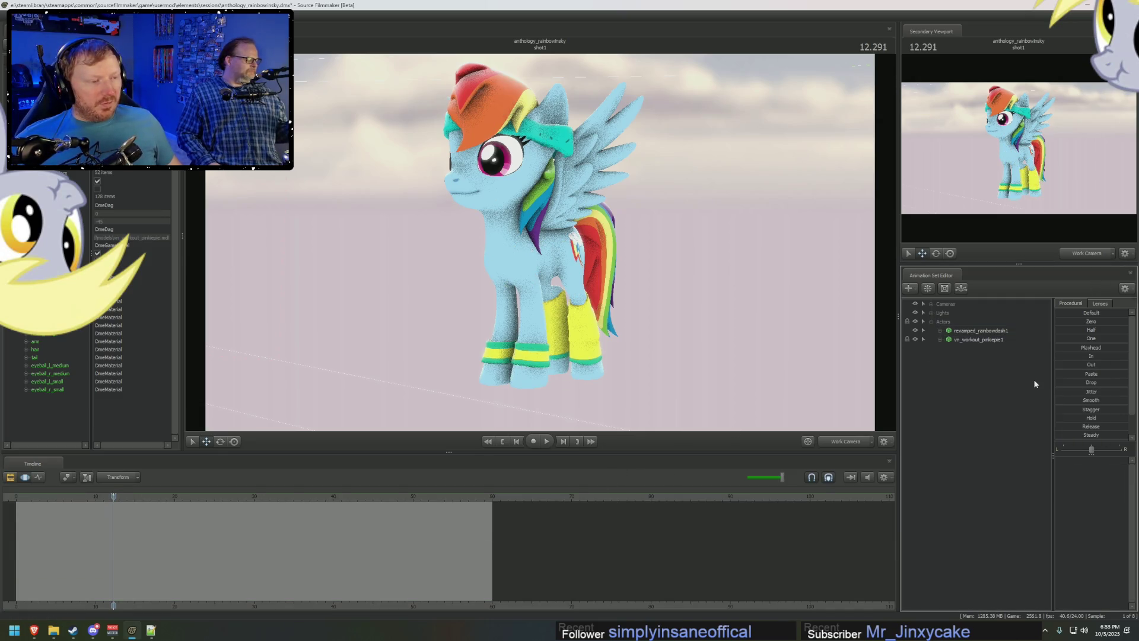
type("a")
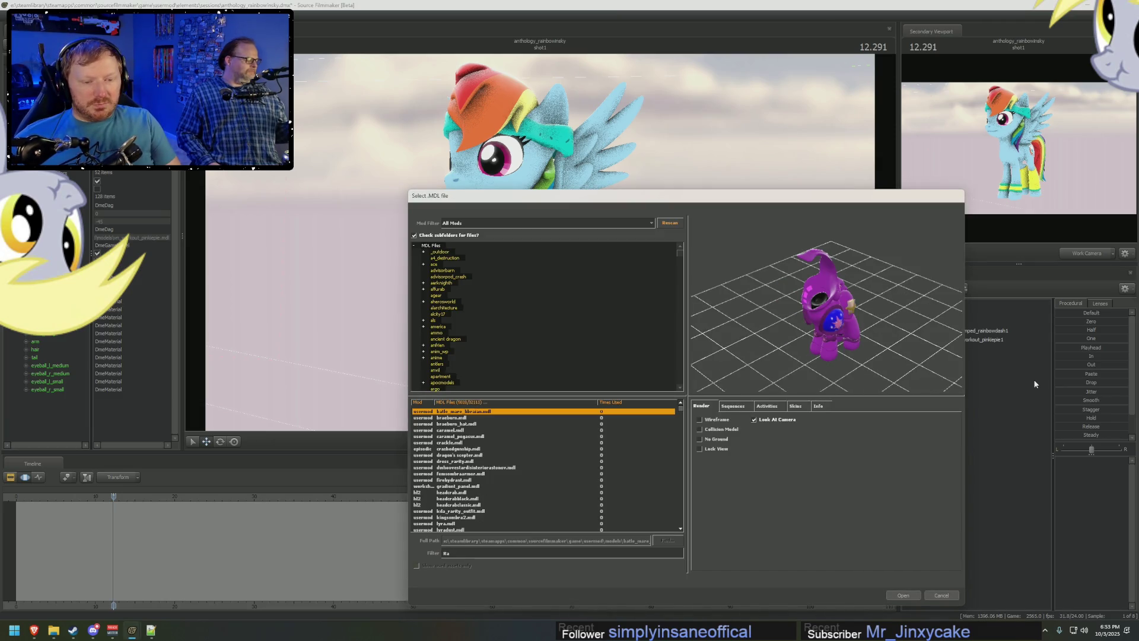
type("inbow dash")
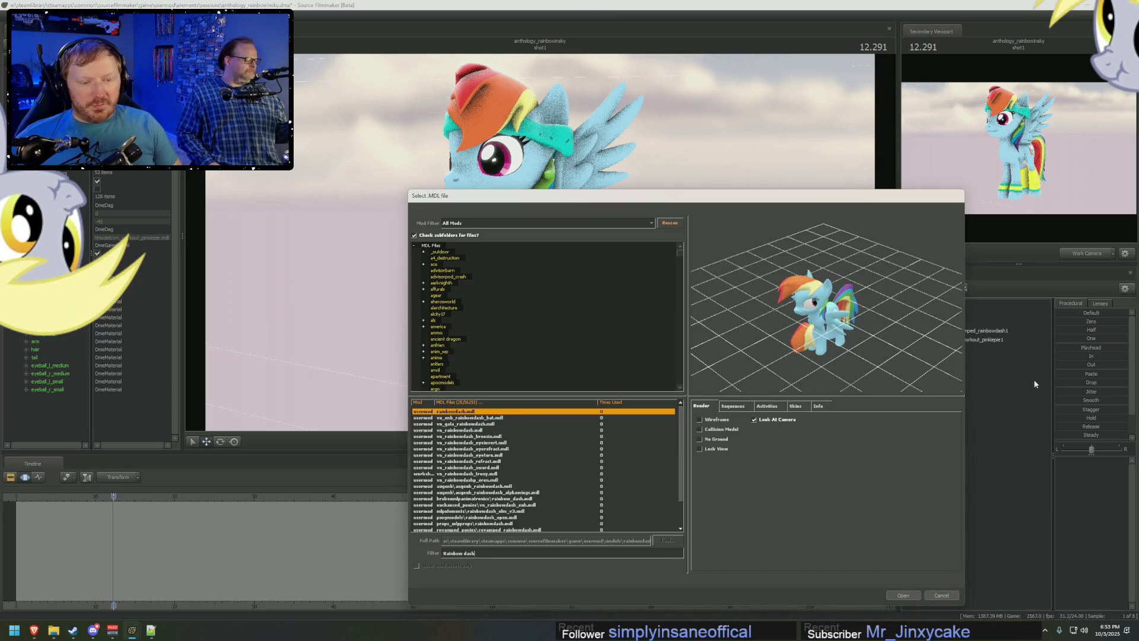
double_click(515, 529)
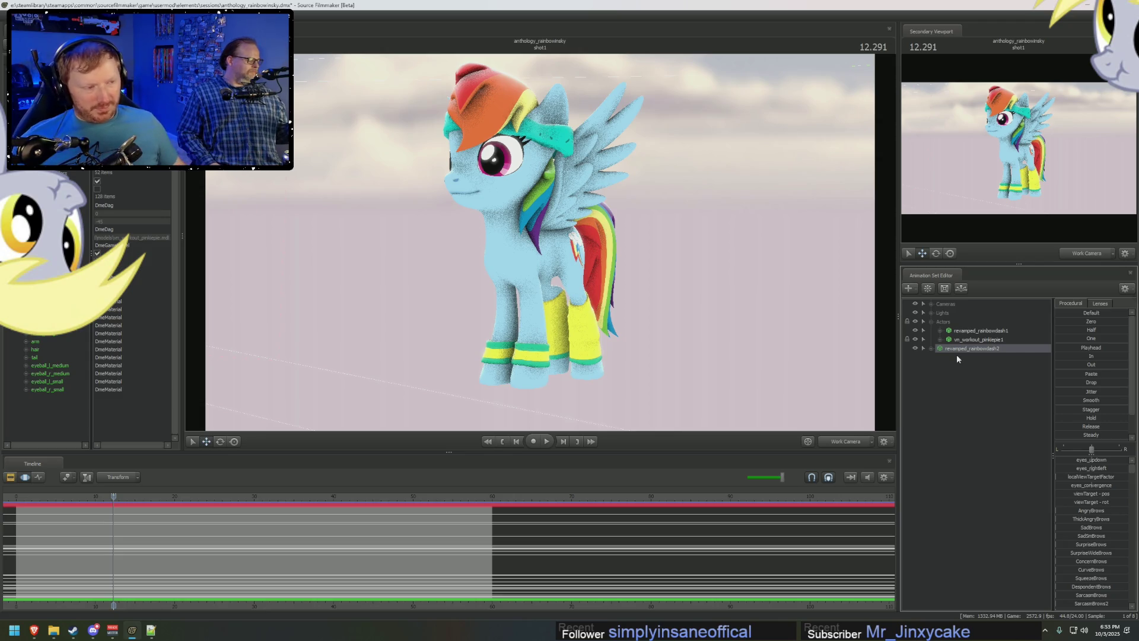
Rename the first two animation sets to Rainbow Dash and Workout Clothes.
left_click(960, 331)
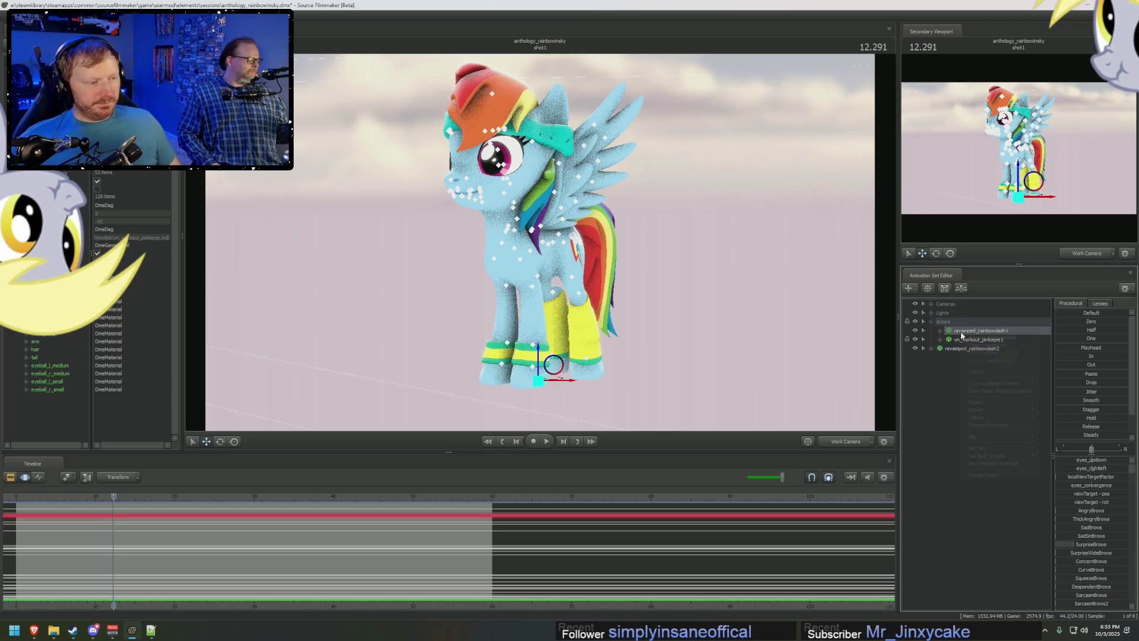
right_click(960, 331)
left_click(976, 340)
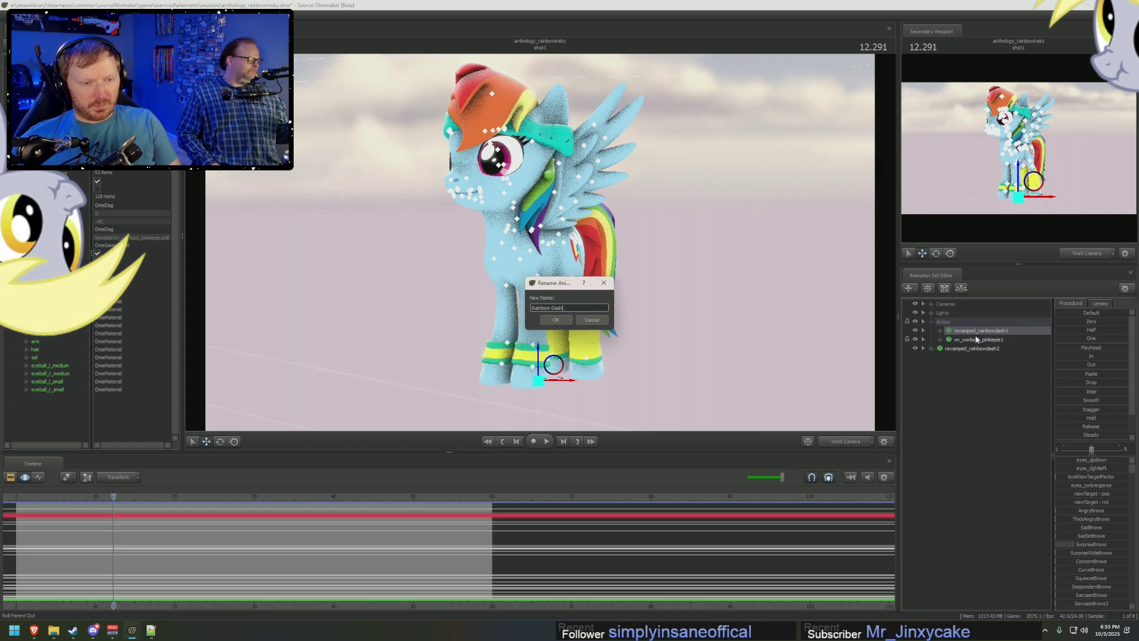
key("Return")
left_click(979, 339)
right_click(983, 339)
left_click(1001, 344)
type("Workhes")
key("Return")
Rename the third animation set to LOADER.
left_click(1002, 349)
right_click(1001, 349)
left_click(1001, 349)
right_click(1001, 349)
left_click(1012, 354)
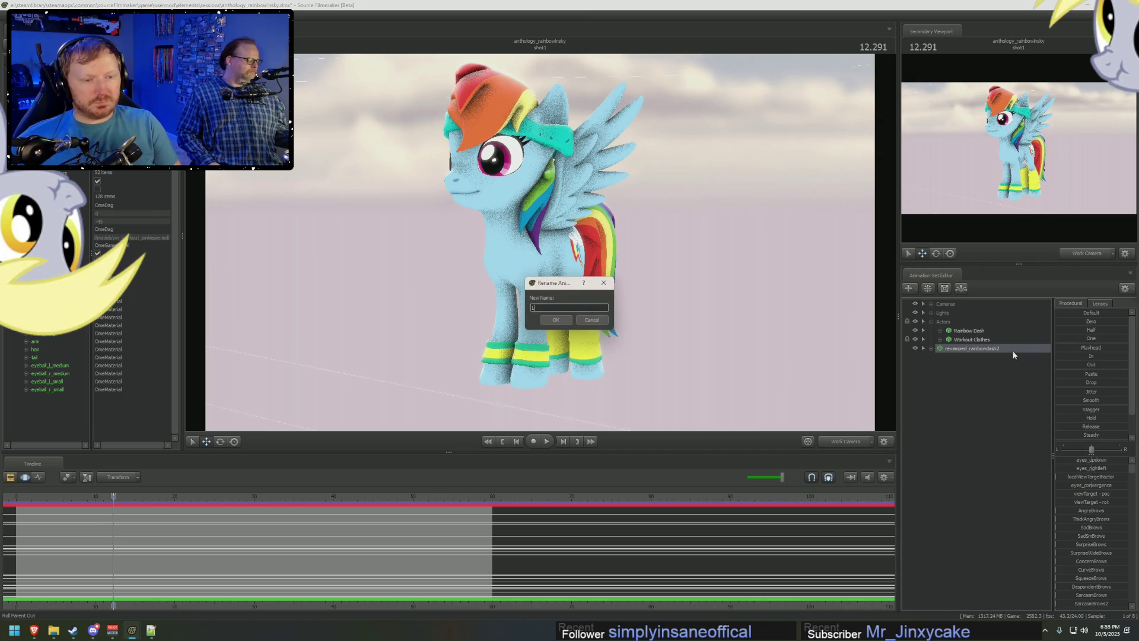
key("Return")
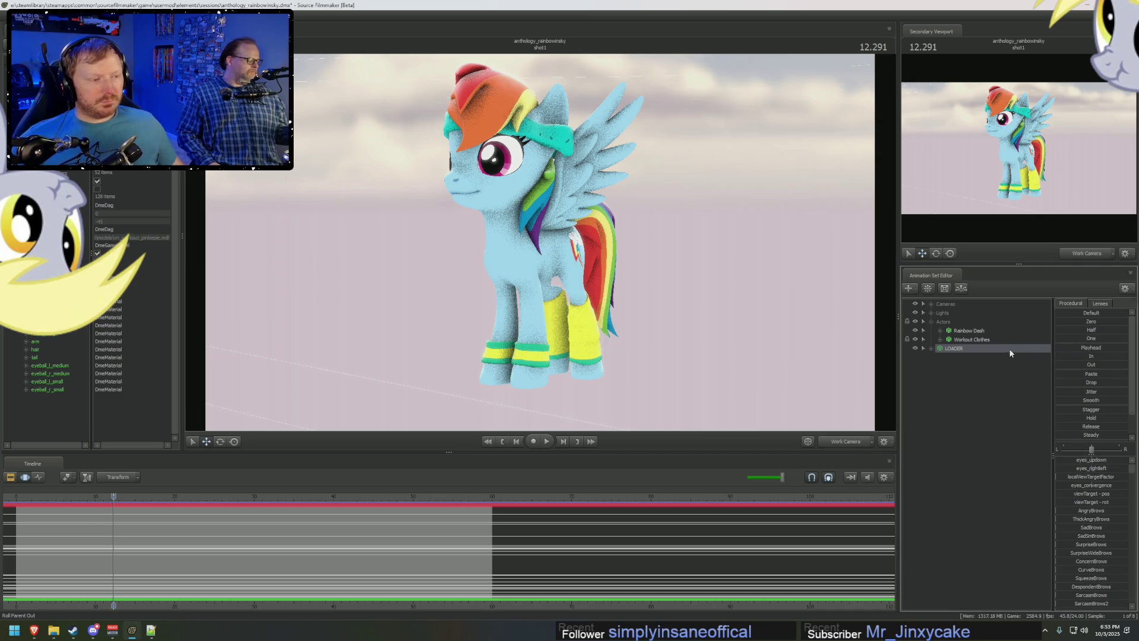
Import an animation file onto the LOADER pony's head control so she takes on its motion.
left_click(932, 348)
left_click(946, 366)
left_click(959, 383)
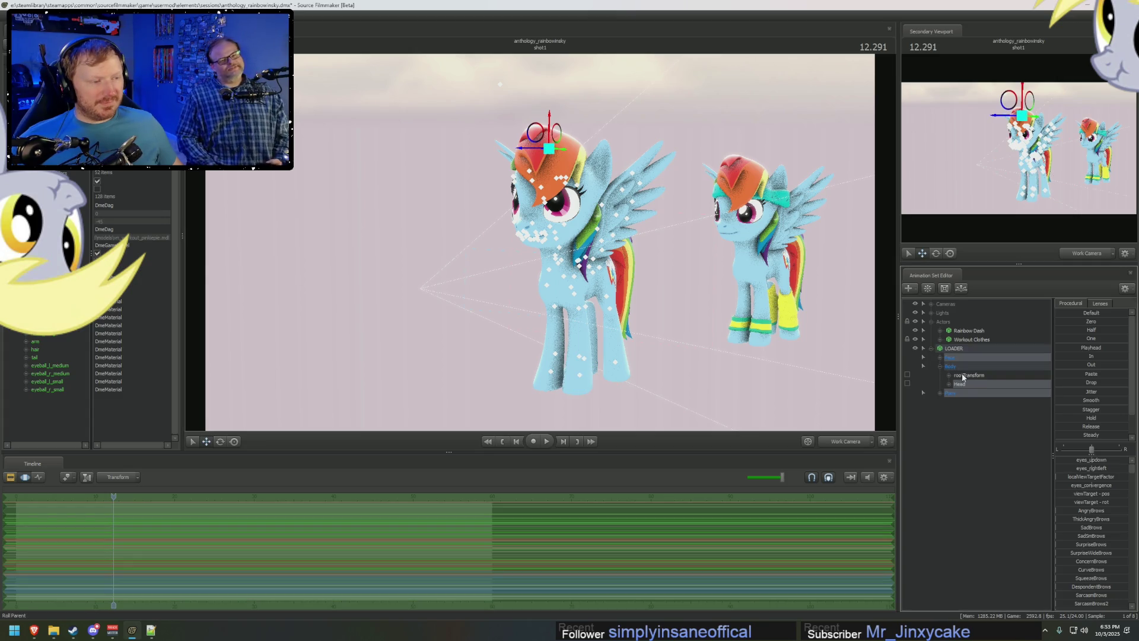
right_click(960, 392)
left_click(980, 421)
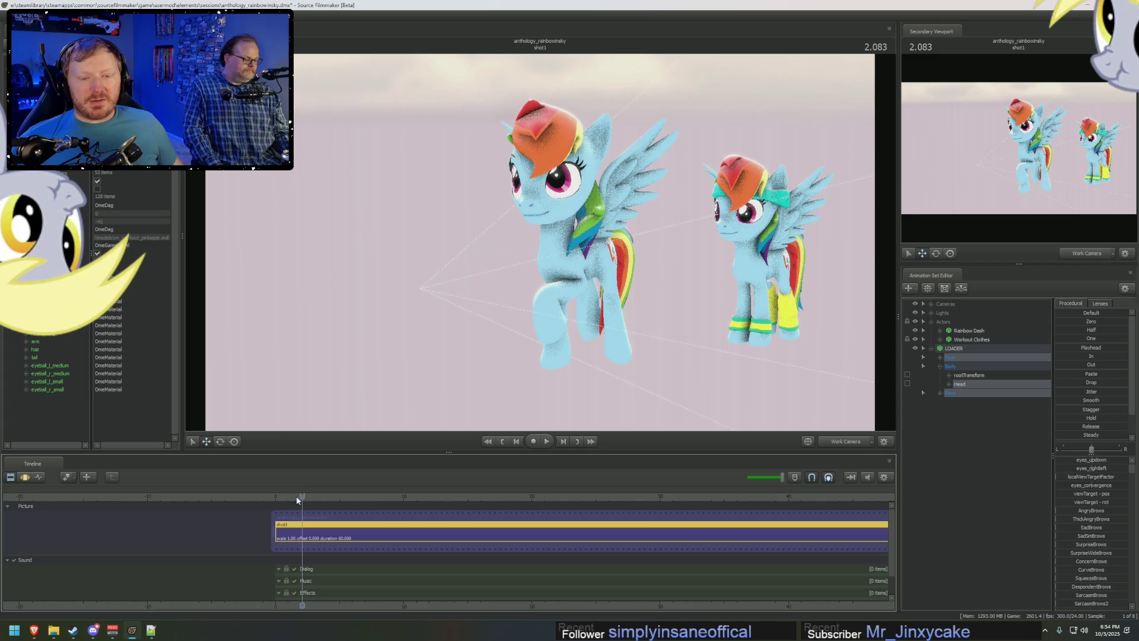
Rotate the LOADER pony's head in the Motion Editor, play it back, then reselect the whole LOADER set.
left_click_drag(297, 495, 285, 496)
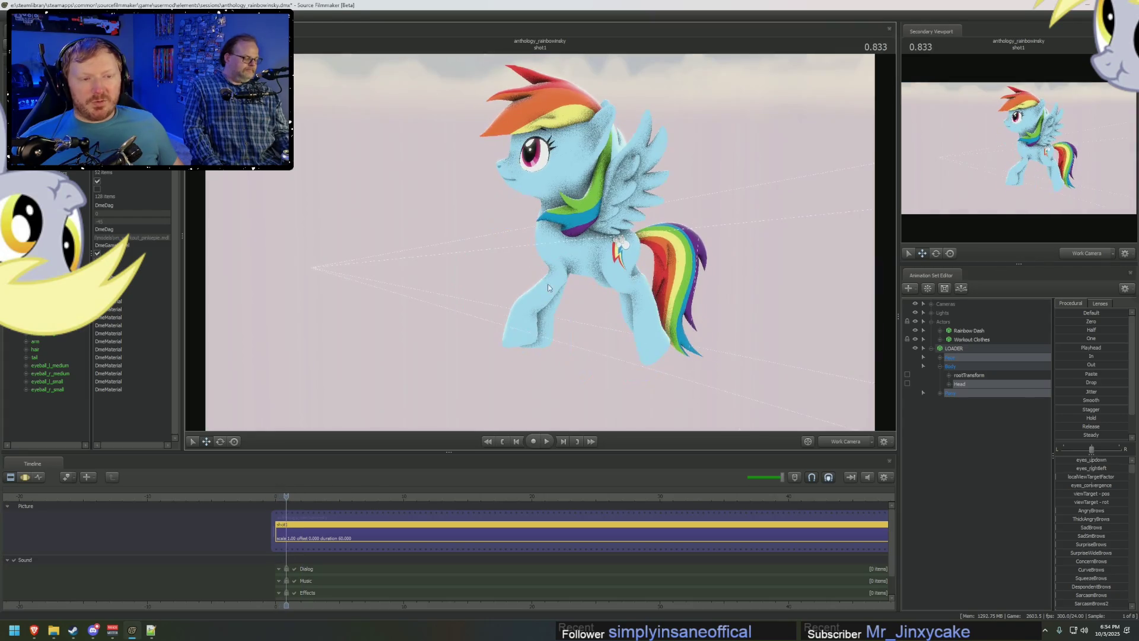
double_click(315, 532)
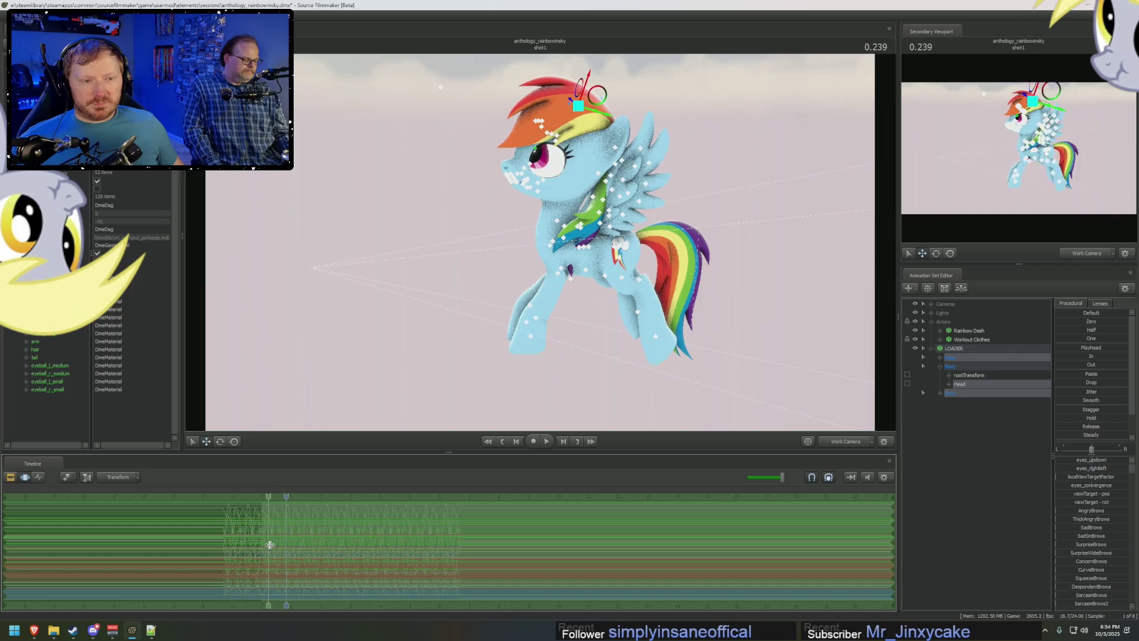
left_click(554, 208)
left_click_drag(573, 187, 561, 203)
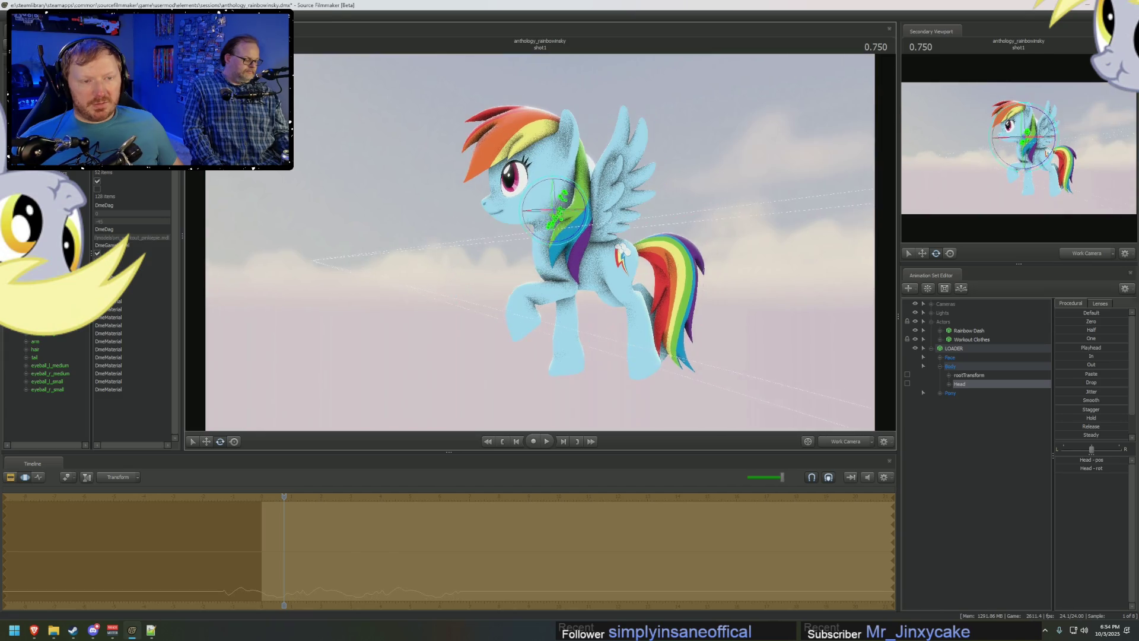
key("space")
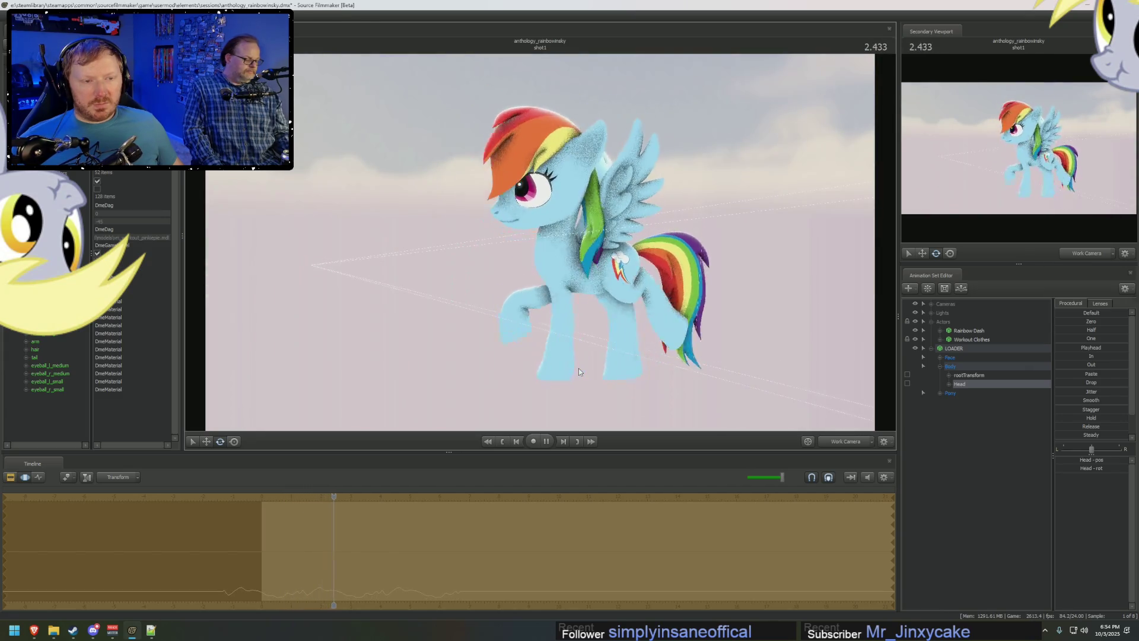
key("space")
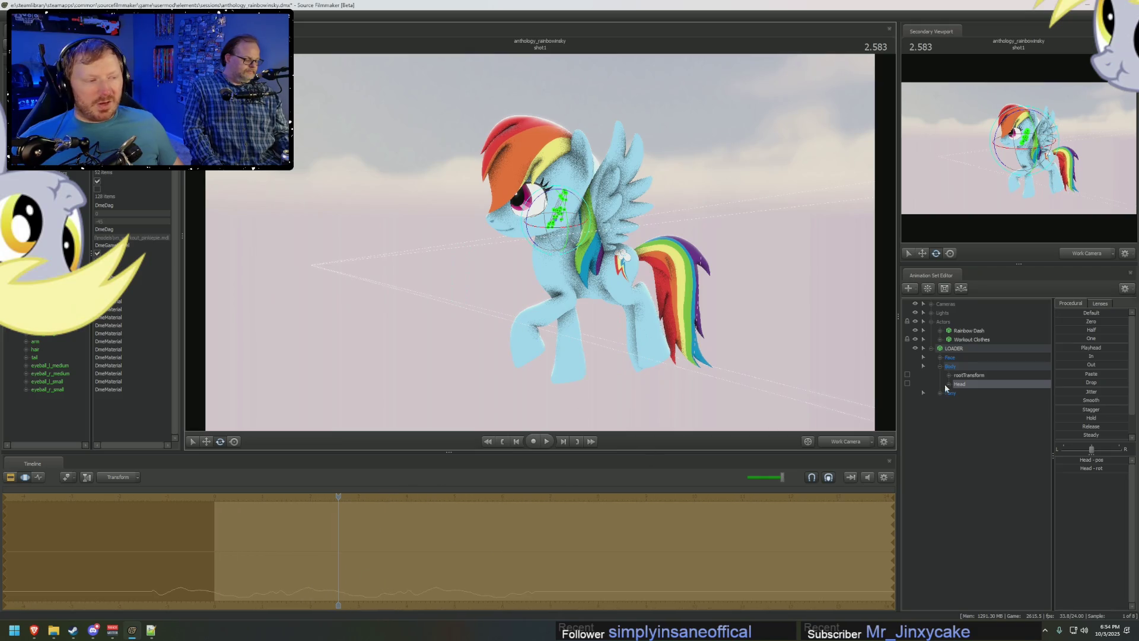
left_click(966, 351)
left_click(276, 553)
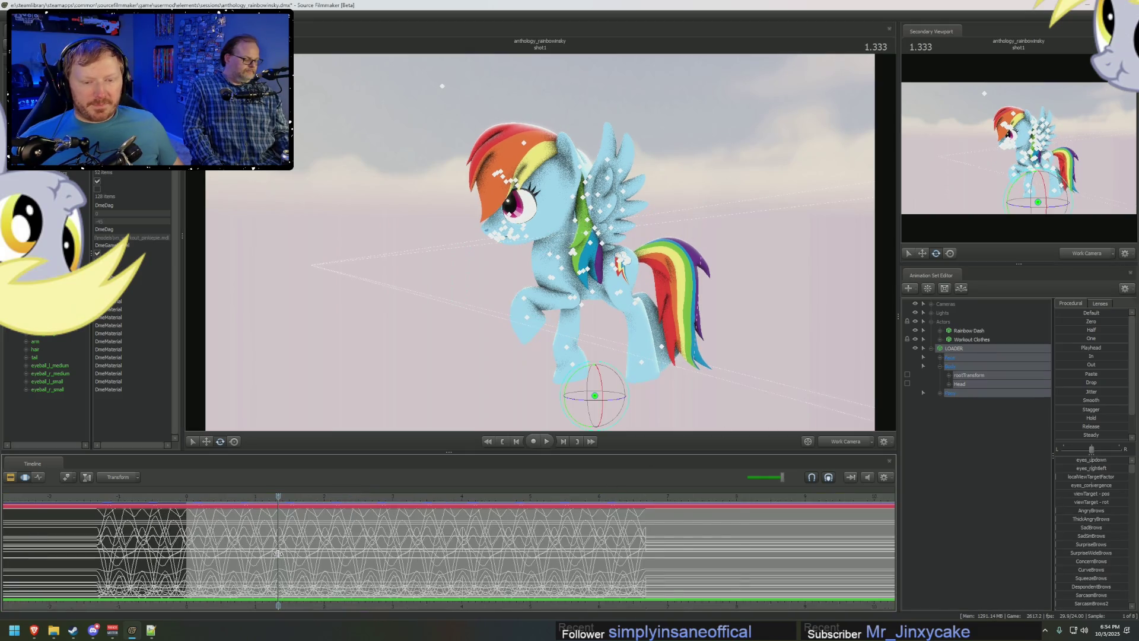
Scrub through the LOADER pony's motion and shift the time range to review later sections.
left_click_drag(278, 553, 250, 554)
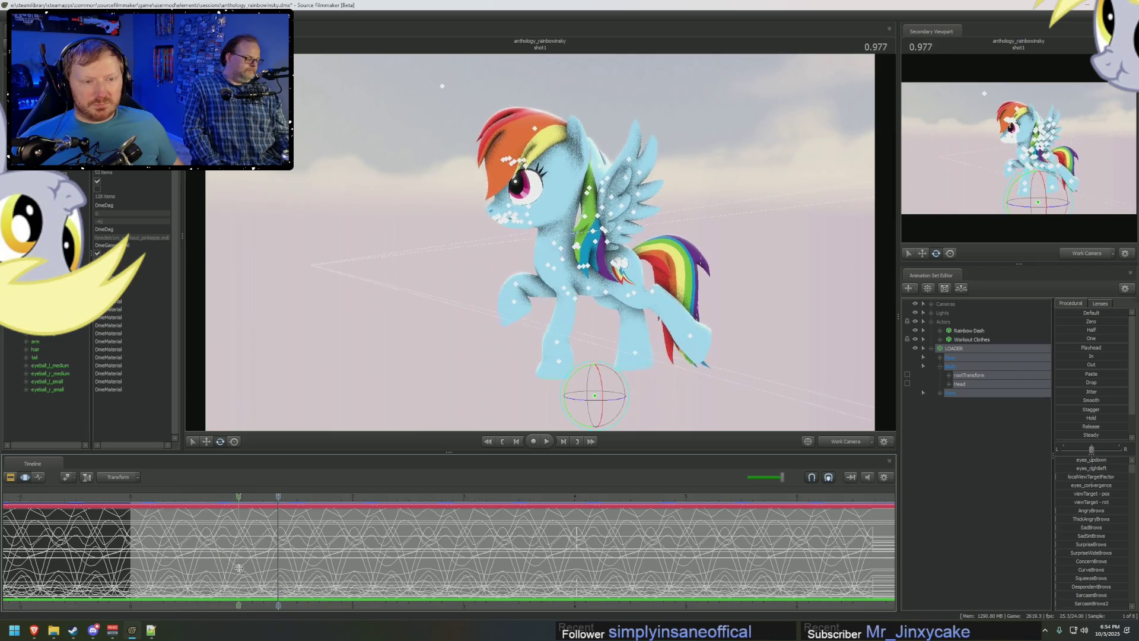
left_click(280, 530)
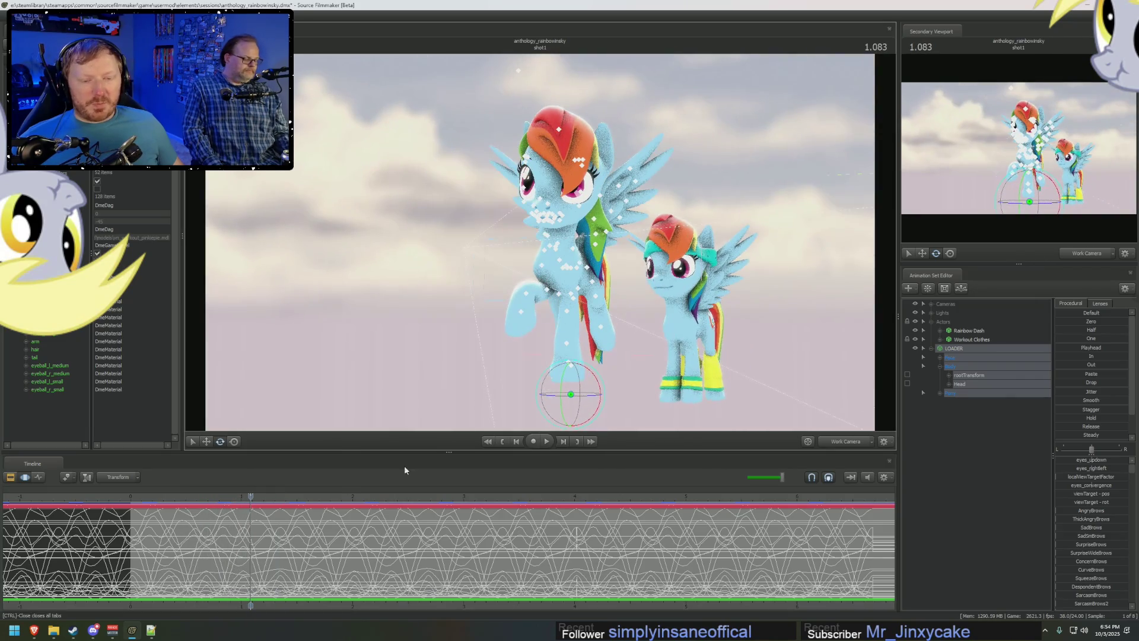
left_click_drag(280, 531, 487, 540)
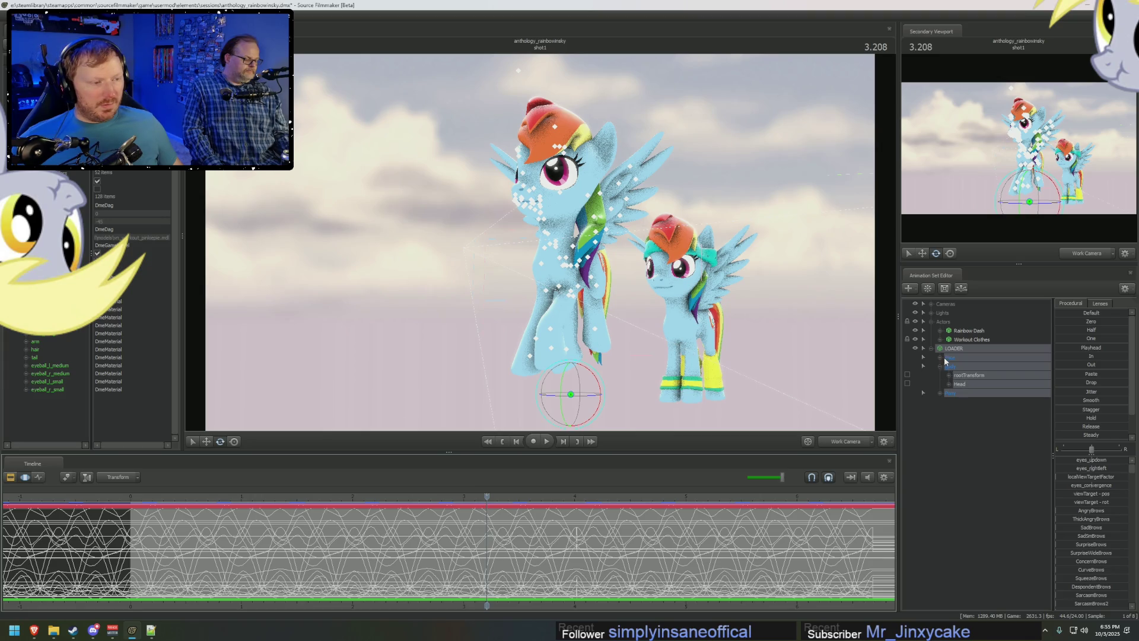
mouse_move(284, 558)
left_mouse_down()
mouse_move(299, 556)
mouse_move(271, 554)
mouse_move(349, 546)
left_mouse_up()
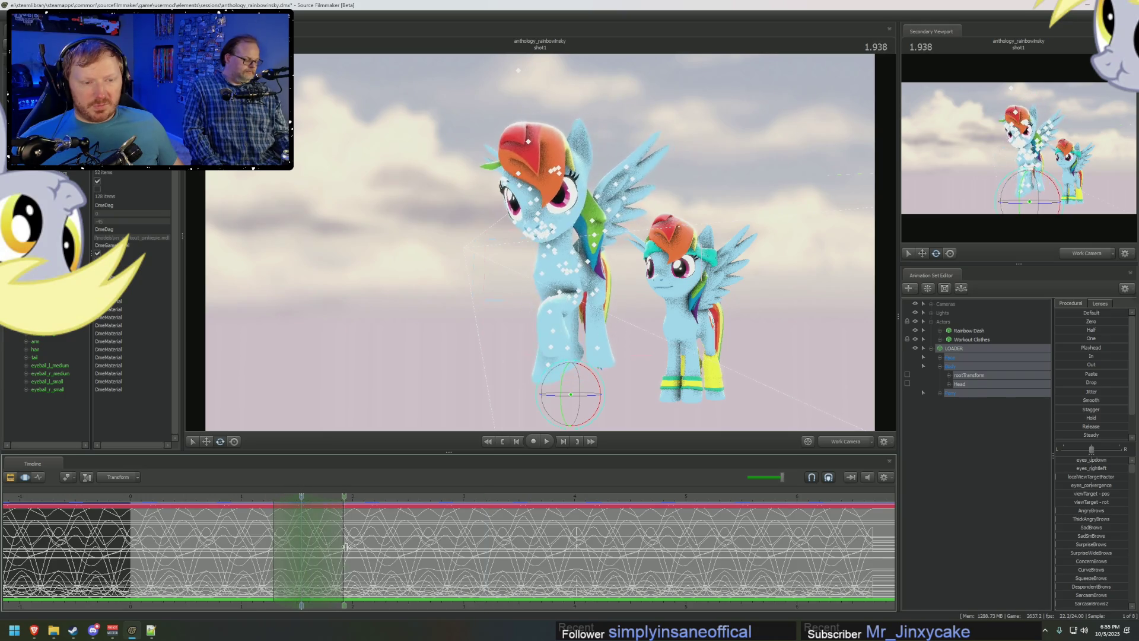
scroll(349, 546, "up", 2)
scroll(413, 589, "up", 1)
mouse_move(340, 550)
left_mouse_down()
mouse_move(264, 527)
mouse_move(383, 531)
mouse_move(353, 545)
left_mouse_up()
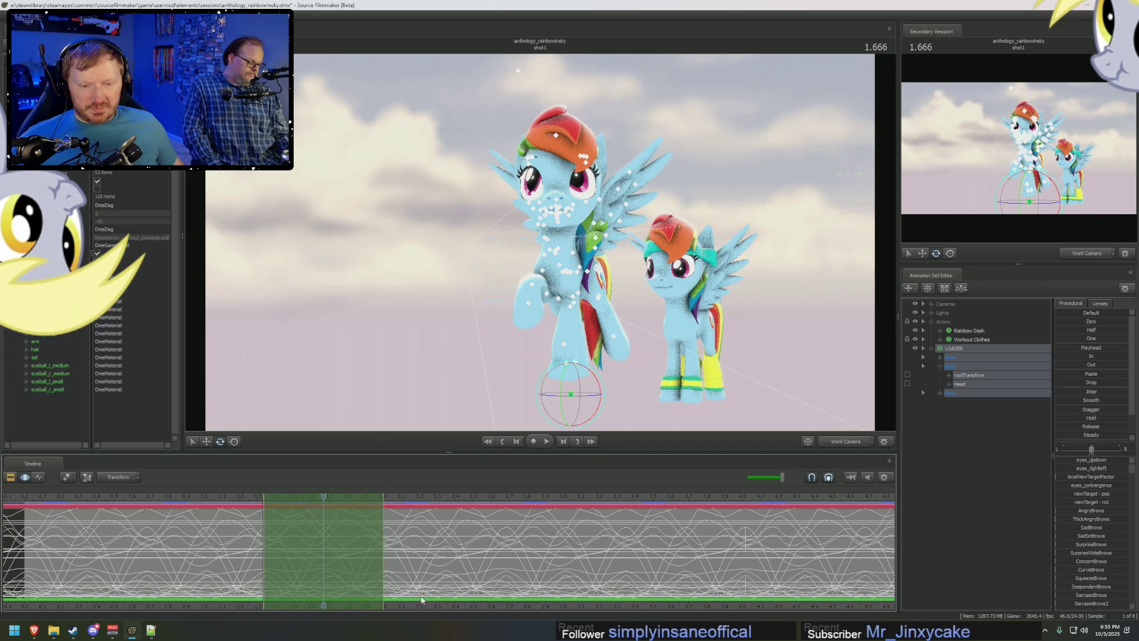
scroll(508, 546, "up", 2)
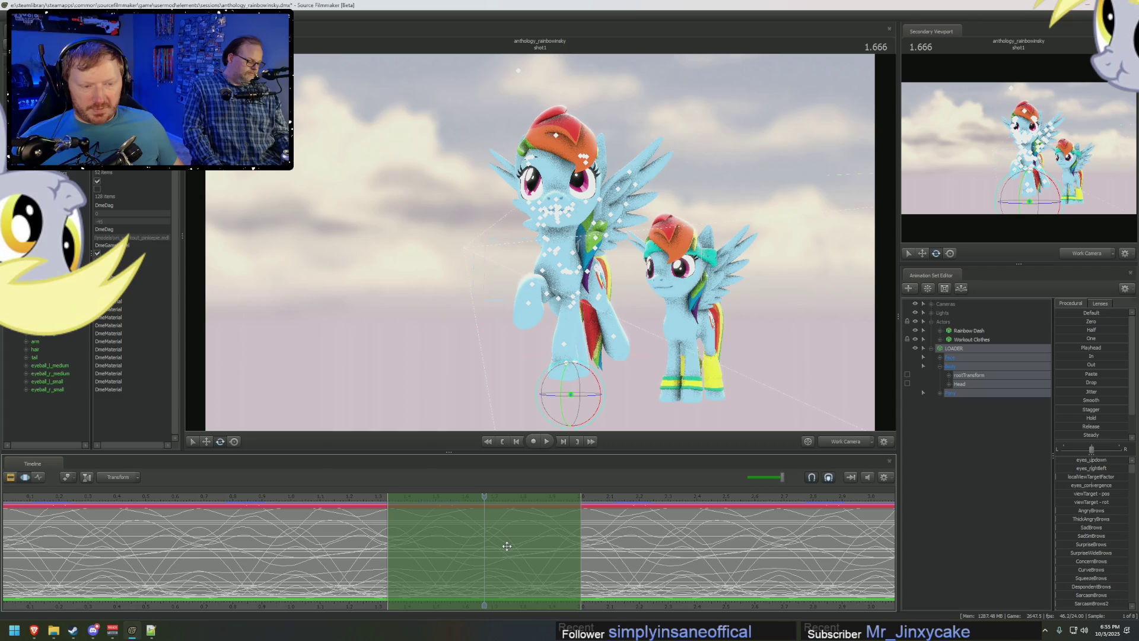
mouse_move(506, 546)
left_mouse_down()
mouse_move(627, 550)
mouse_move(383, 542)
left_mouse_up()
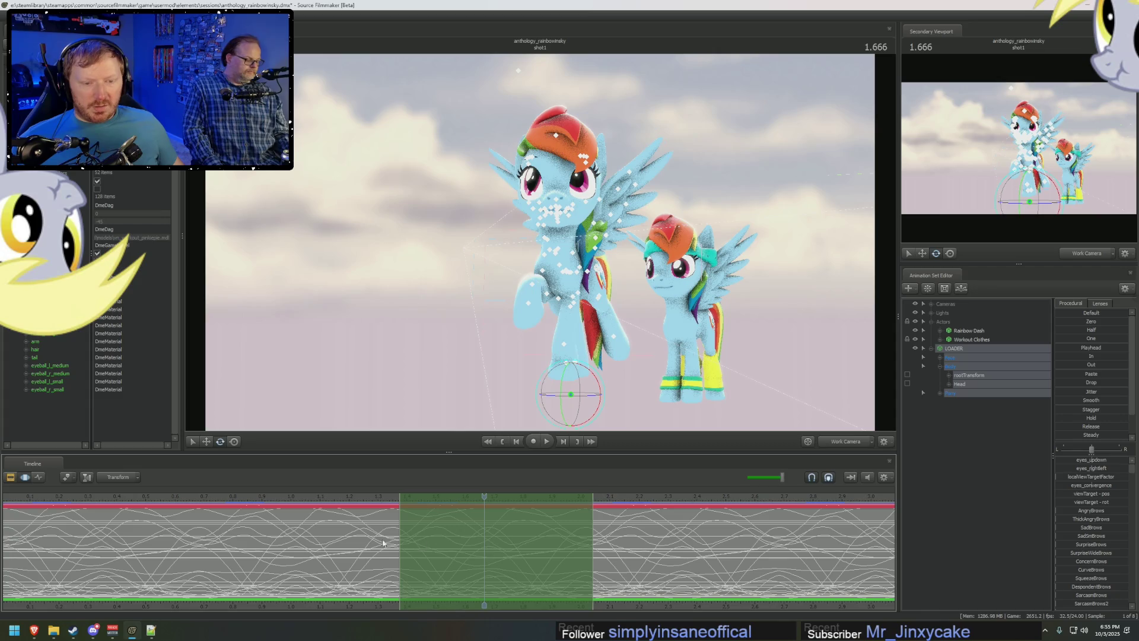
left_click_drag(476, 499, 594, 510)
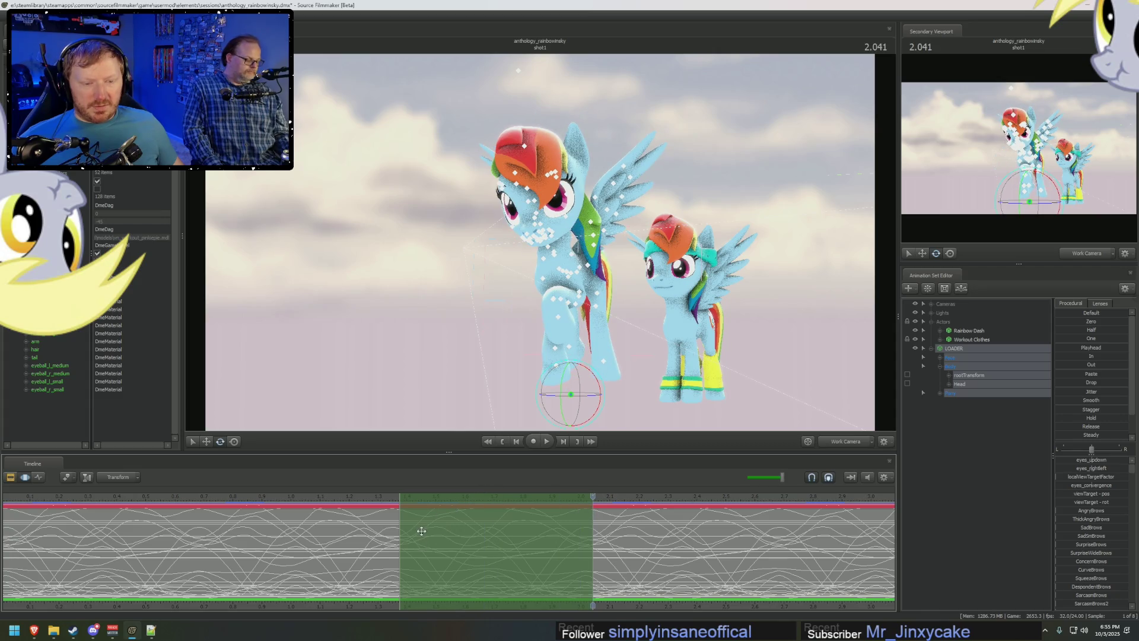
left_click_drag(420, 530, 400, 532)
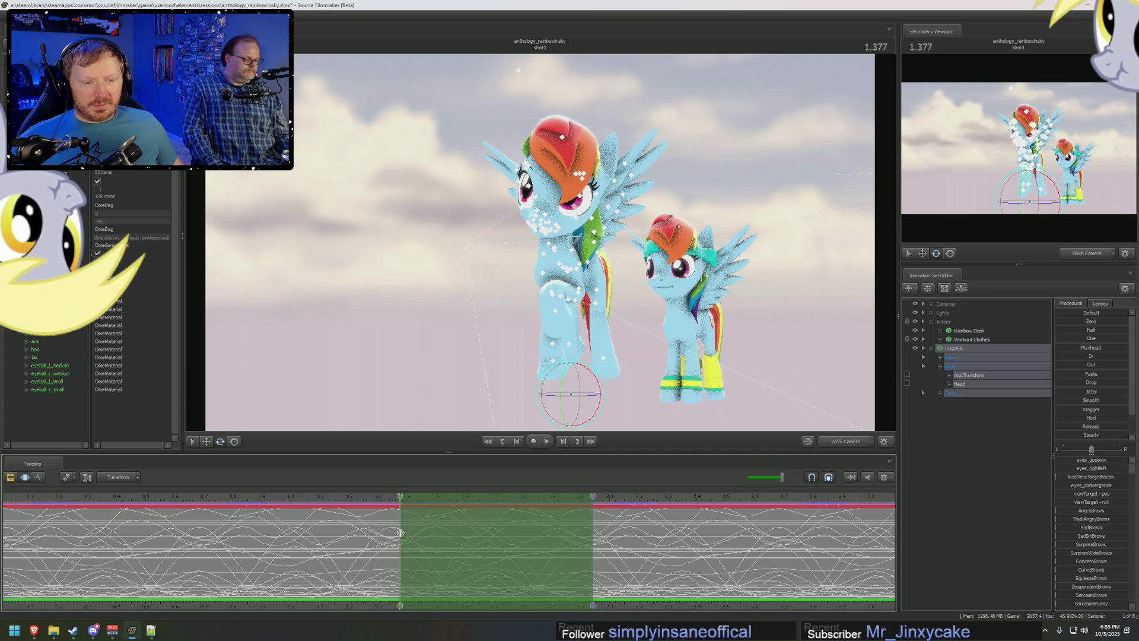
Play back through earlier and later time ranges, clear the range and narrow editing to the Head control.
left_click_drag(401, 532, 210, 517)
key("space")
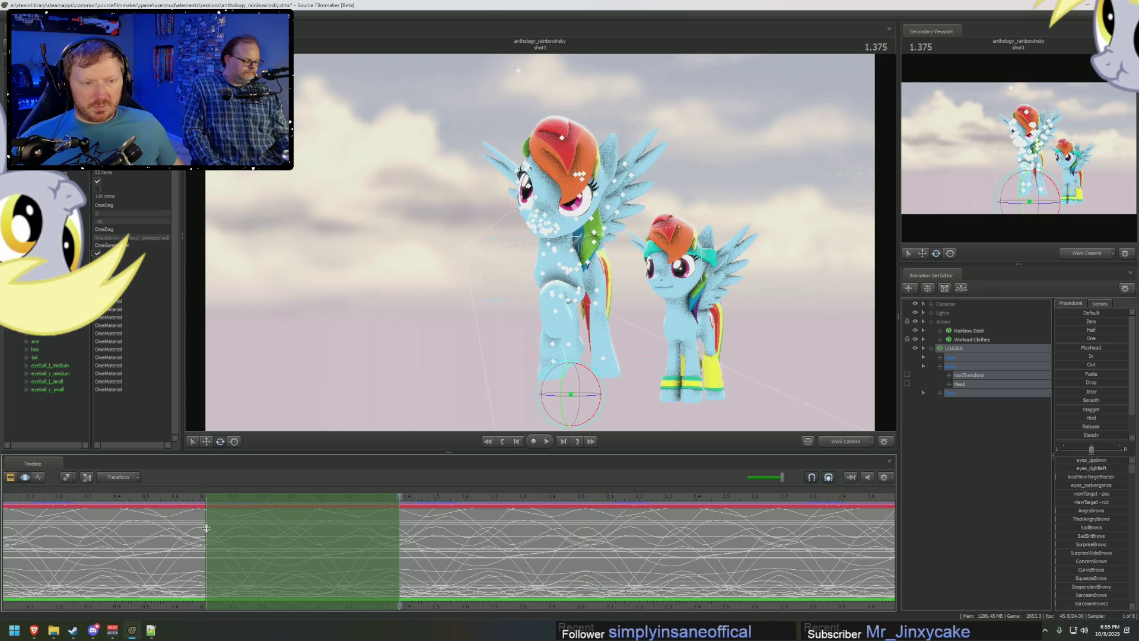
left_click(205, 528)
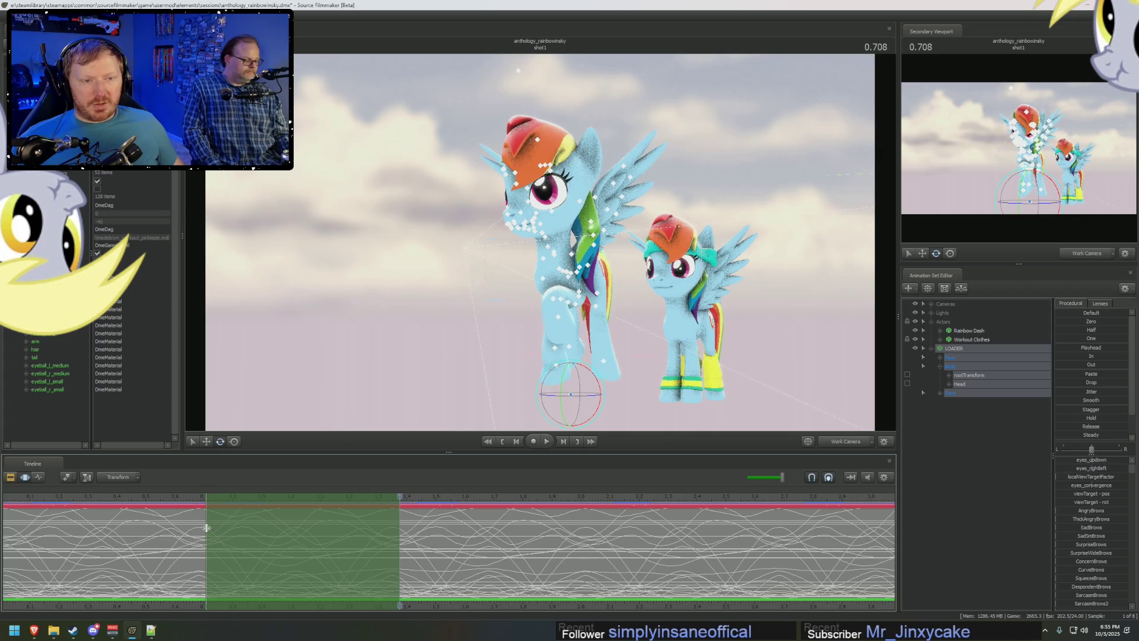
key("space")
scroll(463, 578, "down", 5)
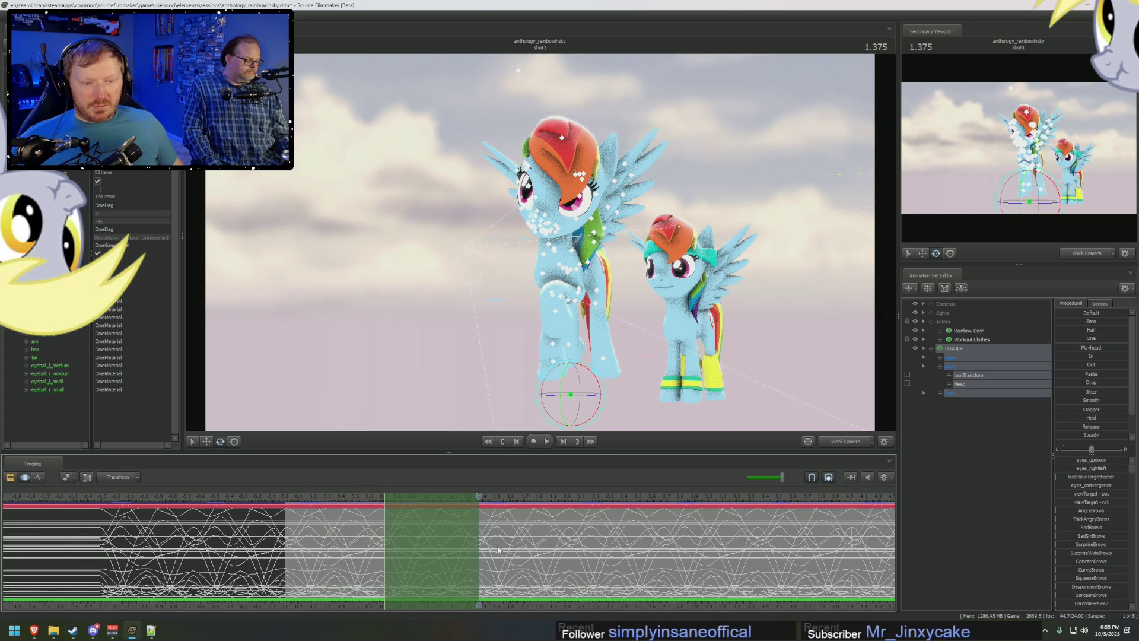
scroll(499, 552, "up", 2)
scroll(472, 547, "up", 1)
scroll(446, 542, "up", 1)
scroll(402, 532, "up", 3)
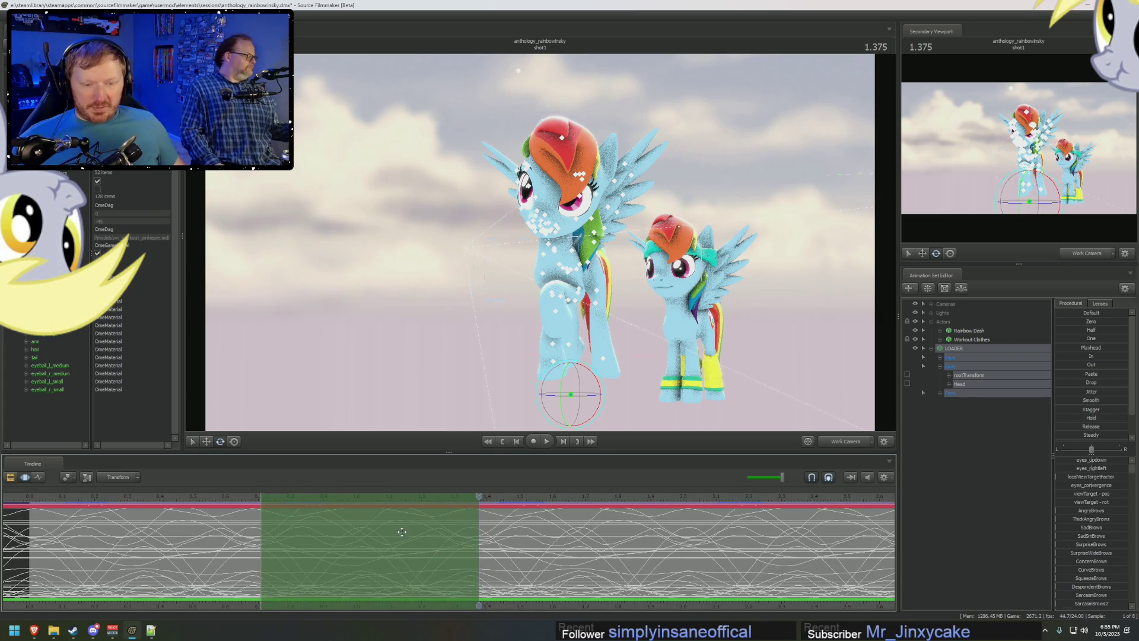
mouse_move(381, 538)
left_mouse_down()
mouse_move(591, 559)
mouse_move(196, 587)
left_mouse_up()
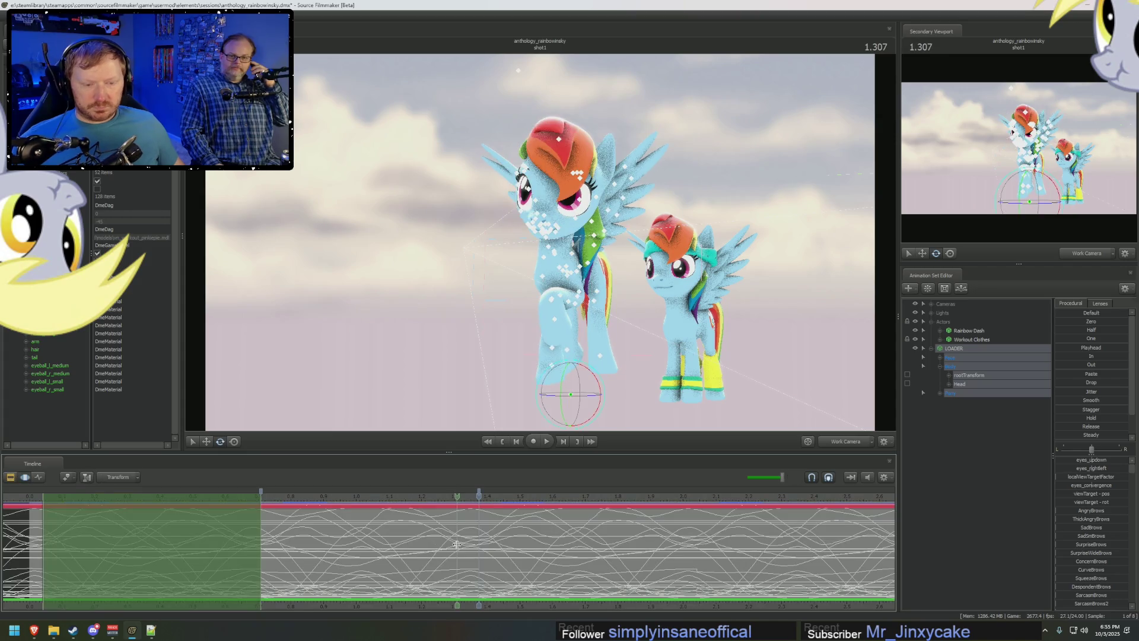
left_click(480, 552)
mouse_move(480, 552)
left_mouse_down()
mouse_move(410, 558)
mouse_move(465, 558)
left_mouse_up()
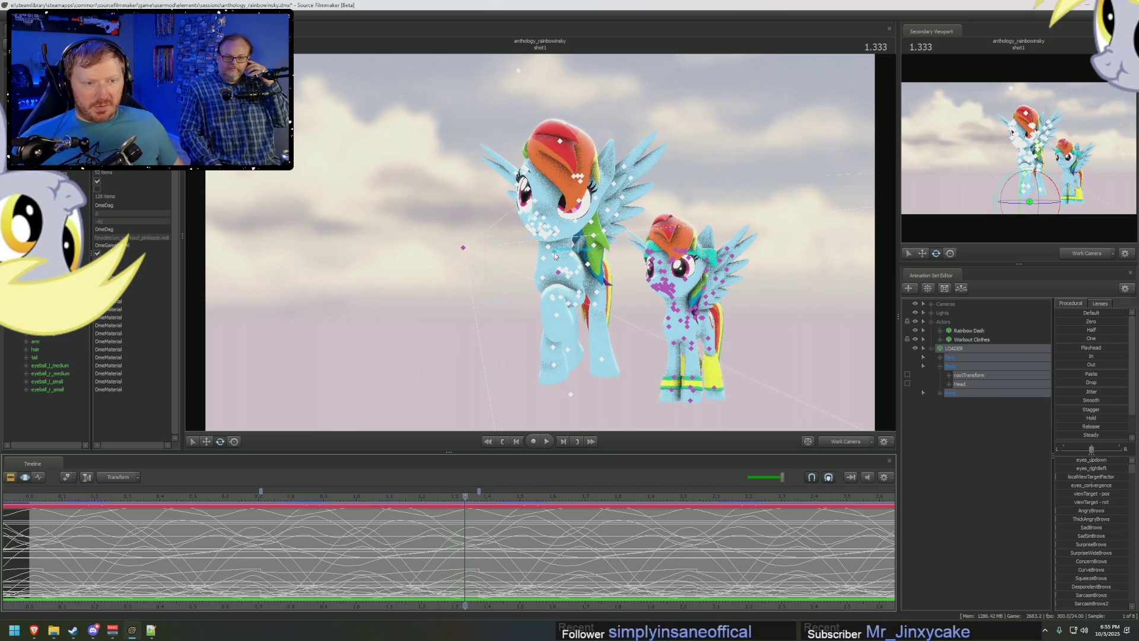
left_click(963, 383)
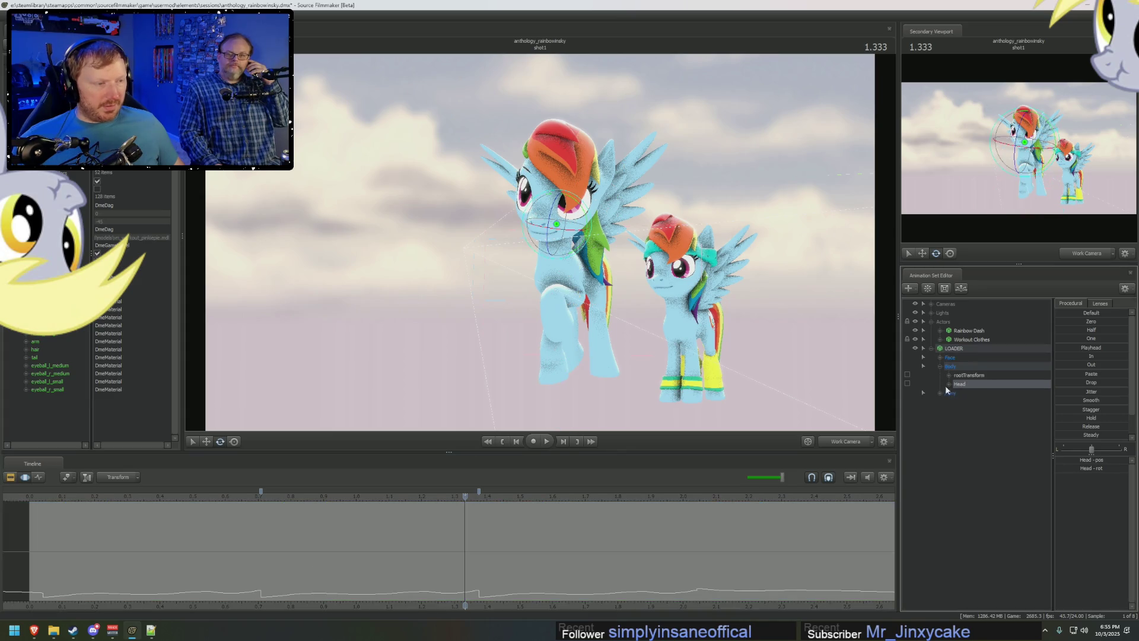
Add the Neck control alongside Head and mark a short time range around 1.333 seconds.
left_click(940, 392)
left_click(949, 429)
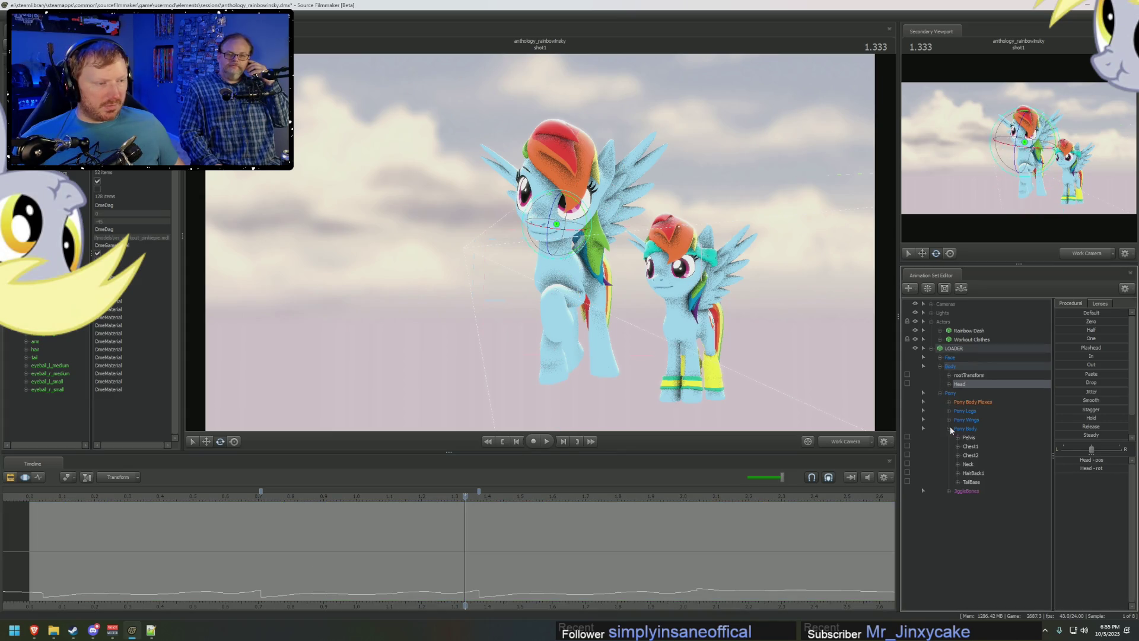
left_click(968, 464, "ctrl")
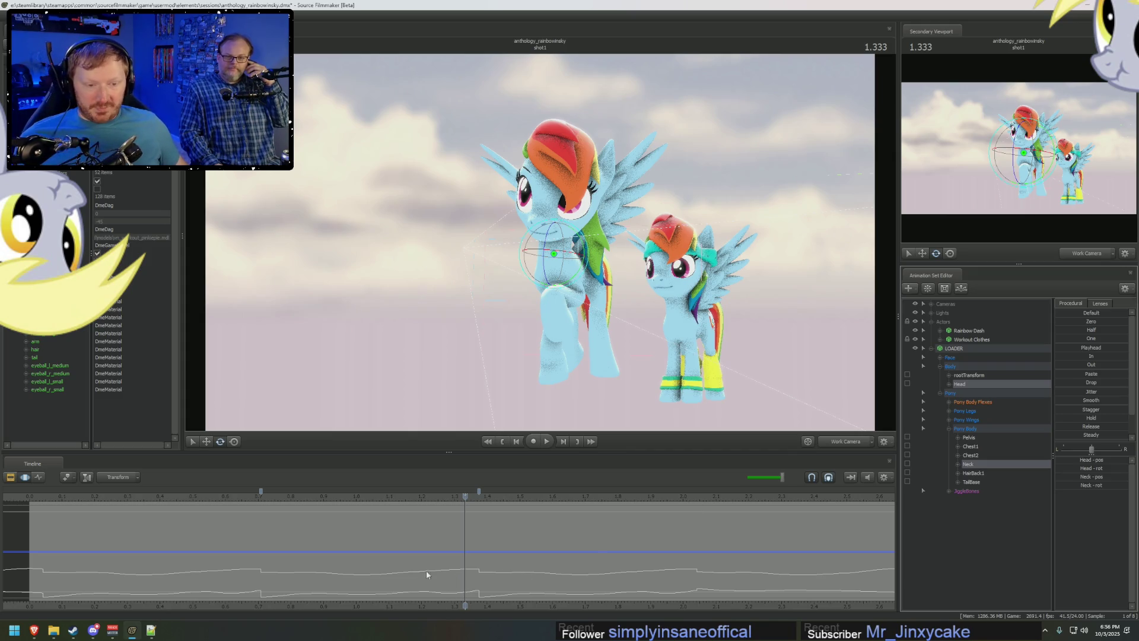
left_click(697, 499)
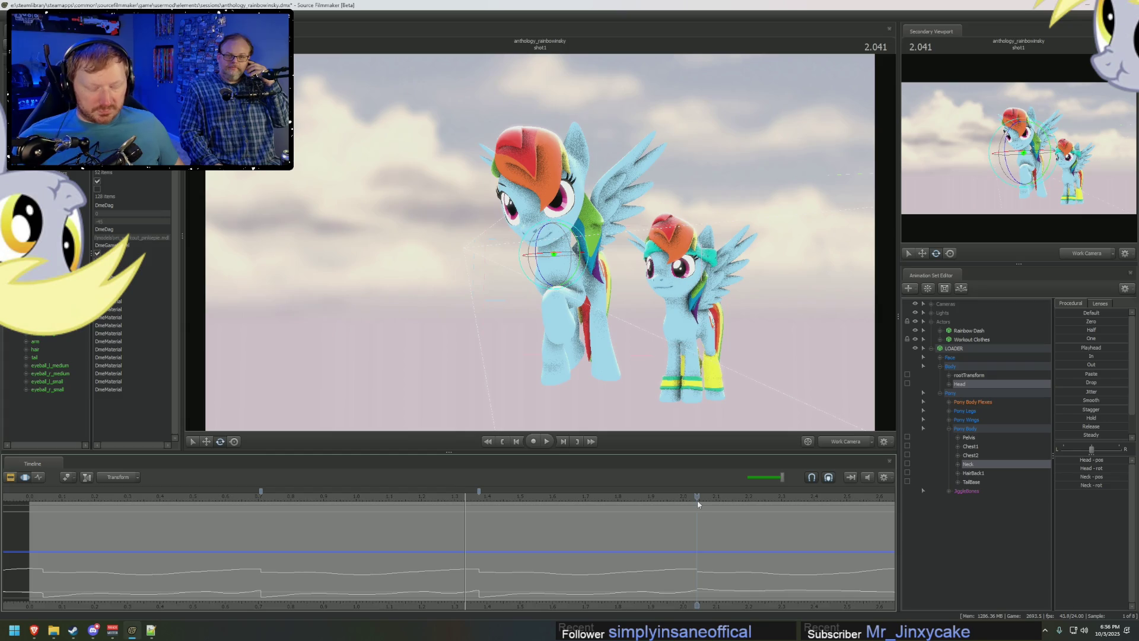
left_click(48, 500)
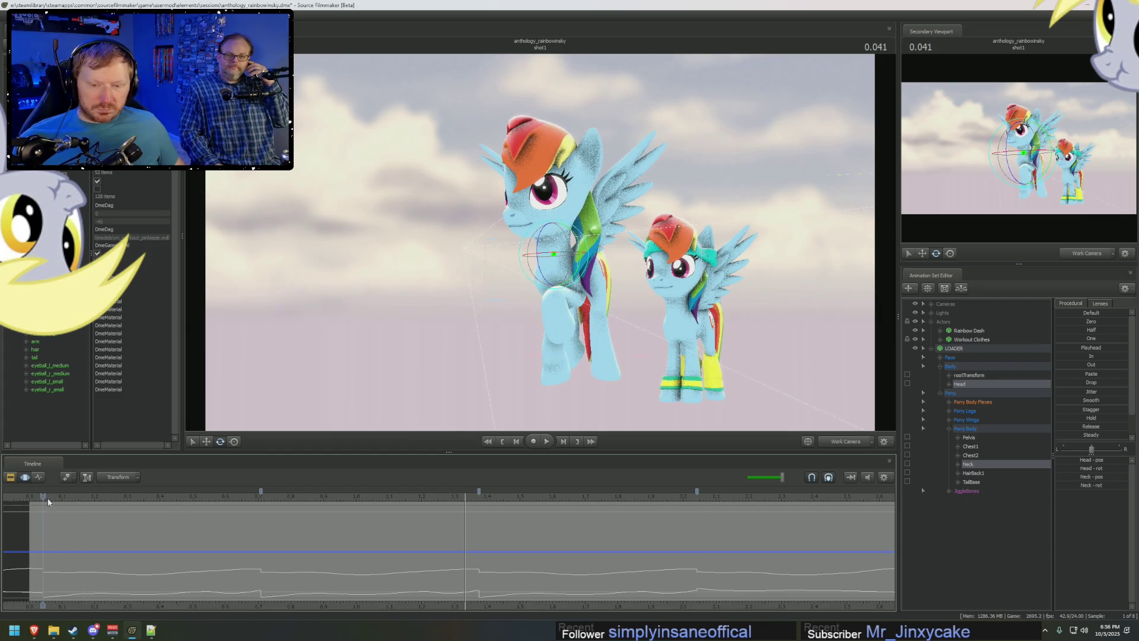
left_click(465, 567)
left_click_drag(457, 567, 491, 562)
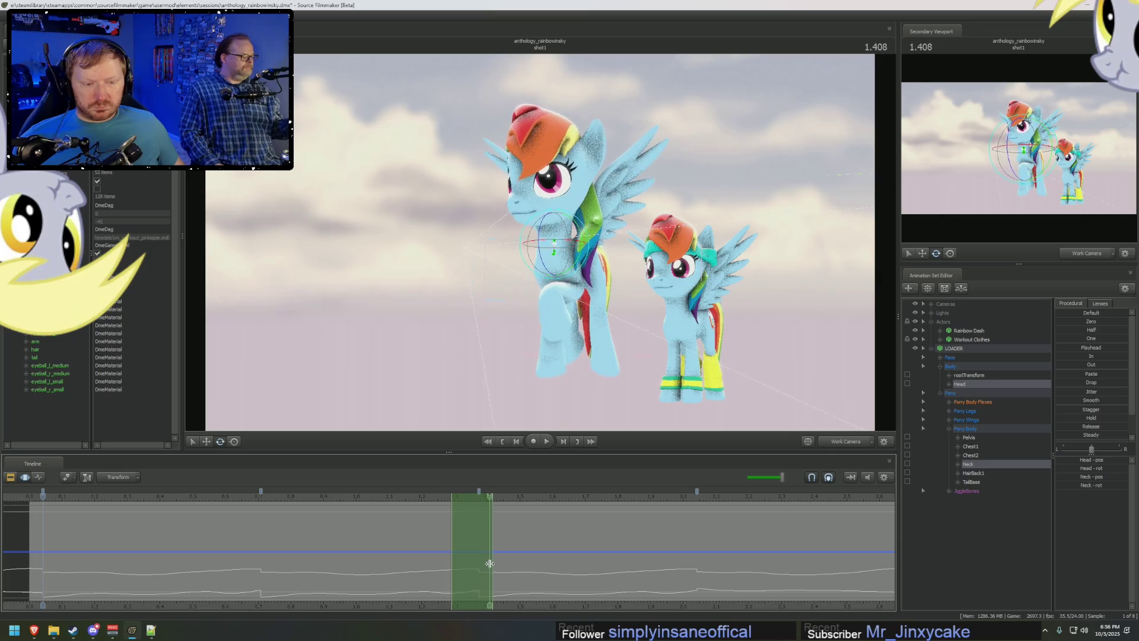
scroll(1063, 436, "down", 1)
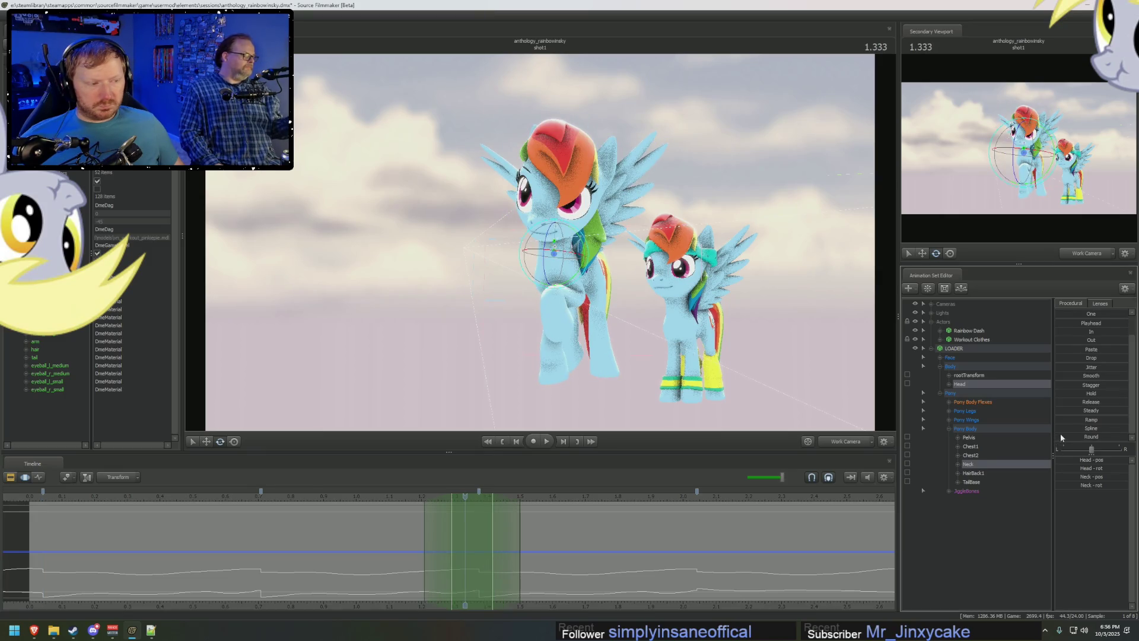
Retime the head and neck keys inside the range, play back, extend the range and clear it.
left_click(408, 535)
left_click_drag(407, 535, 465, 544)
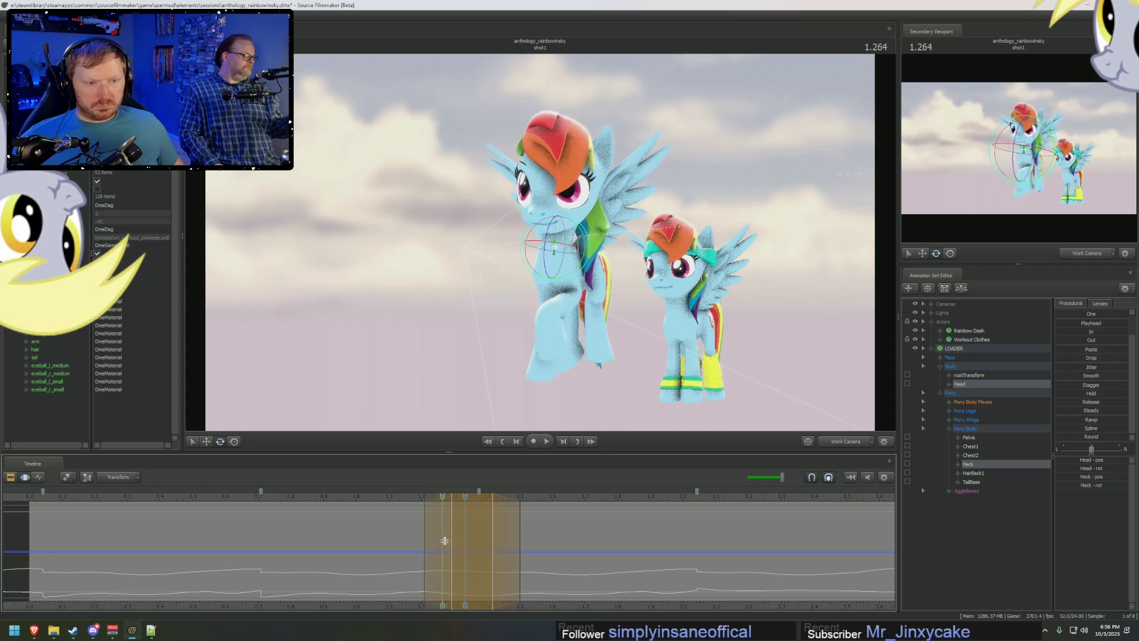
key("space")
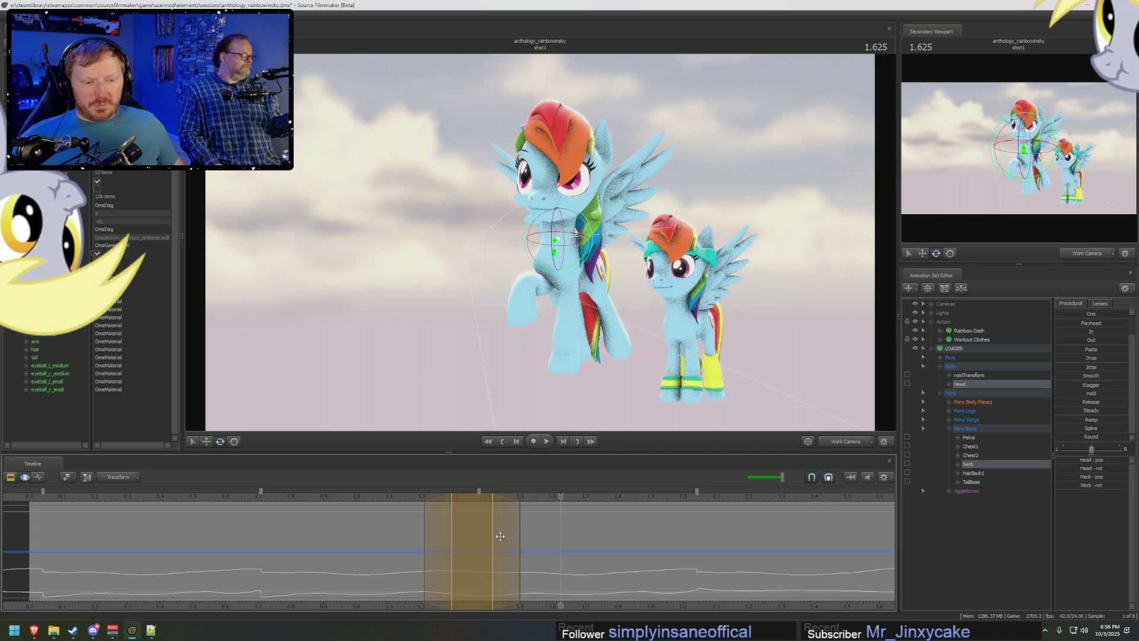
left_click_drag(501, 536, 547, 553)
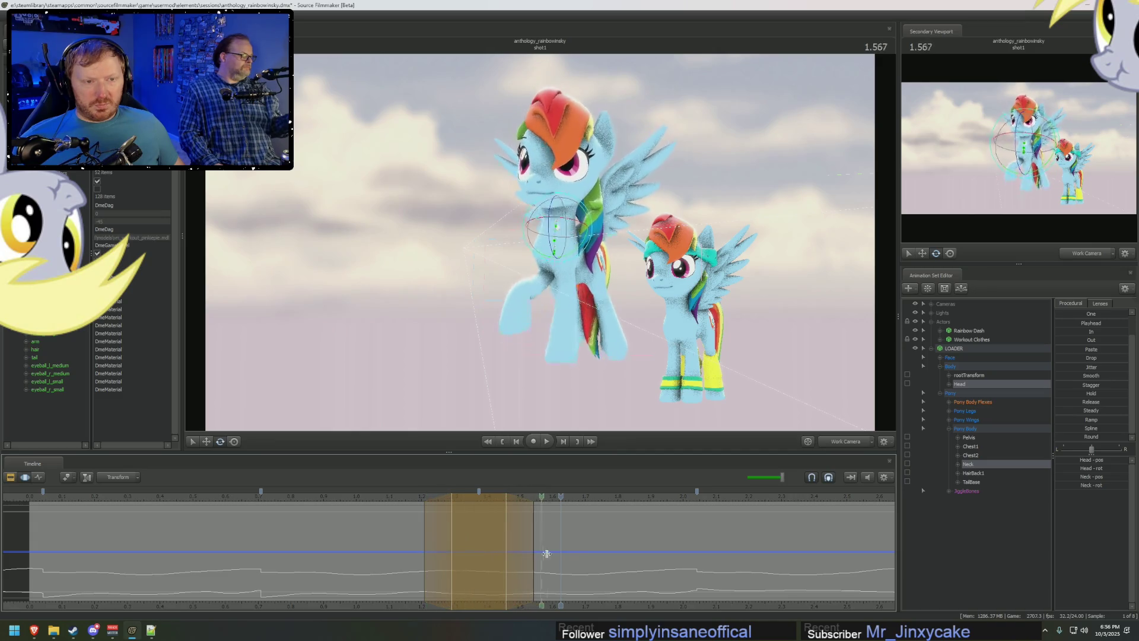
left_click(427, 530)
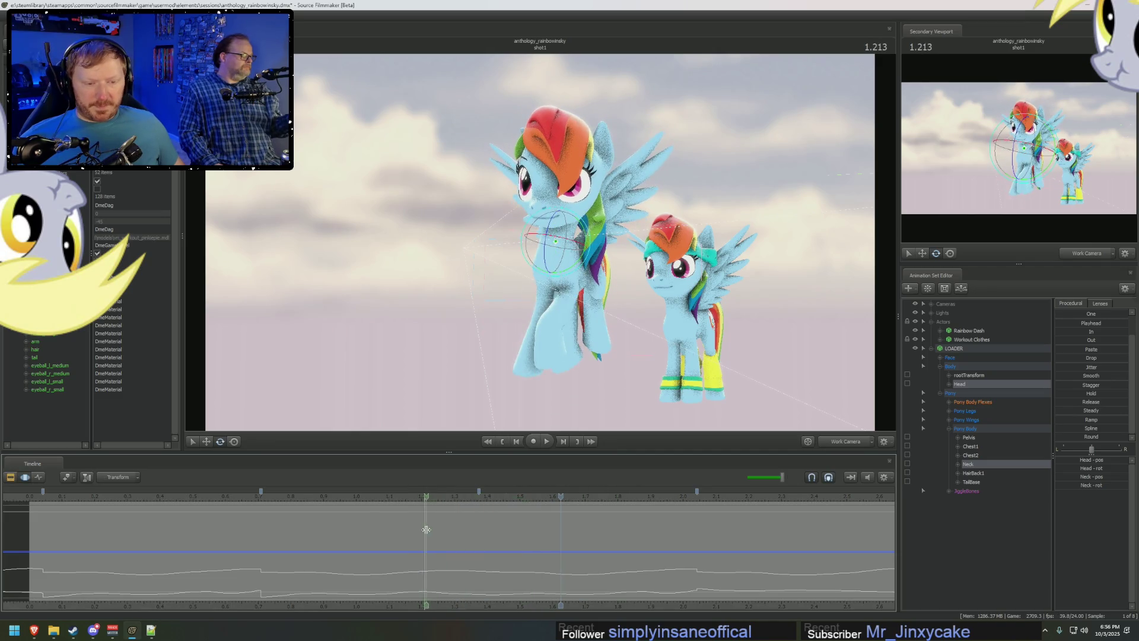
Mark a range at the raised-hoof pose between bookmarks, play it, then return to all LOADER controls.
left_click(398, 527)
mouse_move(379, 524)
left_mouse_down()
mouse_move(367, 525)
mouse_move(507, 554)
mouse_move(250, 557)
left_mouse_up()
double_click(366, 526)
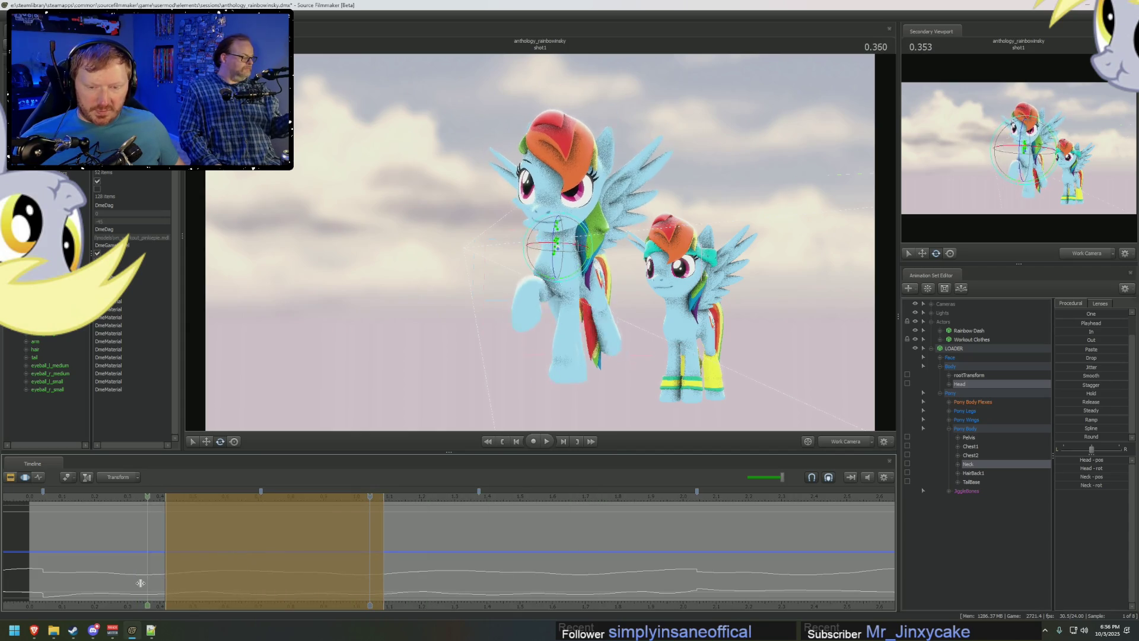
key("space")
key("space")
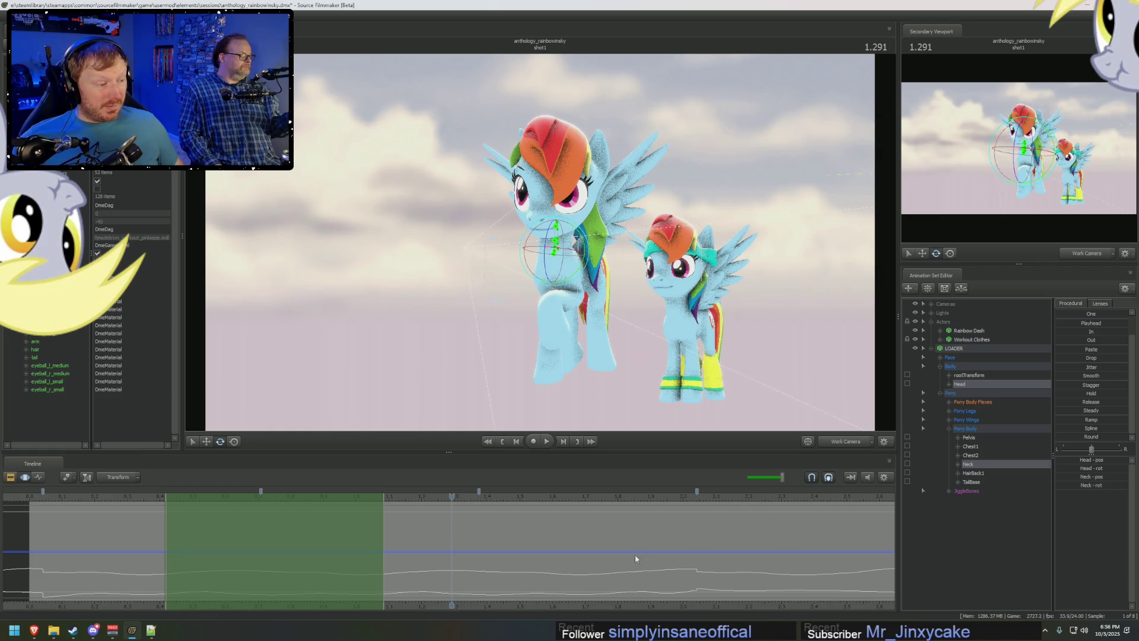
left_click(966, 351)
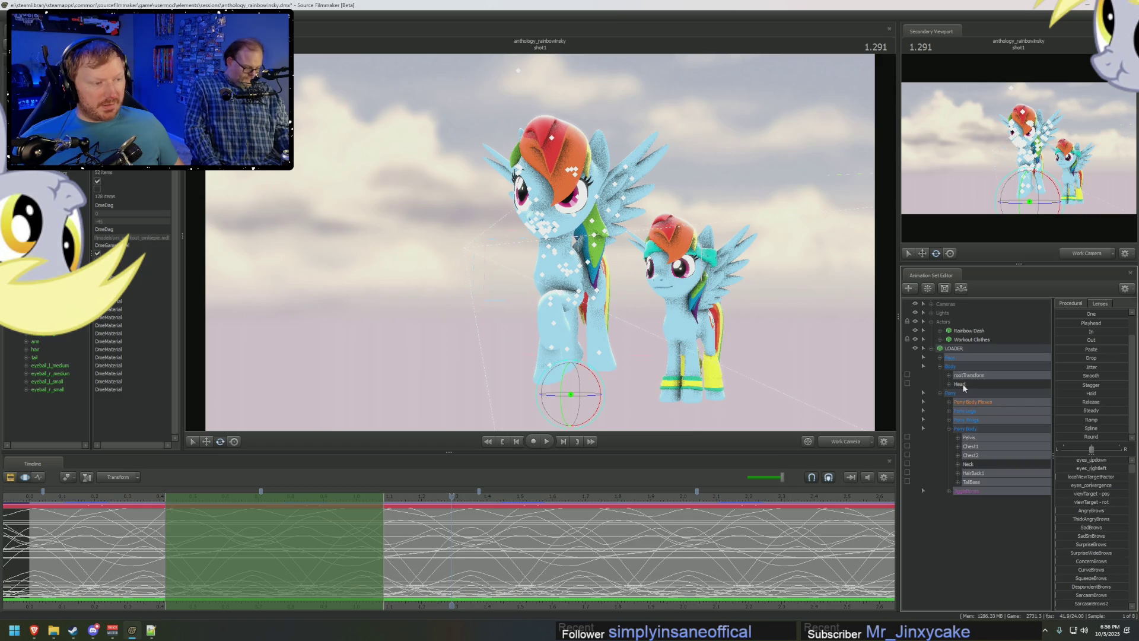
left_click(392, 562)
scroll(391, 563, "up", 2)
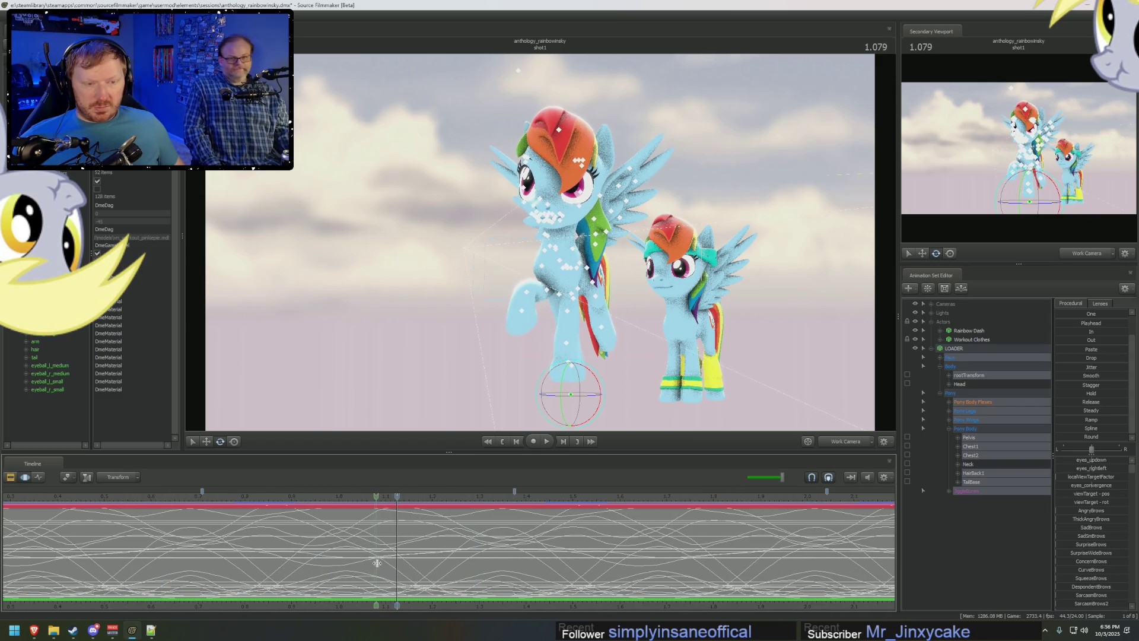
Apply the Smooth preset to the marked range and scrub and play back the smoothed motion.
left_click_drag(391, 564, 506, 556)
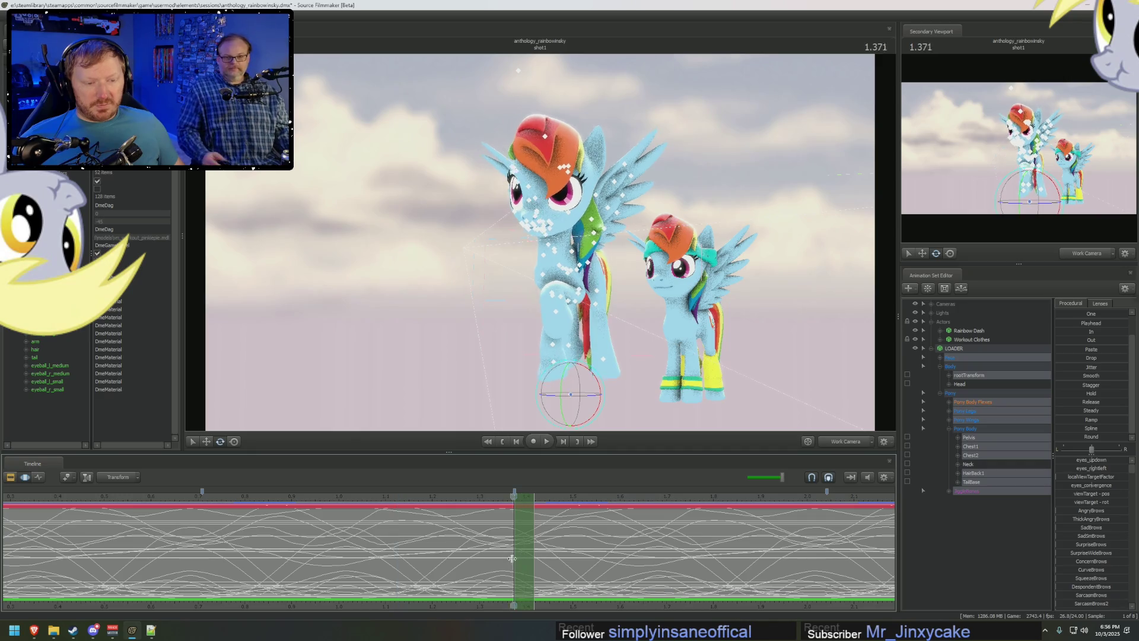
mouse_move(521, 561)
left_mouse_down()
mouse_move(511, 546)
mouse_move(535, 546)
left_mouse_up()
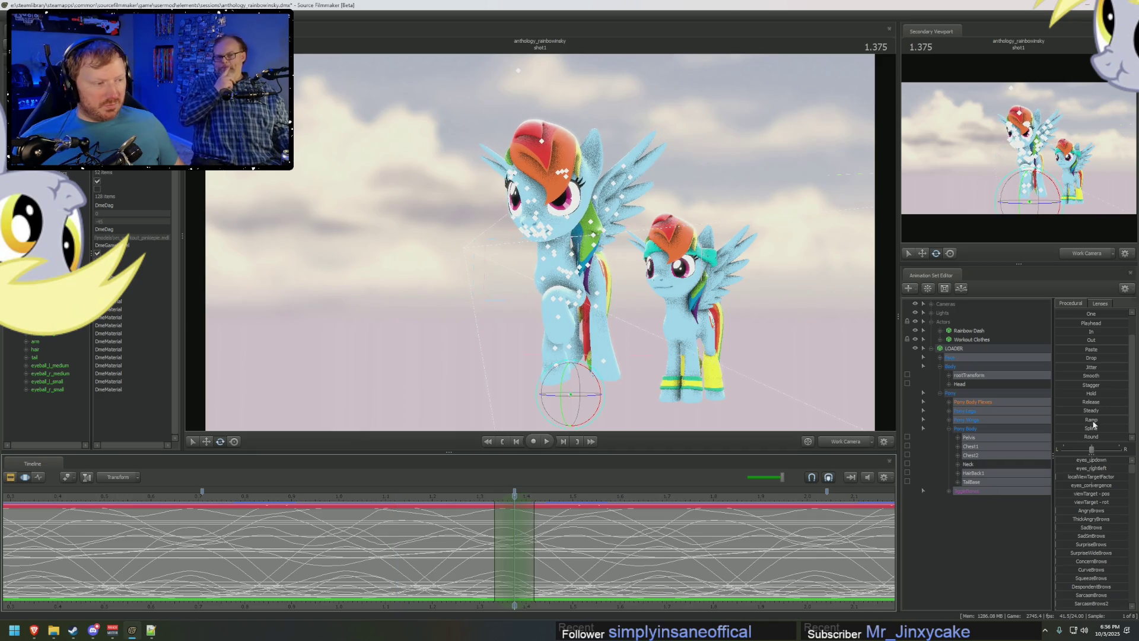
left_click(1090, 374)
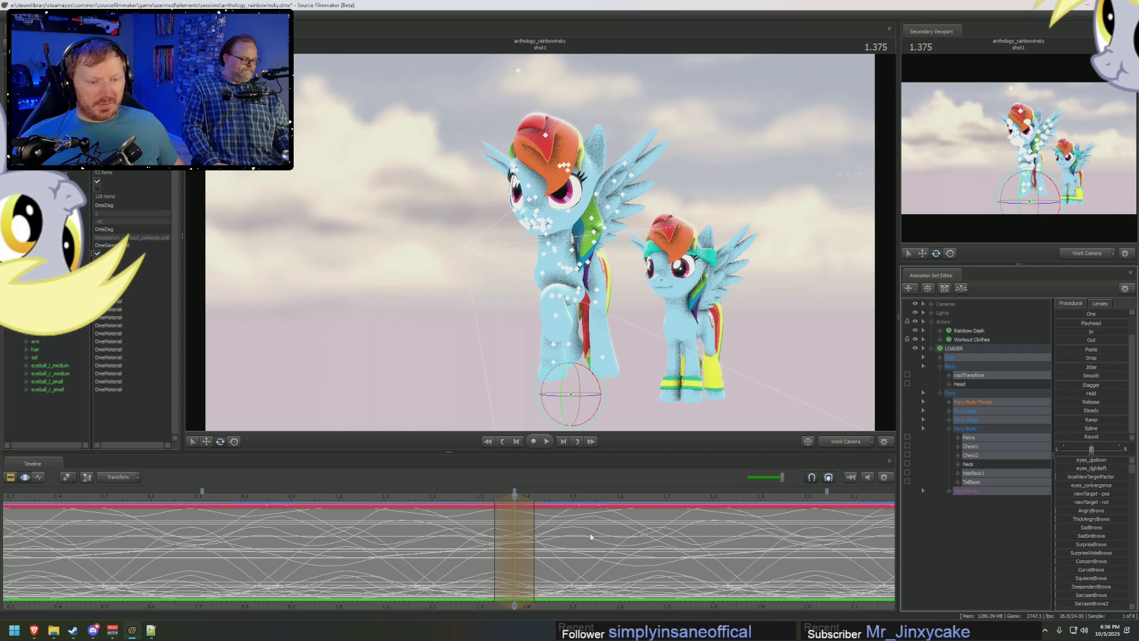
left_click_drag(591, 536, 481, 535)
key("space")
key("space")
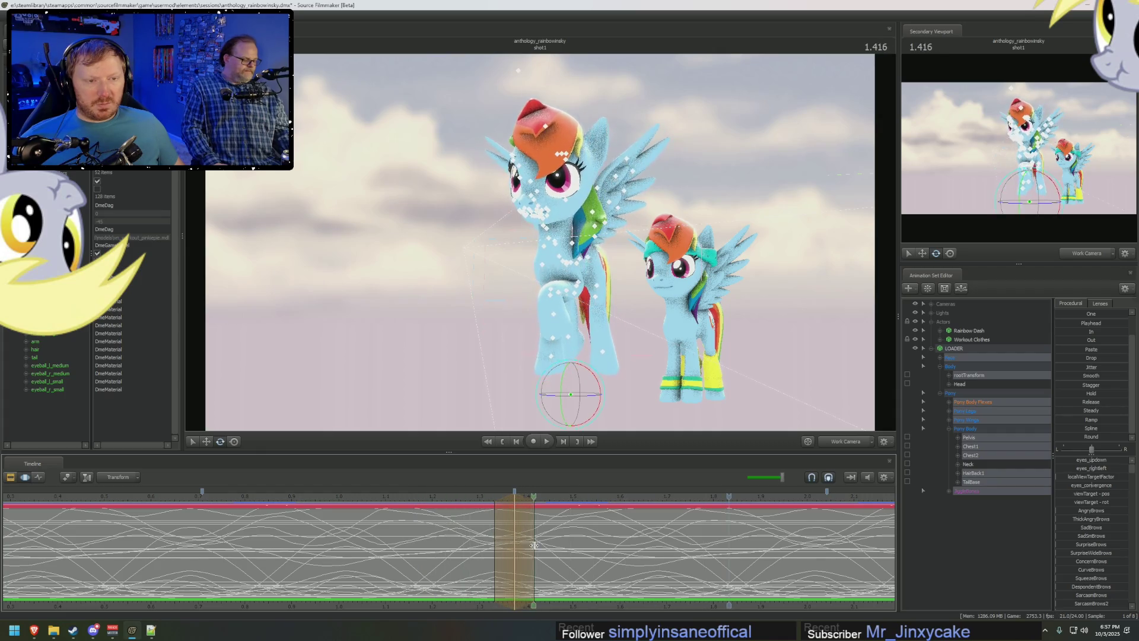
left_click_drag(556, 547, 709, 563)
mouse_move(504, 553)
left_mouse_down()
mouse_move(458, 538)
mouse_move(529, 538)
mouse_move(197, 534)
left_mouse_up()
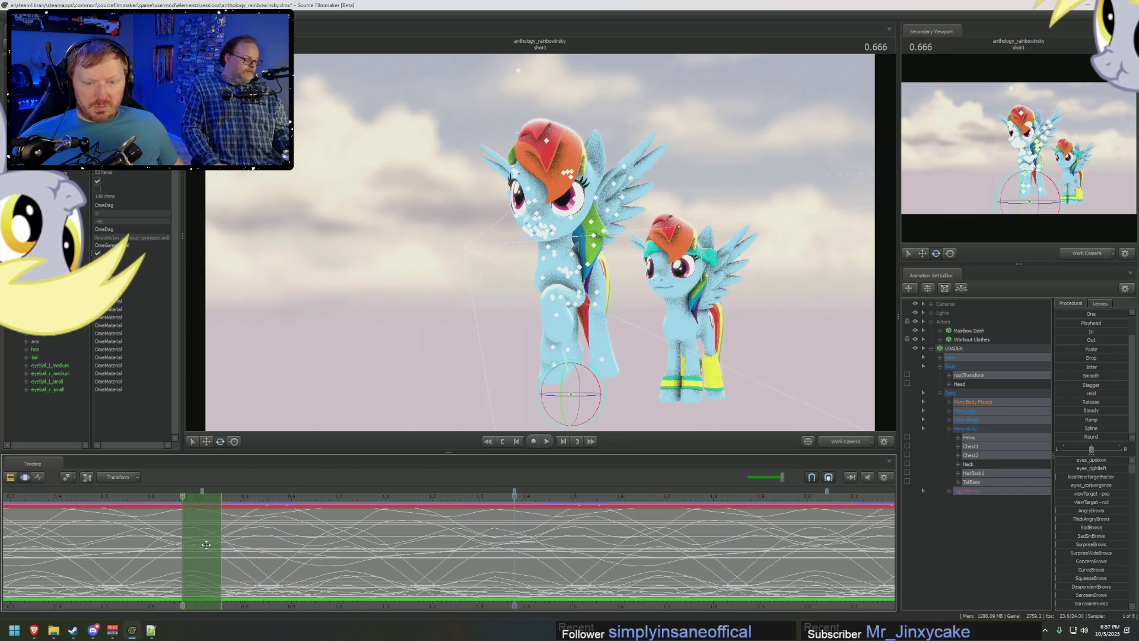
Play the animation again, reselect the front Rainbow Dash and show only her Head and Neck curves.
left_click(263, 562)
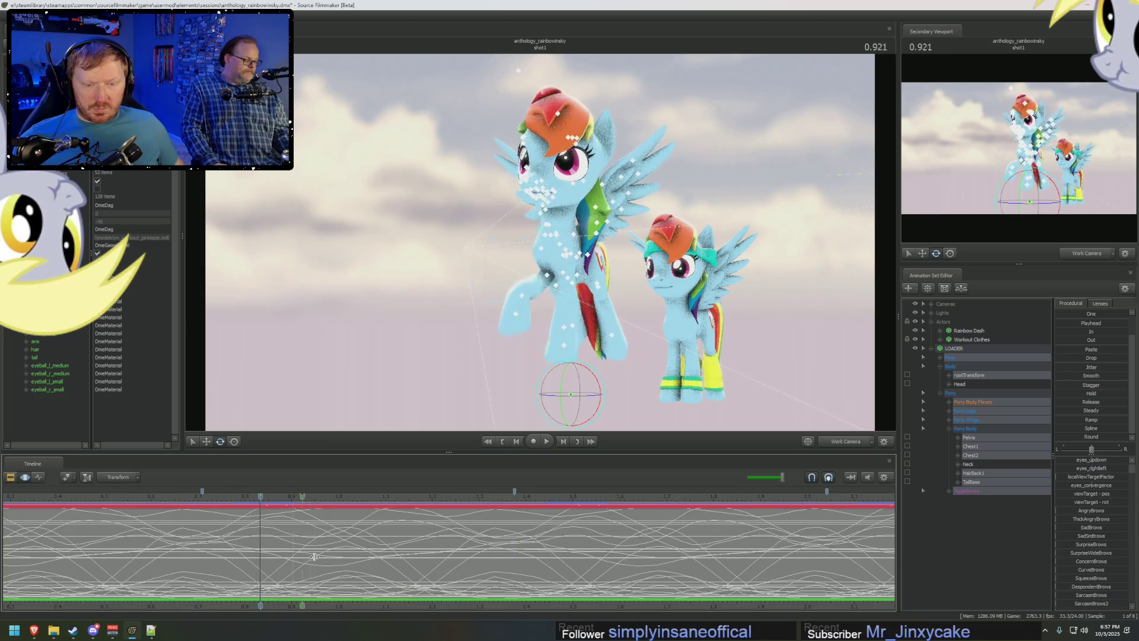
scroll(389, 552, "down", 2)
key("space")
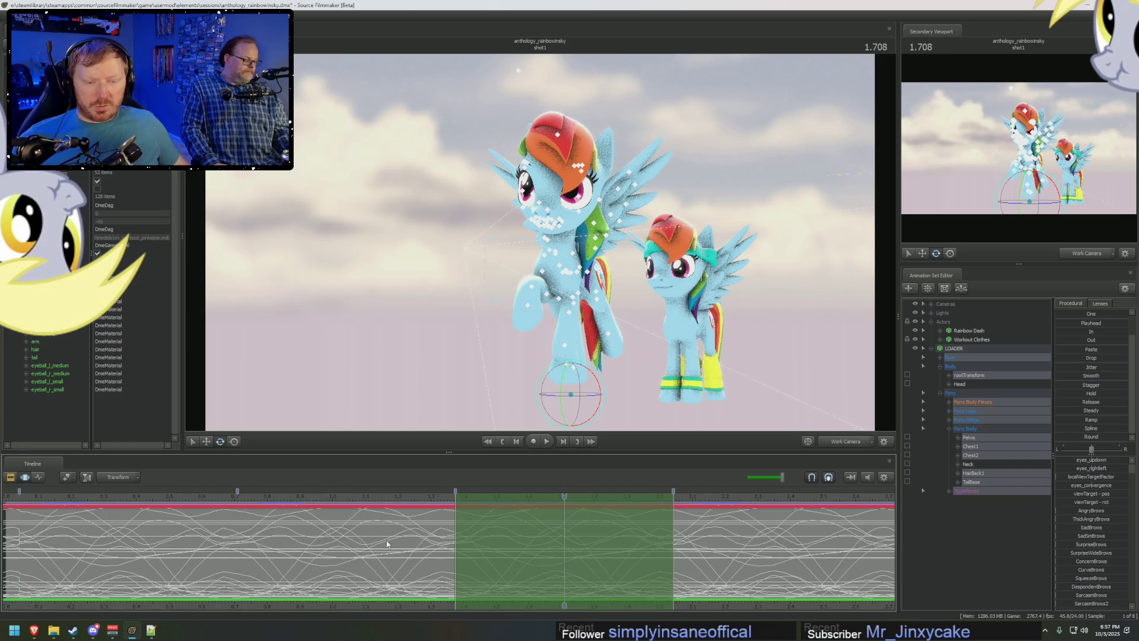
left_click(343, 530)
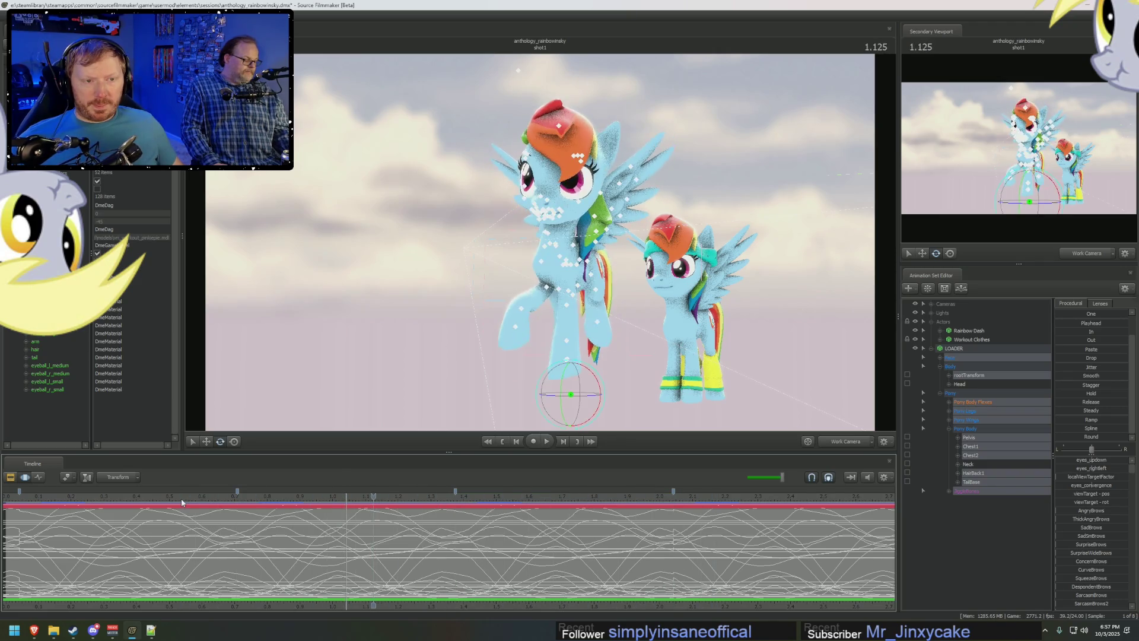
left_click_drag(262, 543, 298, 552)
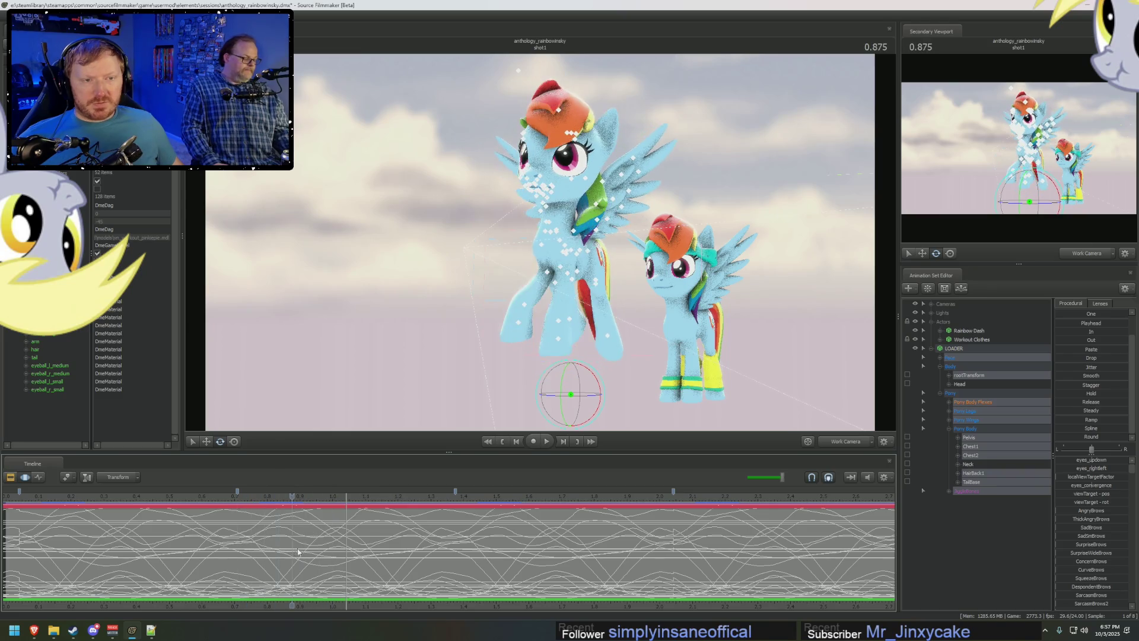
left_click(616, 247)
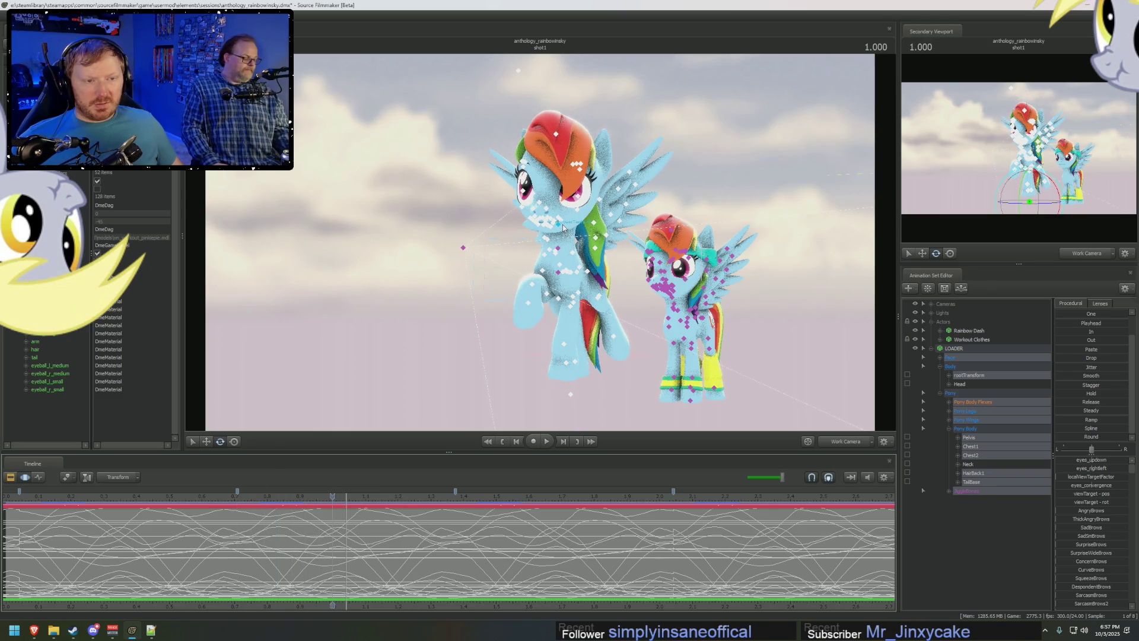
left_click(571, 394)
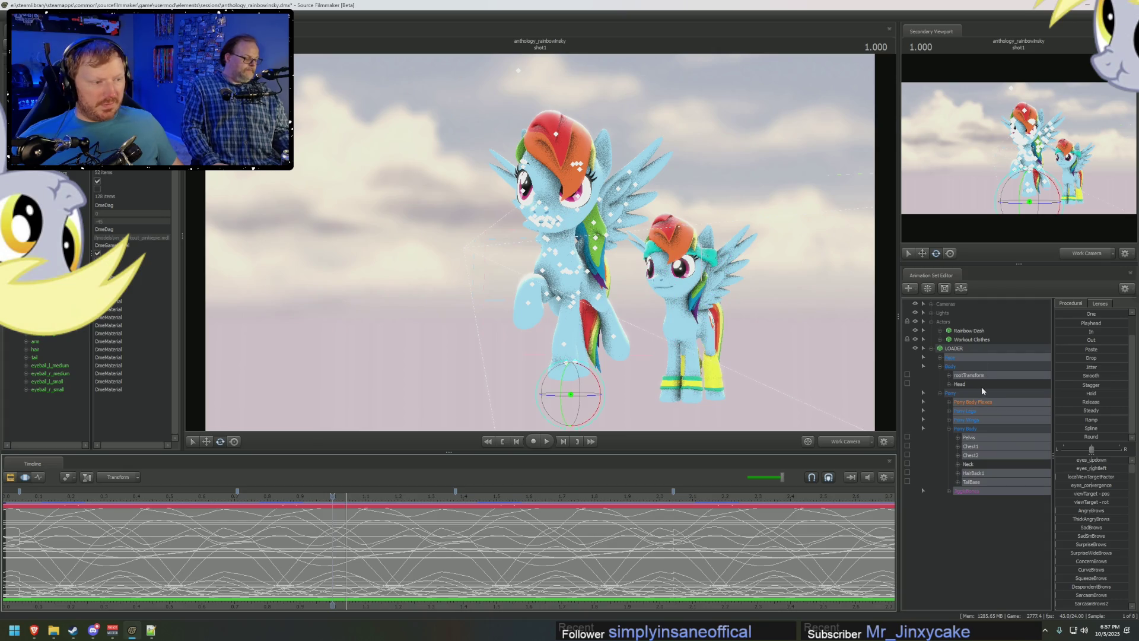
left_click(981, 386)
left_click(973, 466, "ctrl")
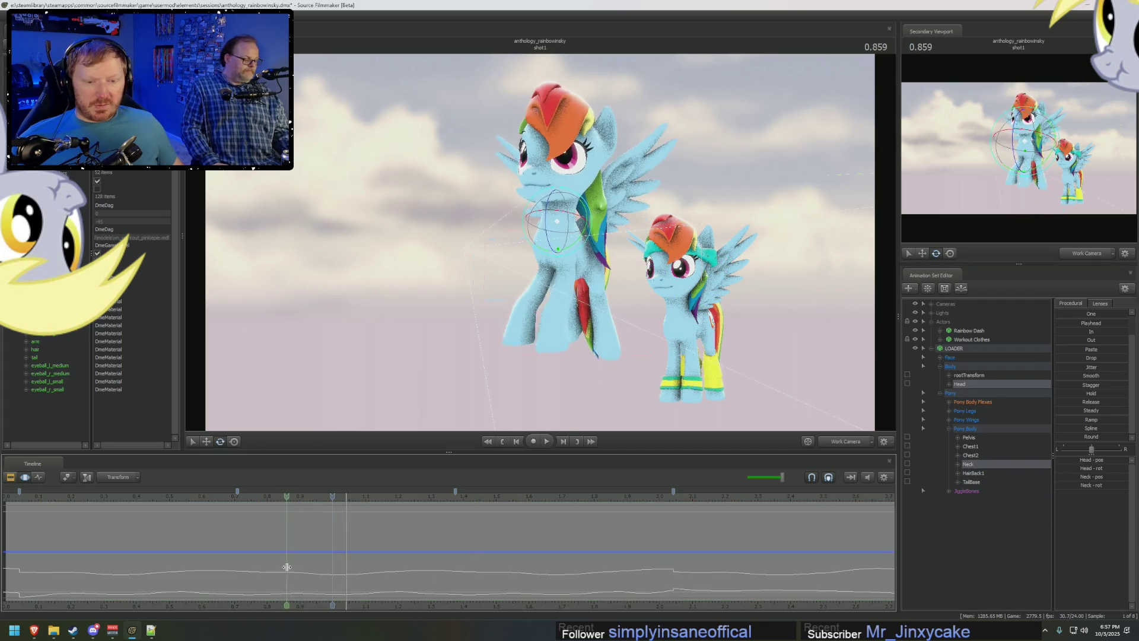
Smooth the head and neck motion over a marked time range and play back to check it.
mouse_move(339, 574)
left_mouse_down()
mouse_move(507, 575)
mouse_move(447, 583)
left_mouse_up()
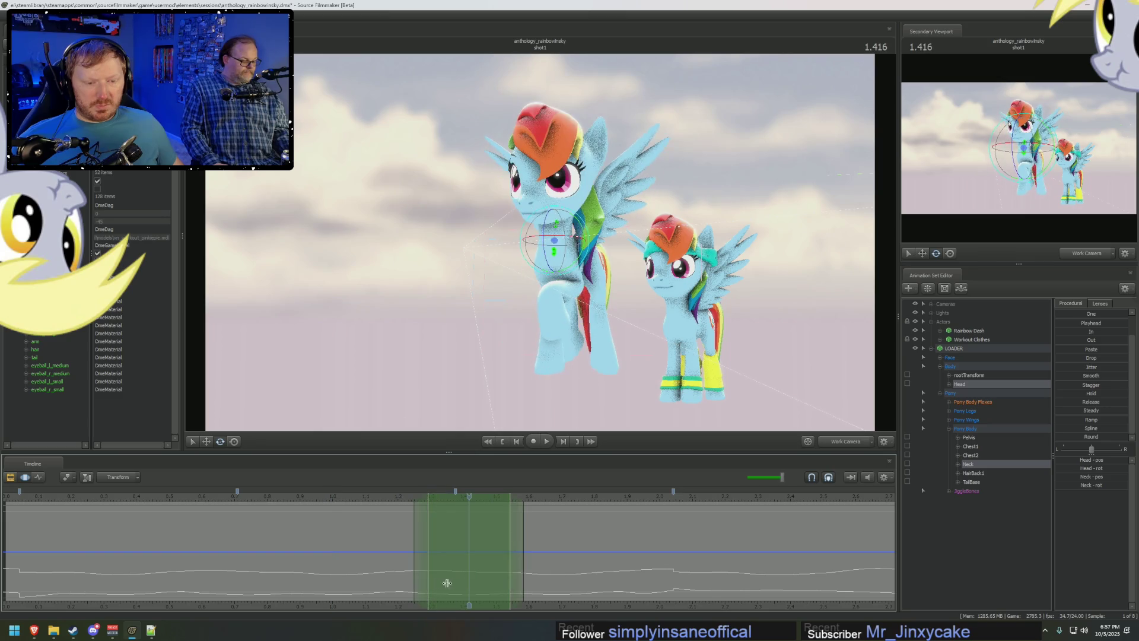
left_click(1066, 376)
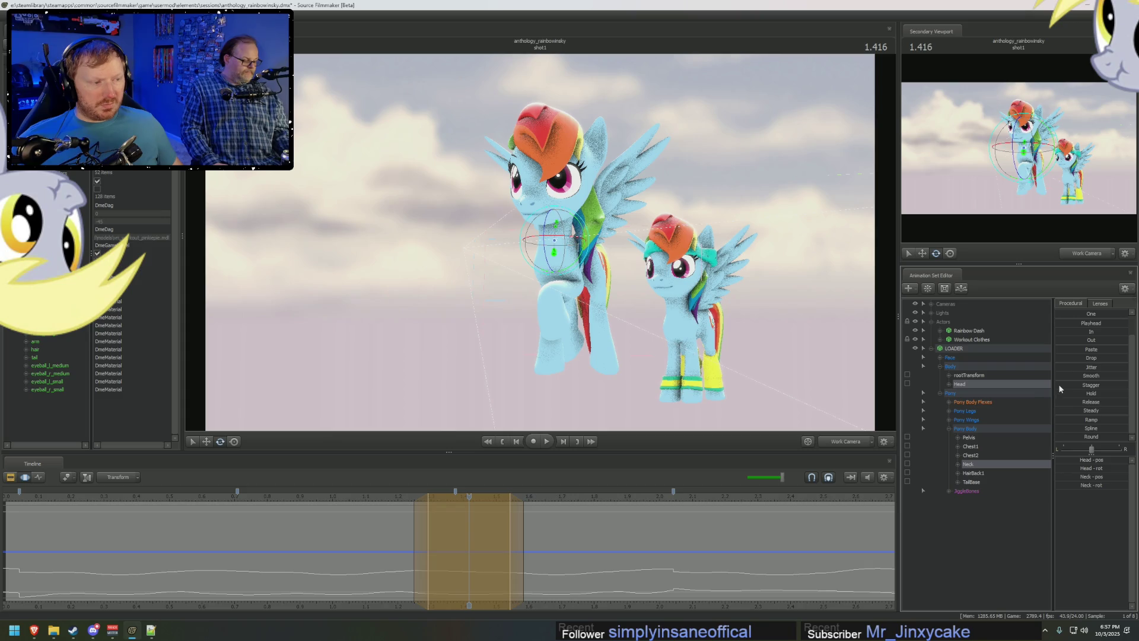
key("space")
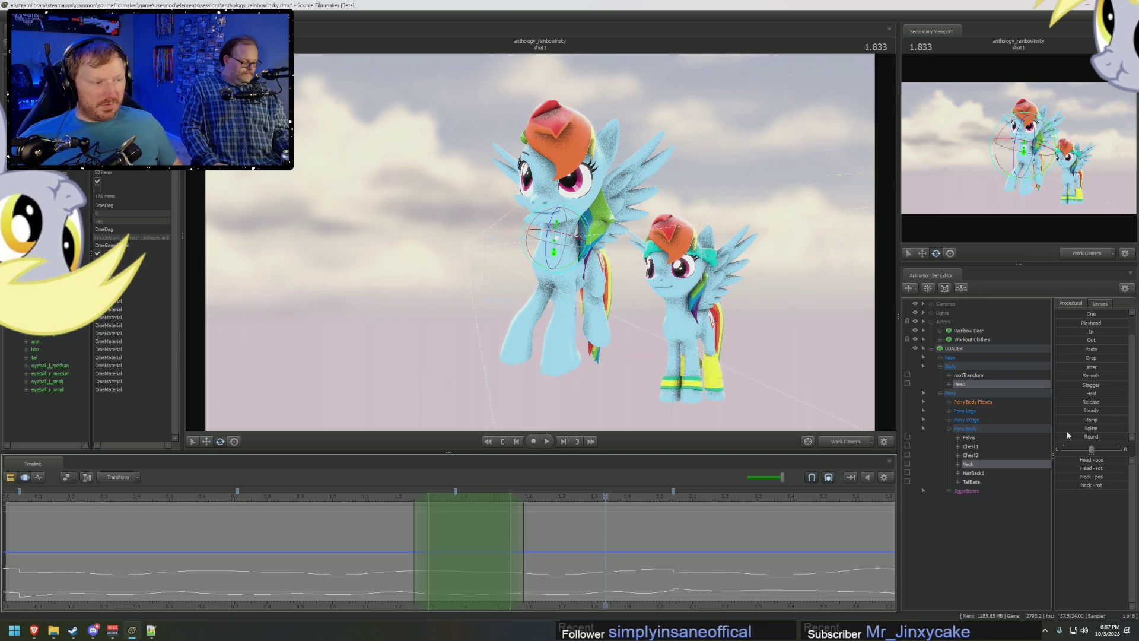
left_click(428, 551)
left_click_drag(428, 550, 550, 559)
key("space")
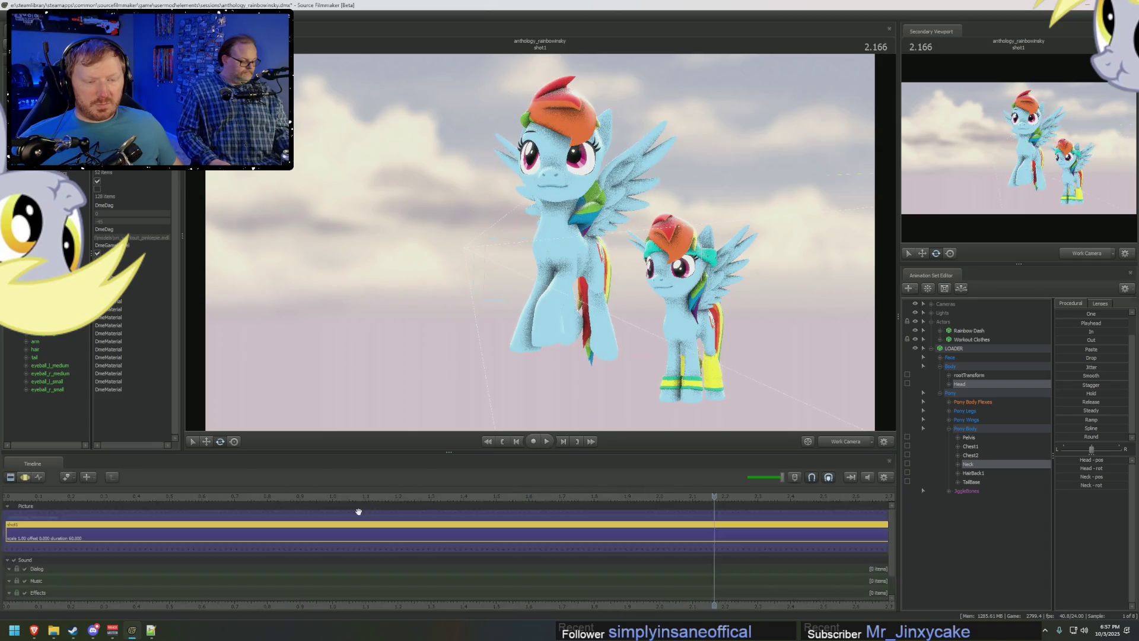
key("space")
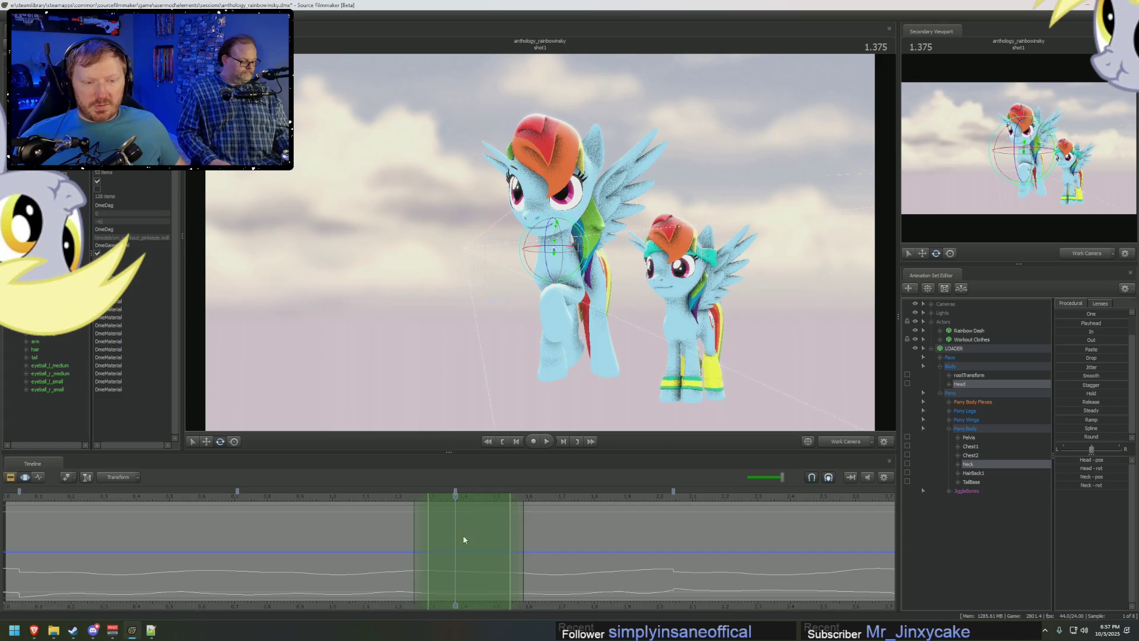
mouse_move(463, 538)
left_mouse_down()
mouse_move(346, 518)
mouse_move(489, 532)
mouse_move(546, 519)
left_mouse_up()
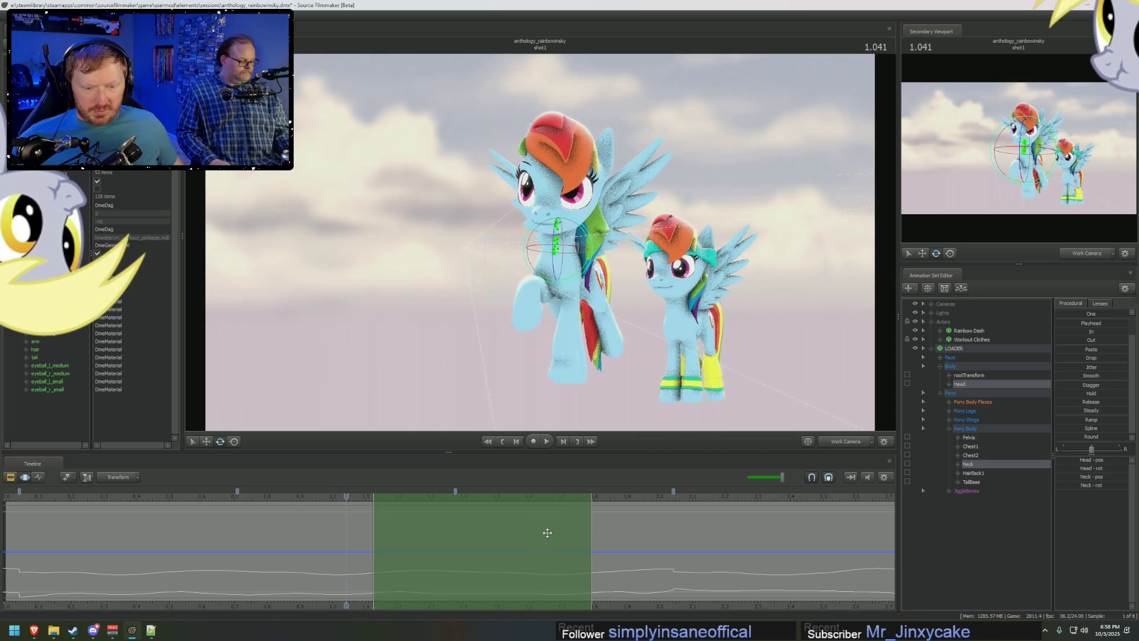
Slide the range earlier, preview the head motion, and restore the animation curve view.
left_click_drag(546, 532, 346, 560)
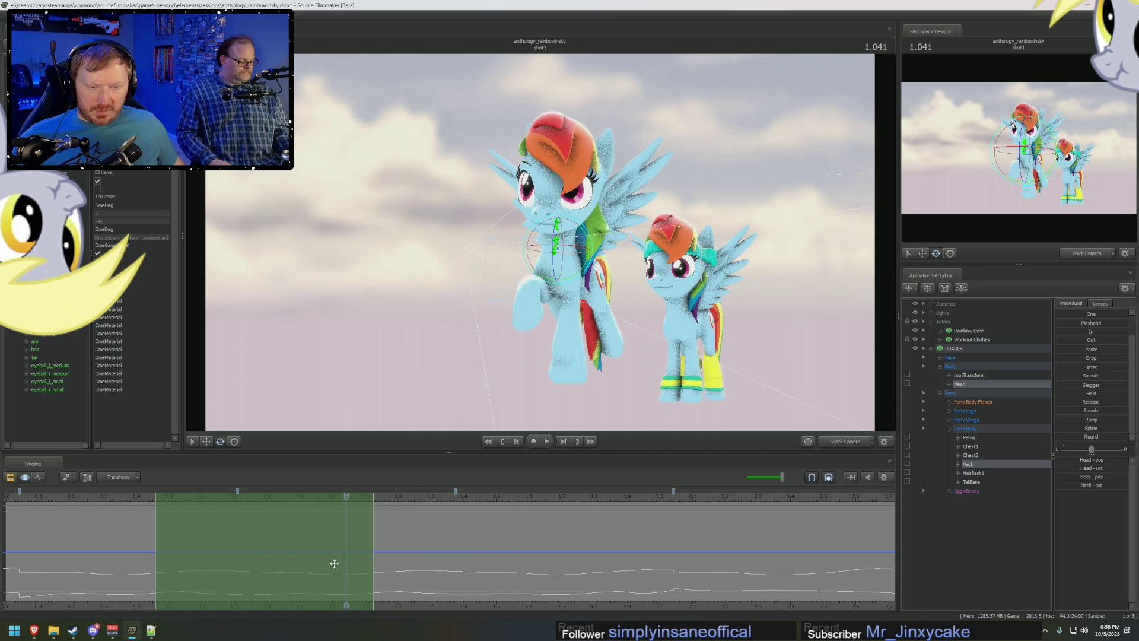
left_click(306, 554)
key("space")
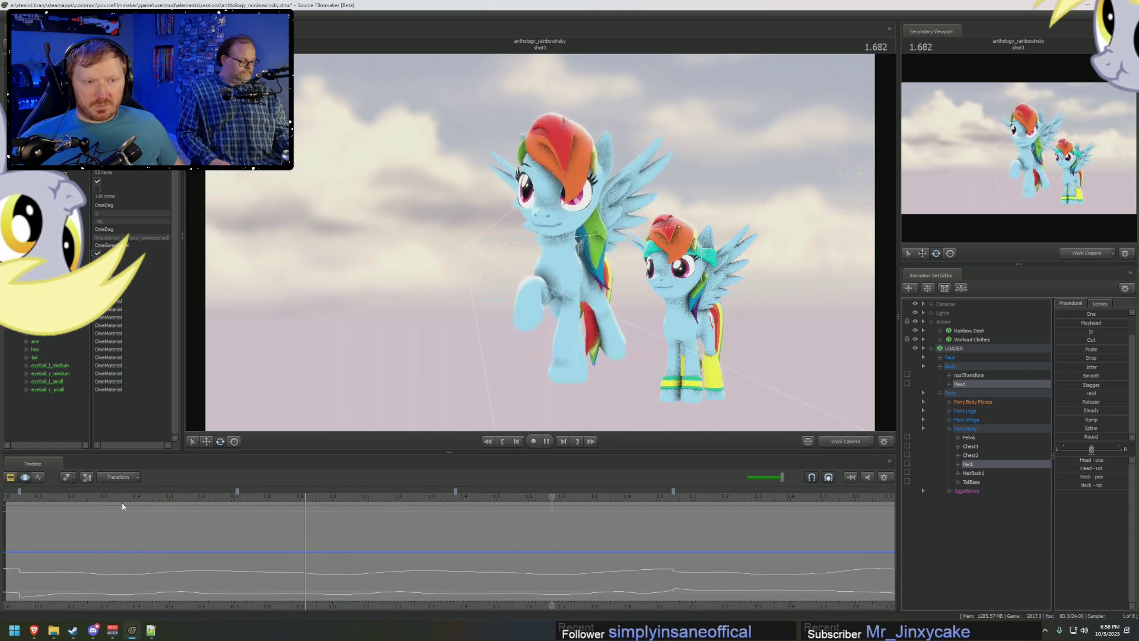
key("space")
left_click_drag(108, 514, 348, 534)
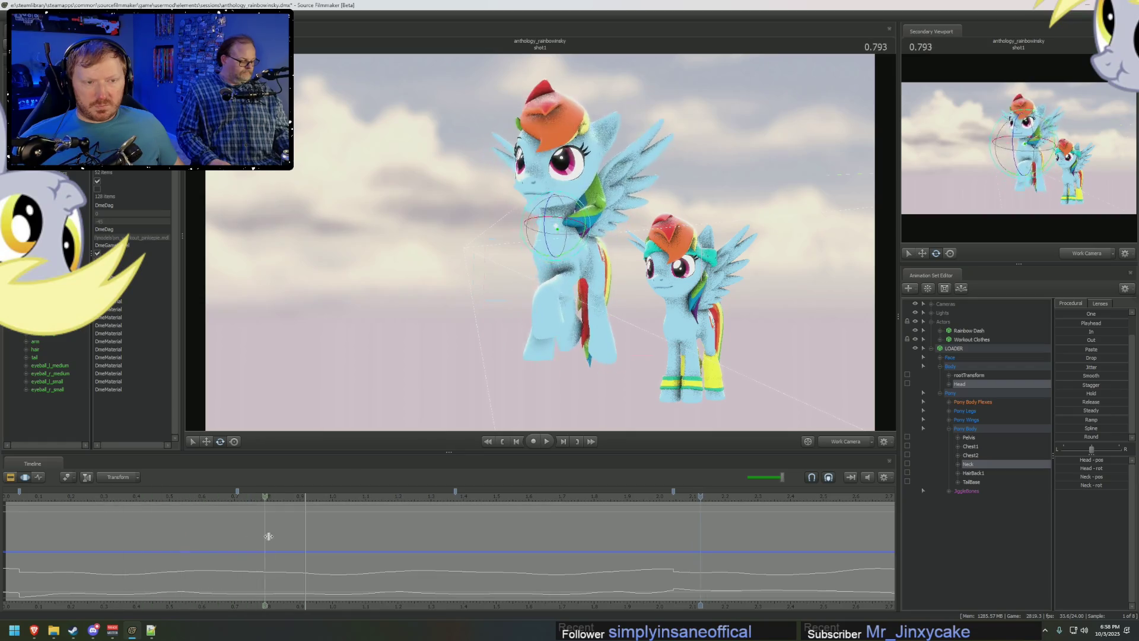
key("F2")
key("F4")
Select all the pony's controls and mark a short early time range across the full-body curves.
left_click(985, 346)
mouse_move(348, 538)
left_mouse_down()
mouse_move(372, 539)
mouse_move(348, 534)
mouse_move(365, 527)
left_mouse_up()
key("Left")
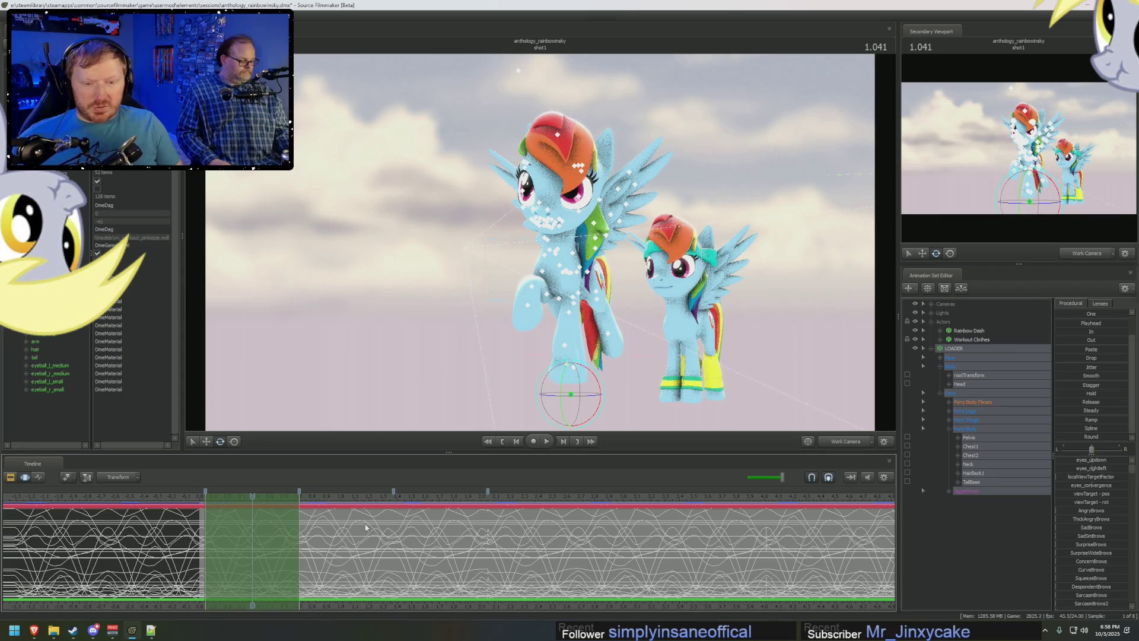
Extend the time range back toward the start and slide the selected body motion later in time.
key("Right")
key("Right")
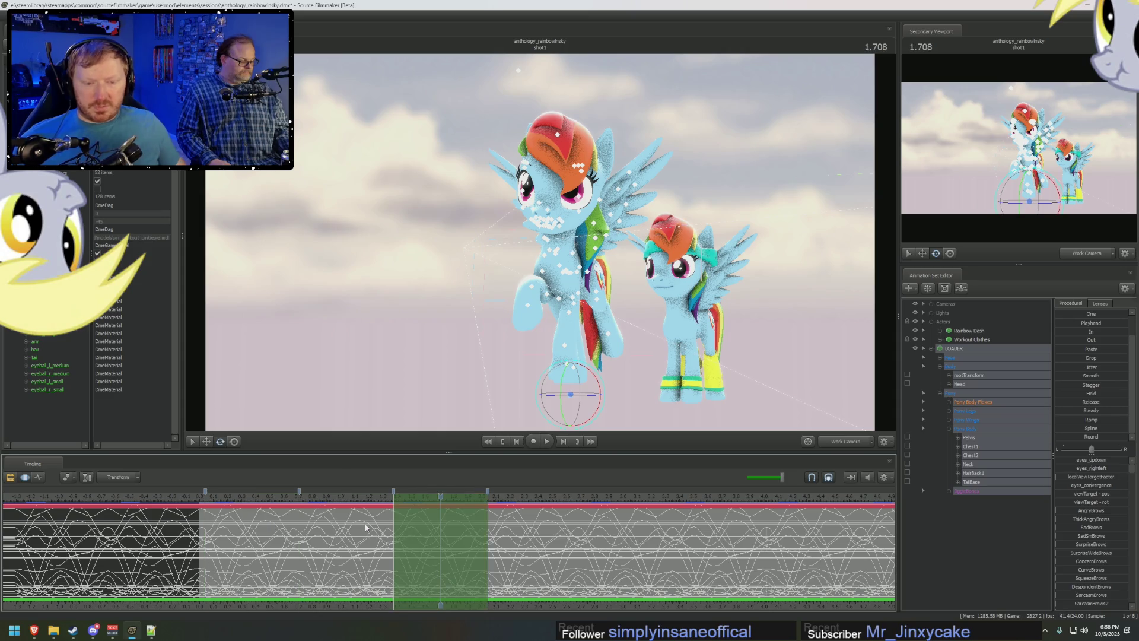
left_click_drag(393, 535, 204, 543)
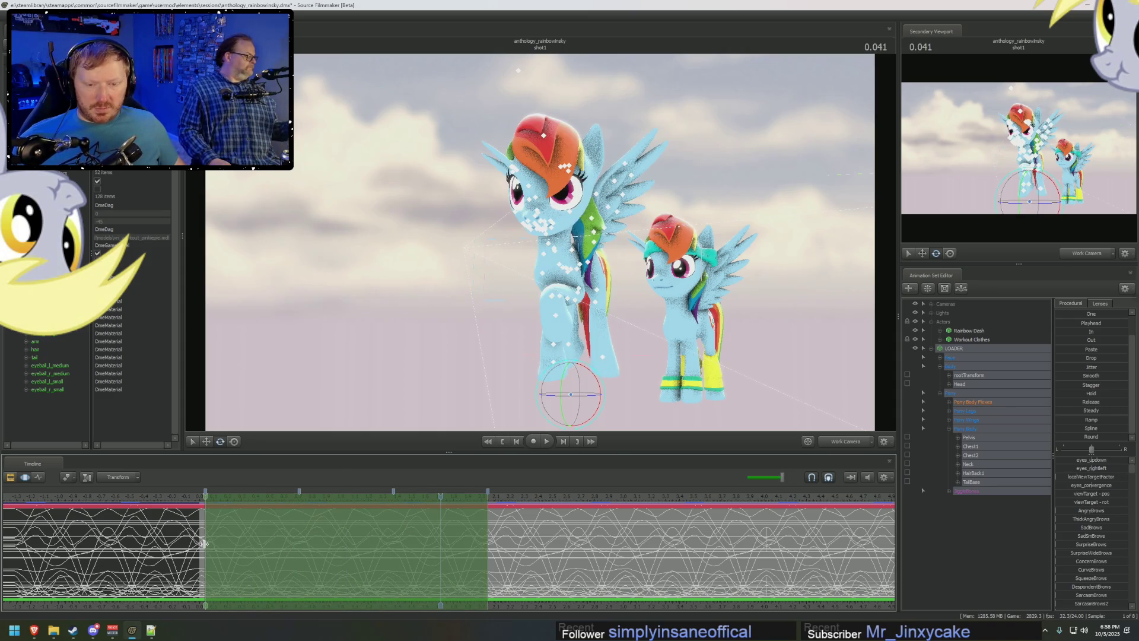
scroll(356, 544, "down", 3)
mouse_move(368, 542)
left_mouse_down()
mouse_move(492, 542)
mouse_move(368, 553)
mouse_move(495, 560)
left_mouse_up()
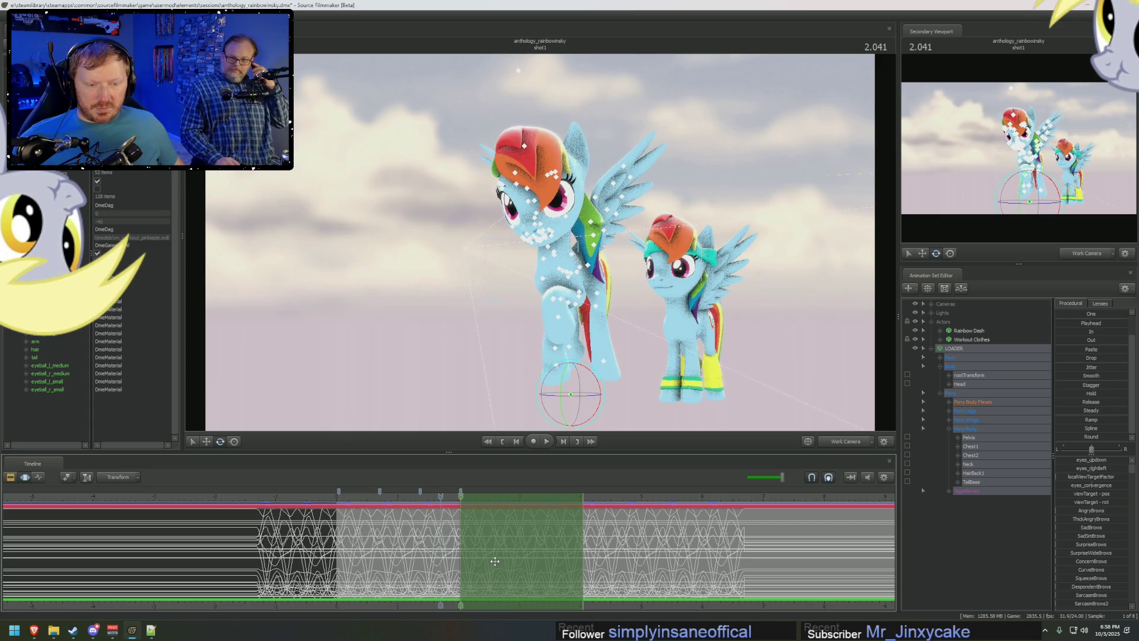
left_click(507, 553)
scroll(587, 529, "up", 2)
scroll(668, 505, "up", 2)
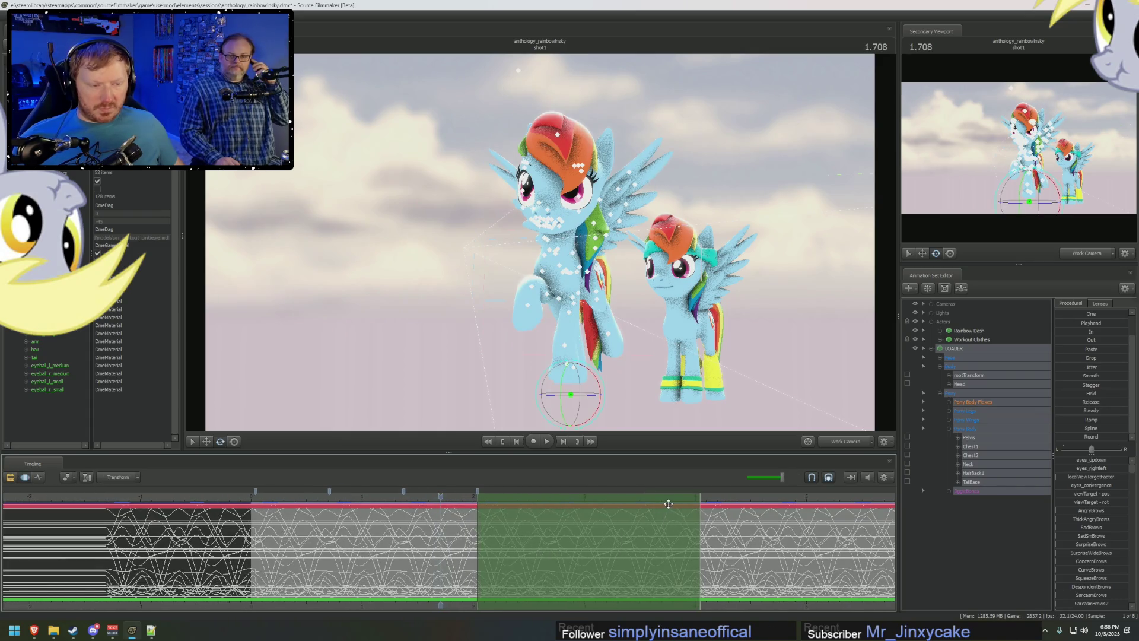
Move the time range to the end of the motion, then back over the animation's start.
left_click_drag(596, 536, 721, 566)
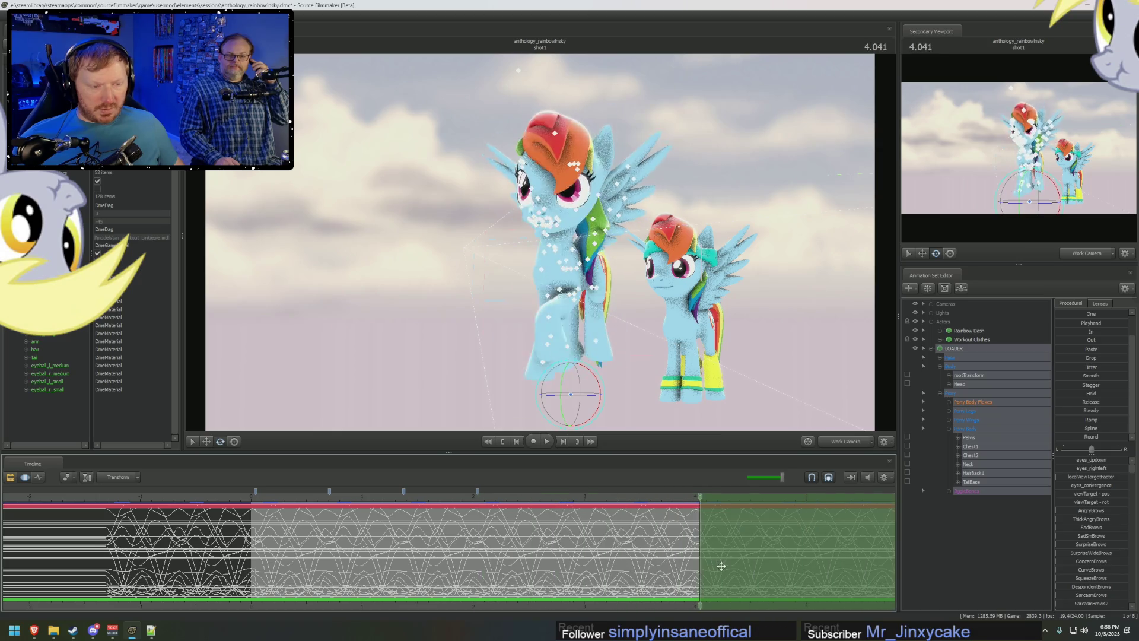
left_click(722, 566)
left_click(296, 537)
left_click_drag(295, 536, 174, 523)
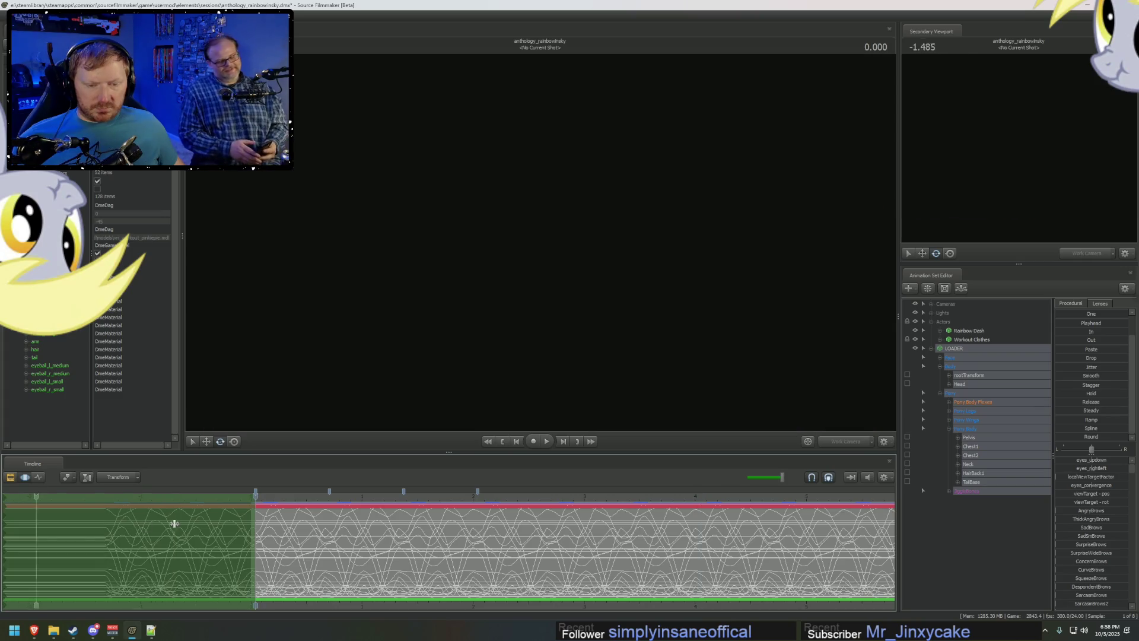
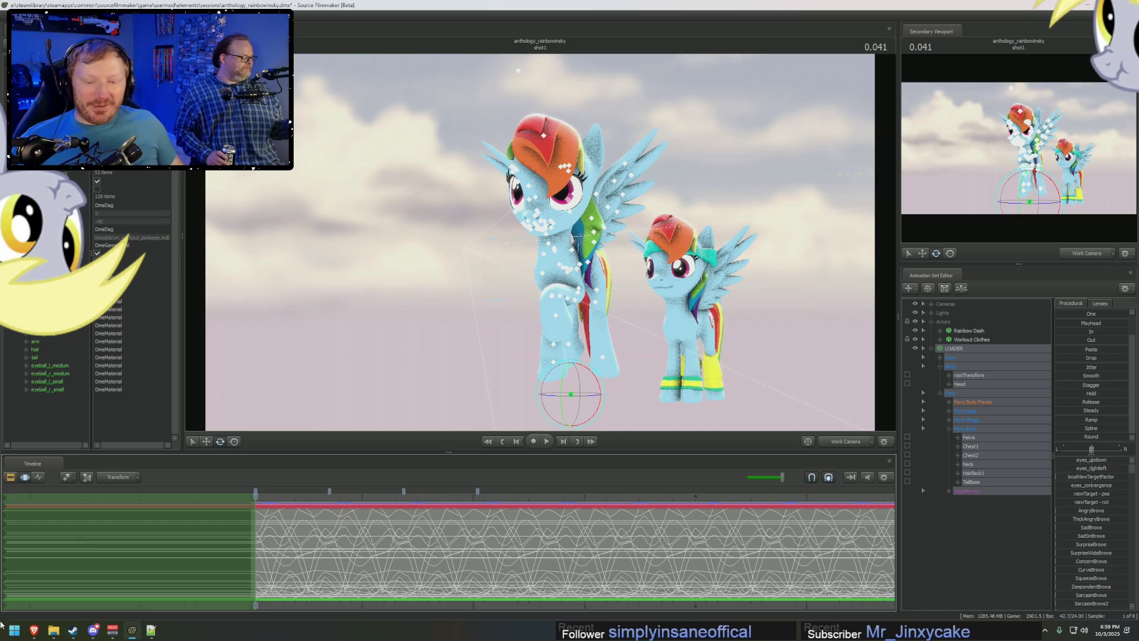
Search the web for Airplane vs. Volcano from the browser address bar and open its IMDb entry.
key("alt+Tab")
left_click(537, 22)
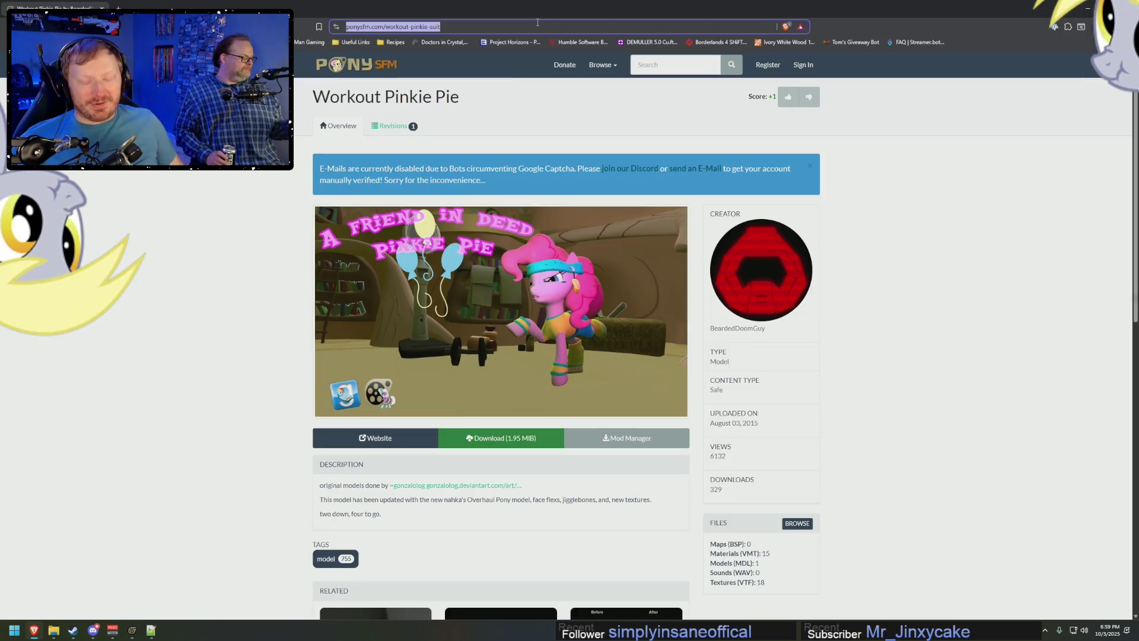
type("airplane vs volacno")
key("Return")
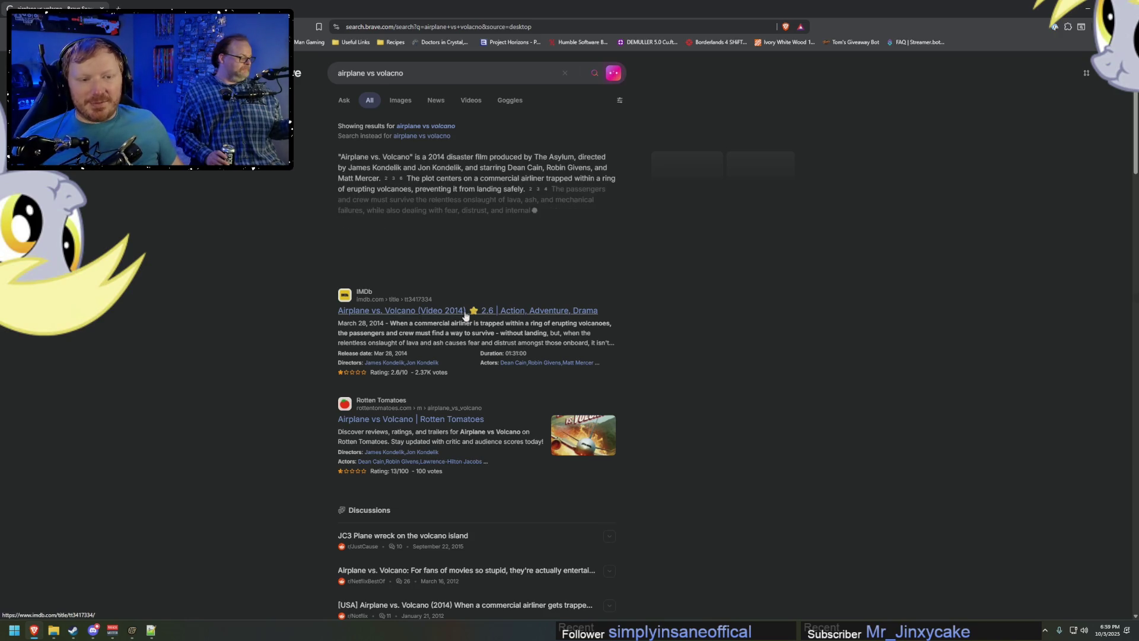
left_click(461, 313)
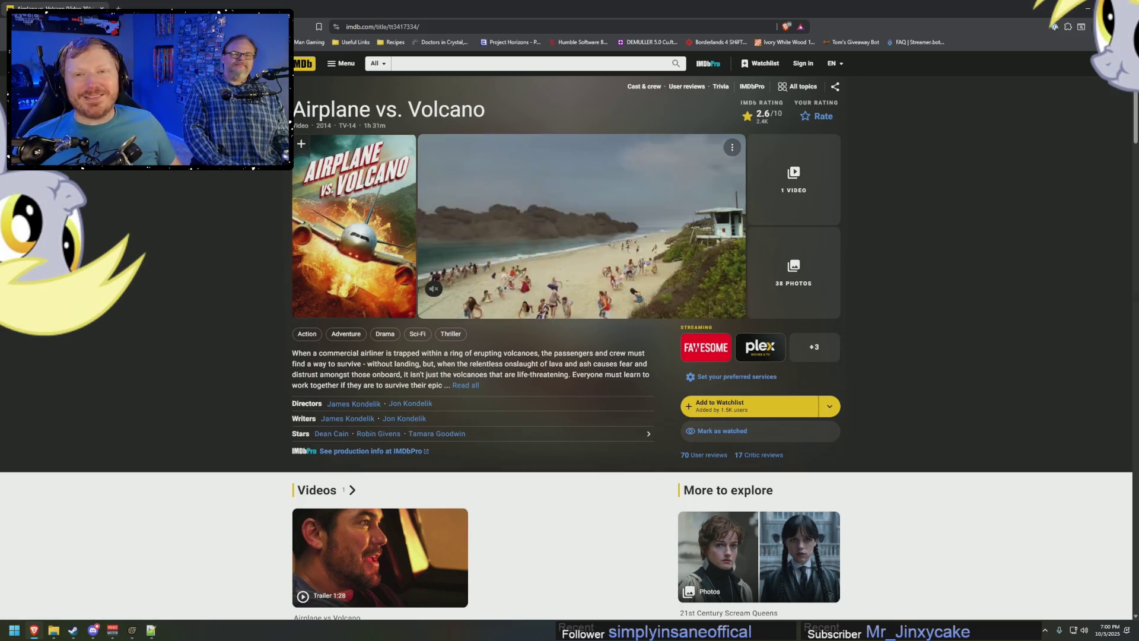
Switch from the browser back to the Rainbow Dash scene in Source Filmmaker.
key("alt+Tab")
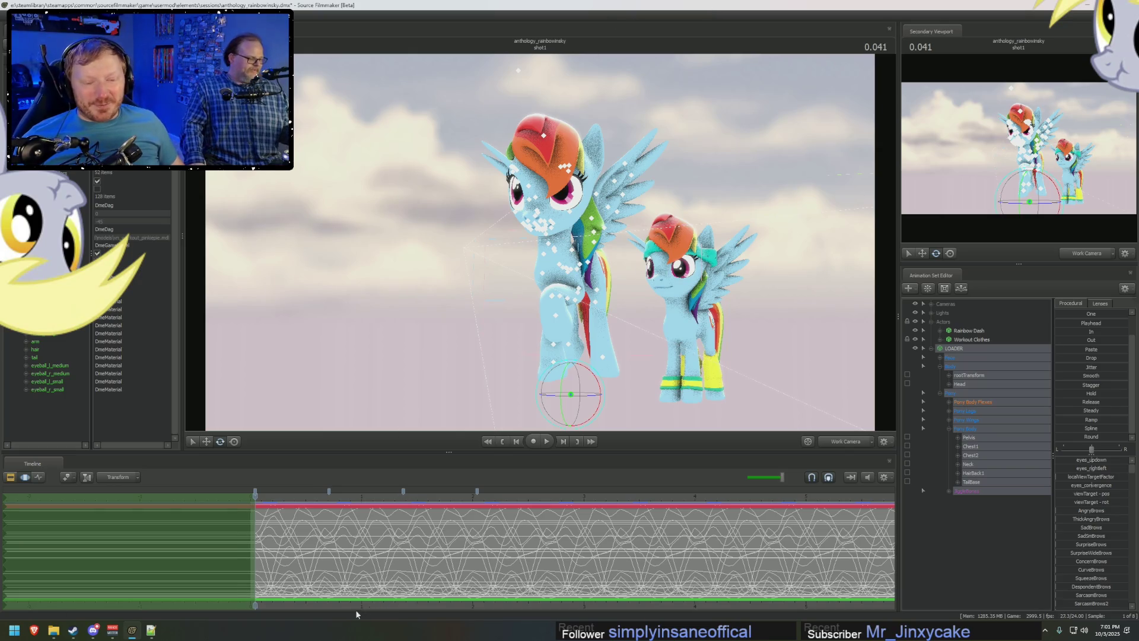
scroll(356, 559, "down", 1)
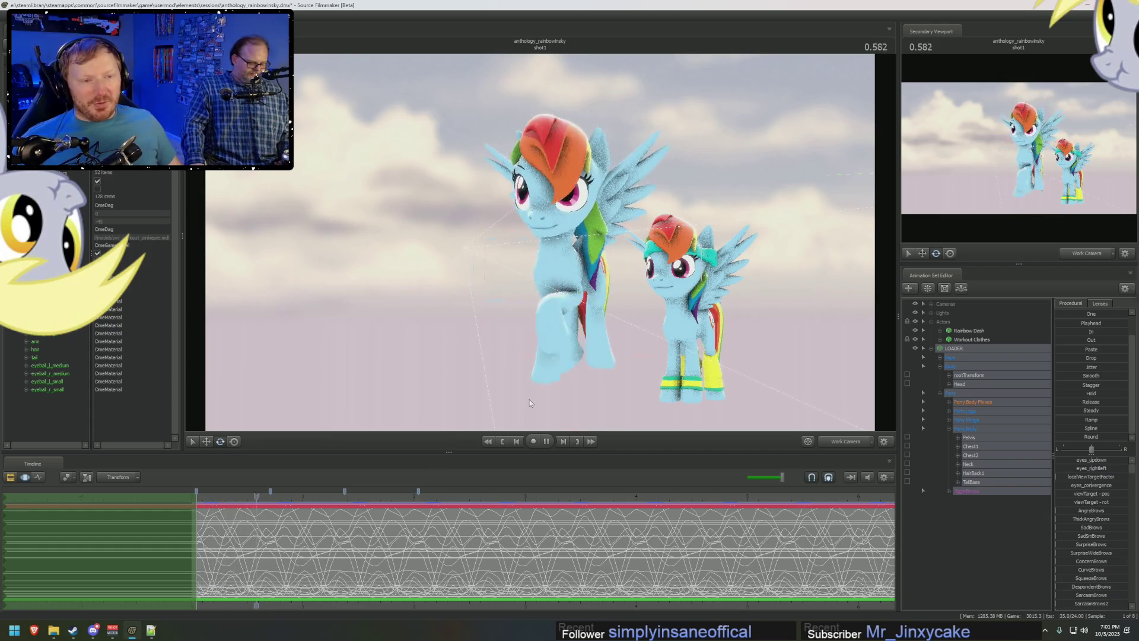
Scrub the shot to about one second and select Rainbow Dash's body controls in the Clip Editor.
left_click_drag(210, 507, 303, 507)
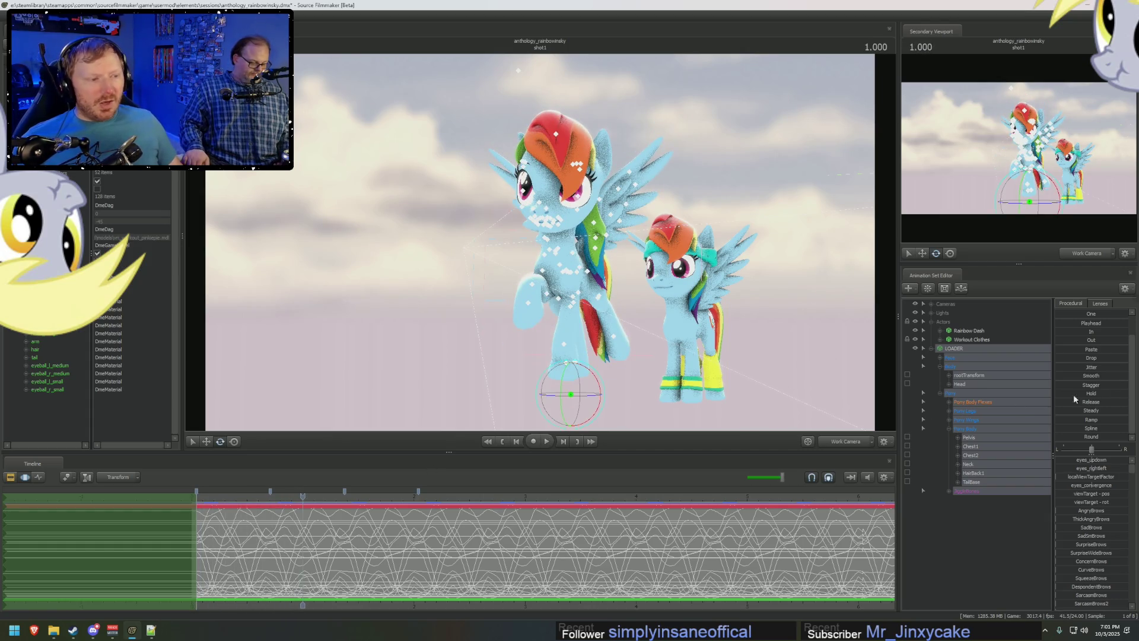
left_click(959, 427)
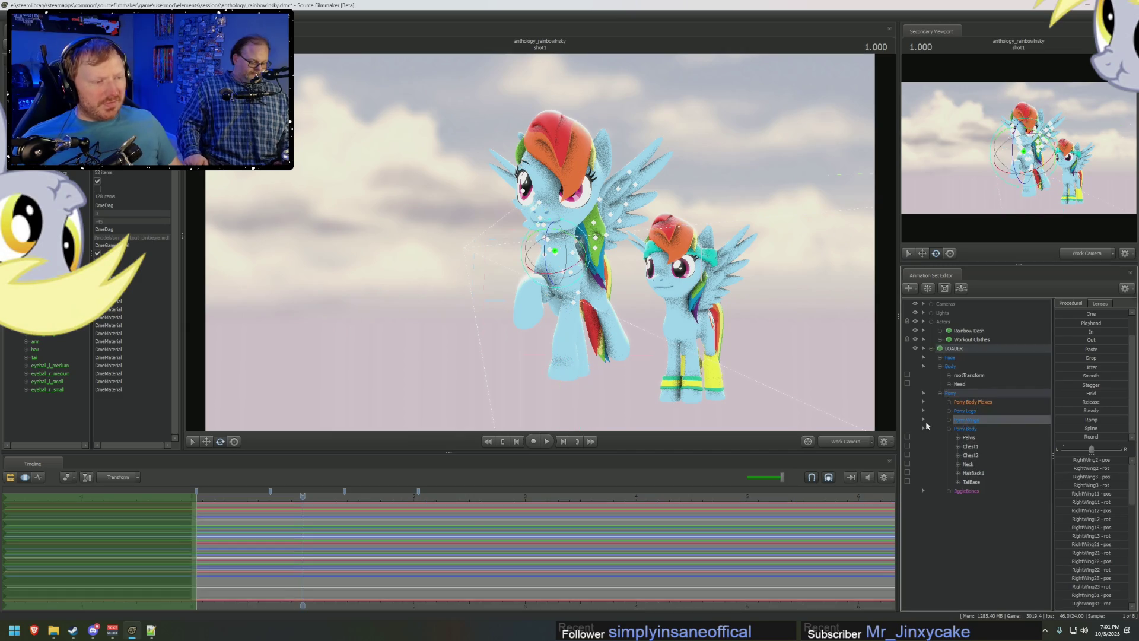
key("F2")
left_click(362, 498)
left_click(203, 498)
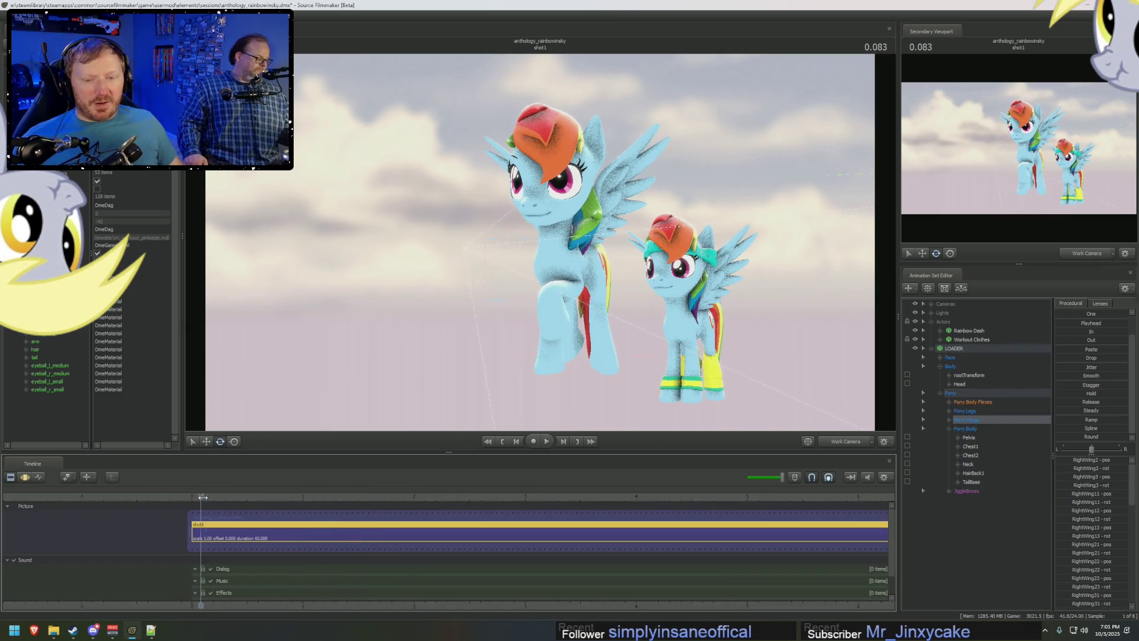
left_click_drag(218, 494, 316, 497)
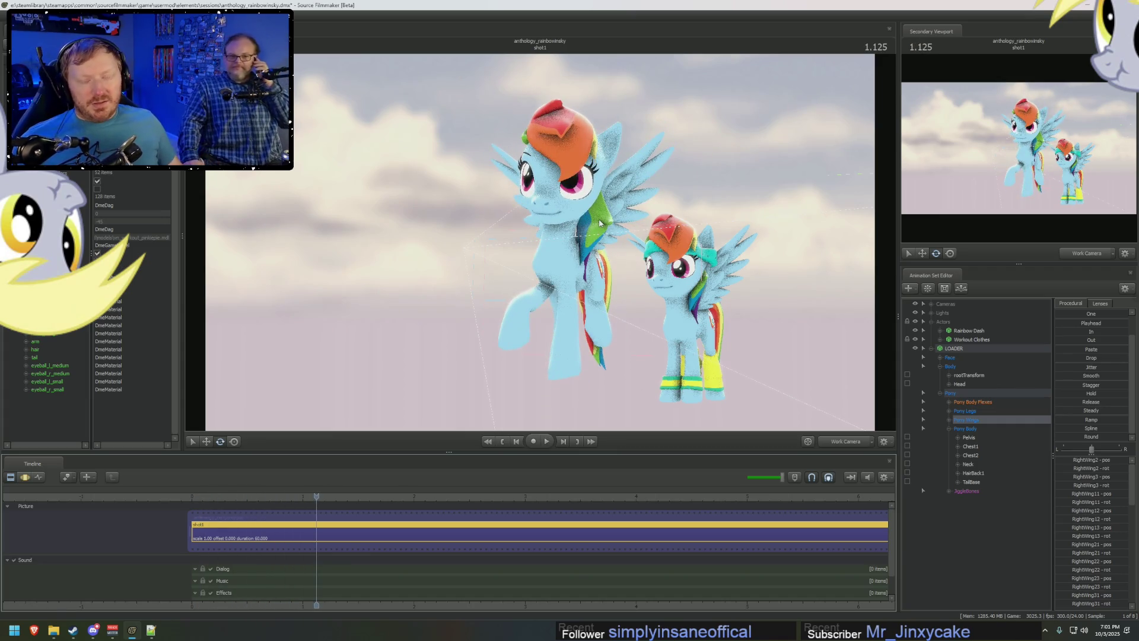
Toggle between Motion Editor and Clip Editor views around the ponies, then play the animation back.
key("F4")
left_click_drag(709, 185, 553, 263)
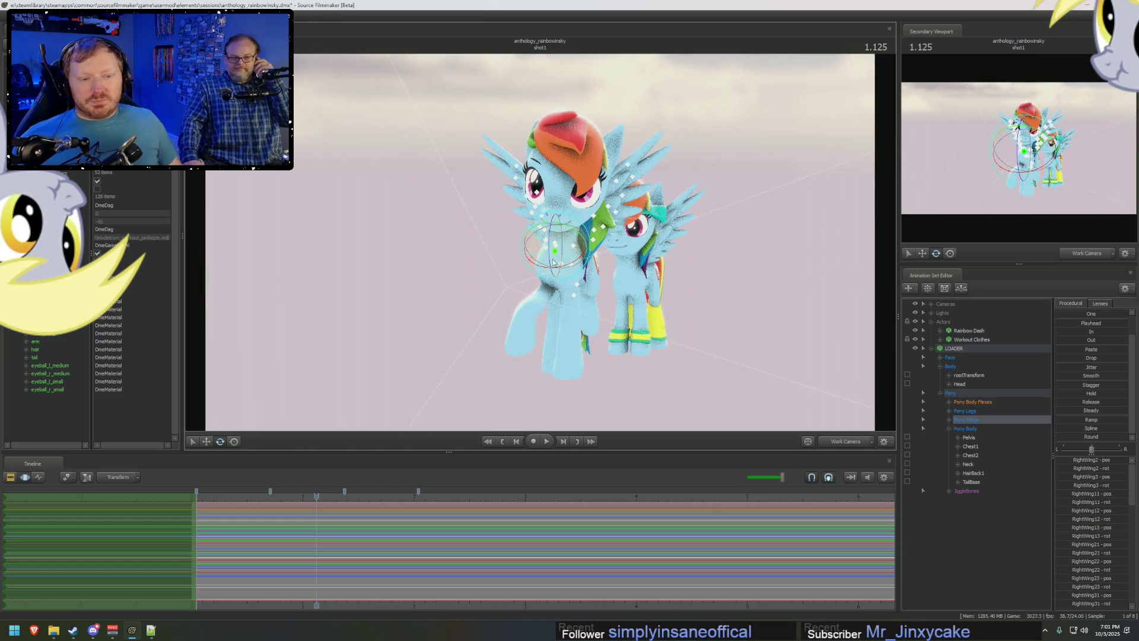
key("F2")
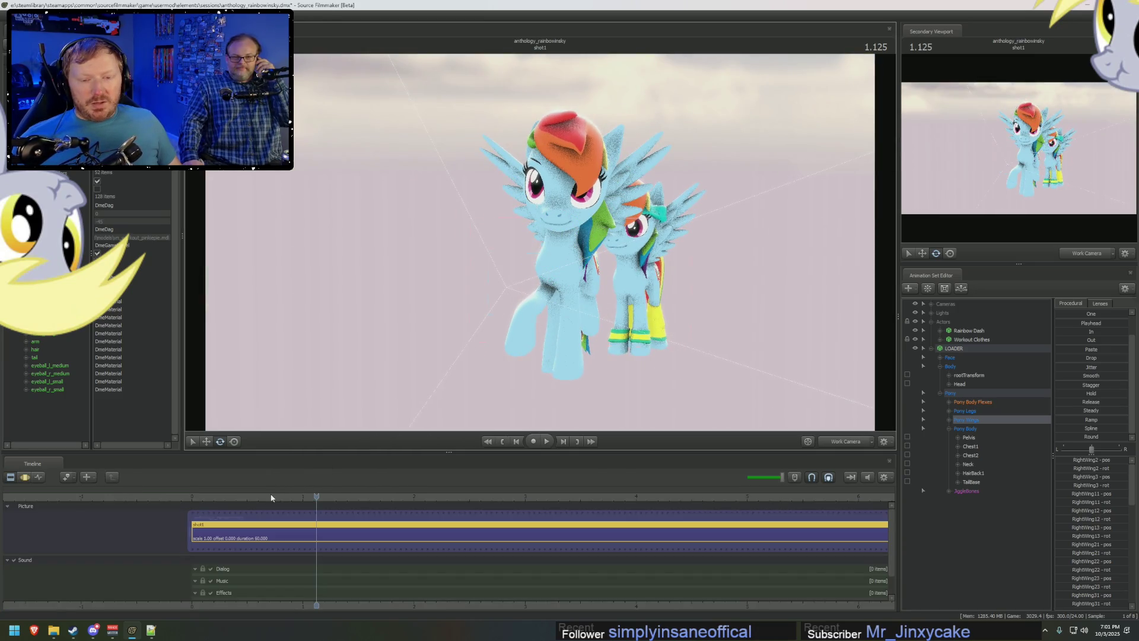
key("F4")
key("F2")
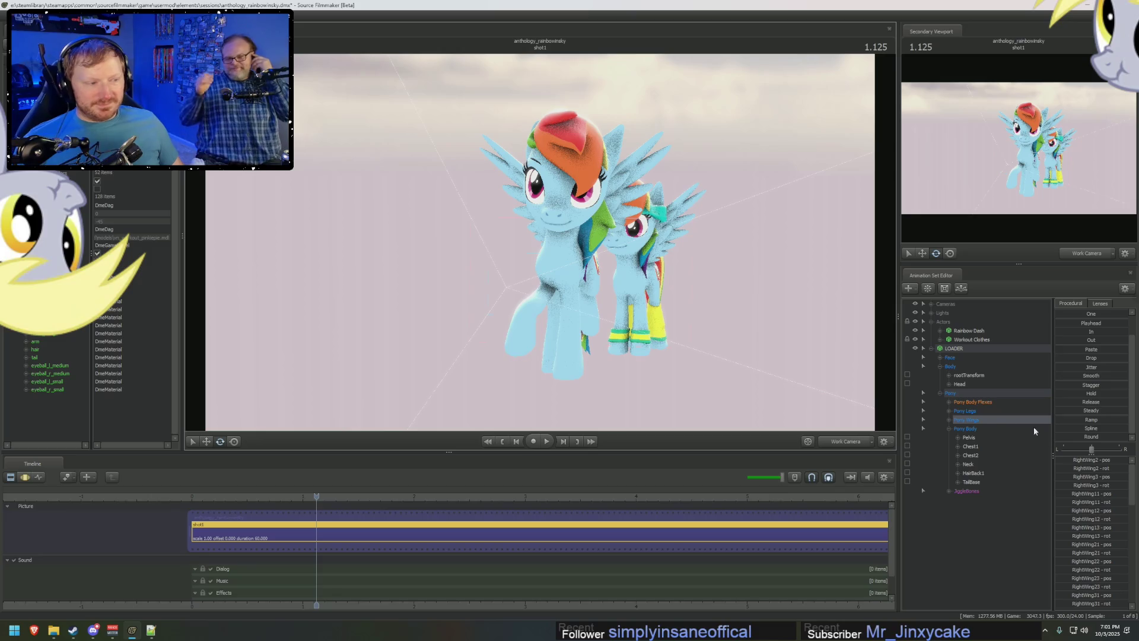
key("space")
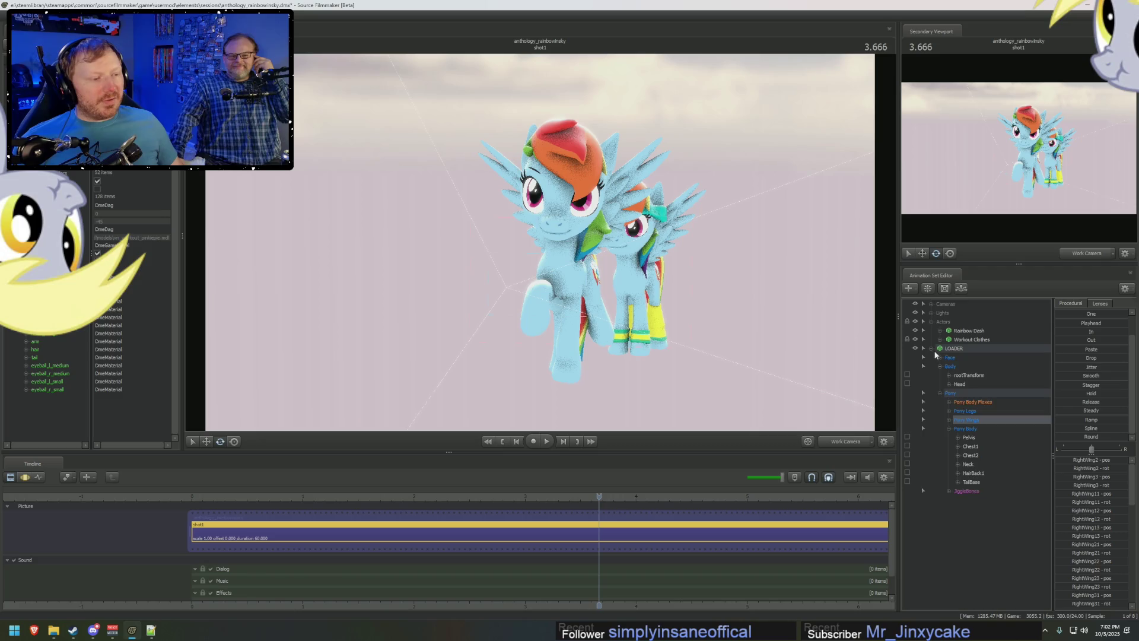
Create an animation set for a new model, filter for 'earbud' and load the earbuds model as earbuds1.
left_click(924, 348)
right_click(941, 382)
left_click(1000, 398)
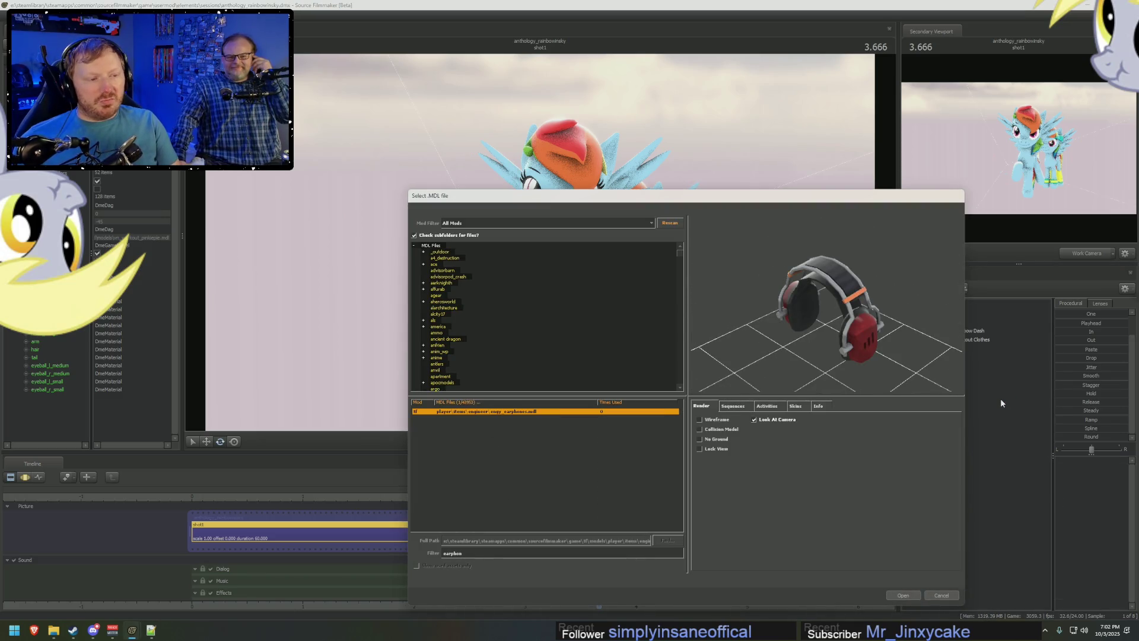
key("BackSpace")
key("BackSpace")
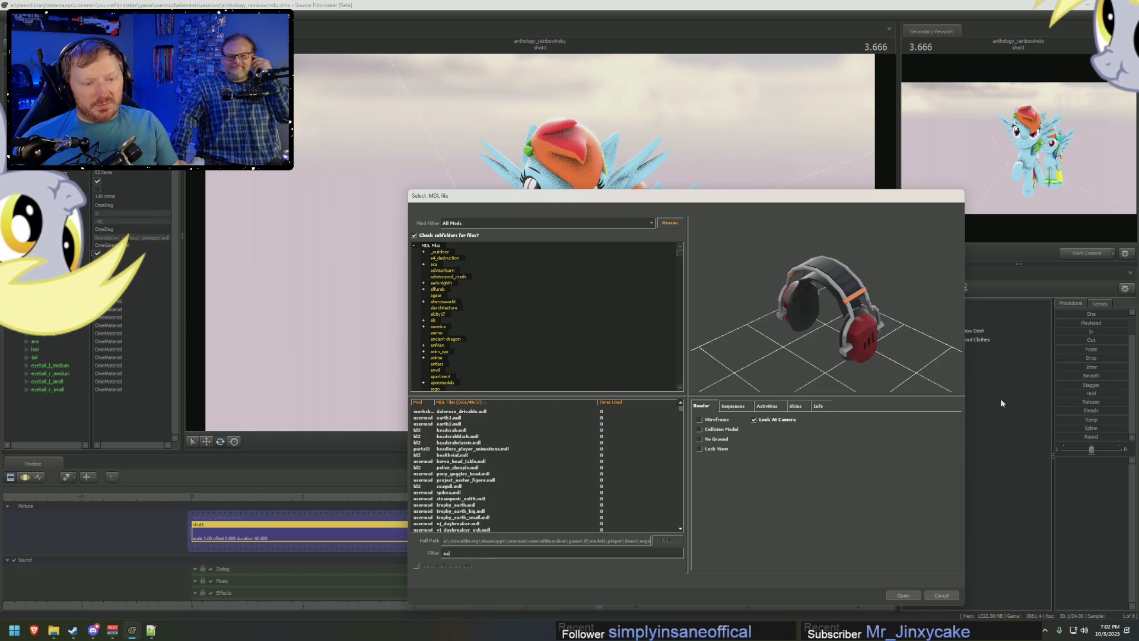
type("bud")
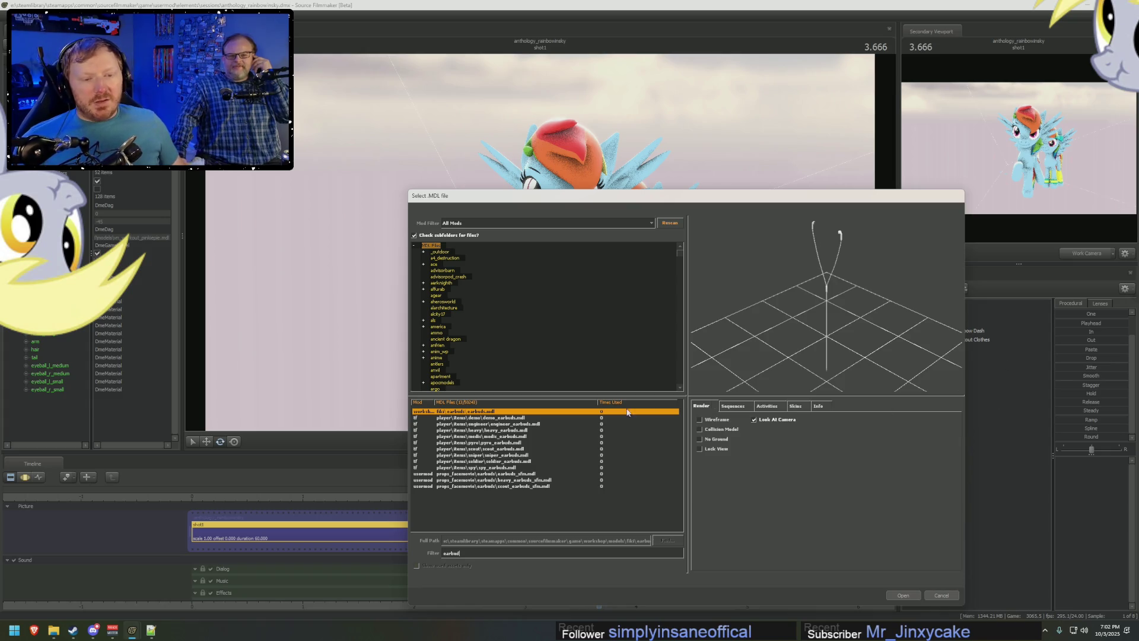
left_click_drag(878, 315, 926, 321)
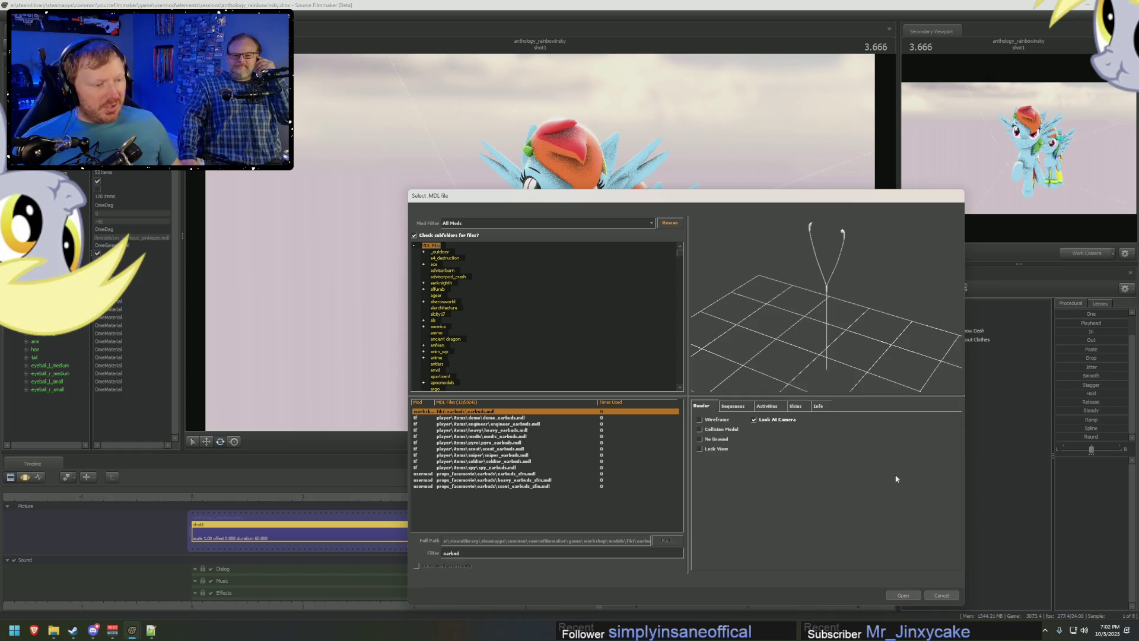
left_click(905, 596)
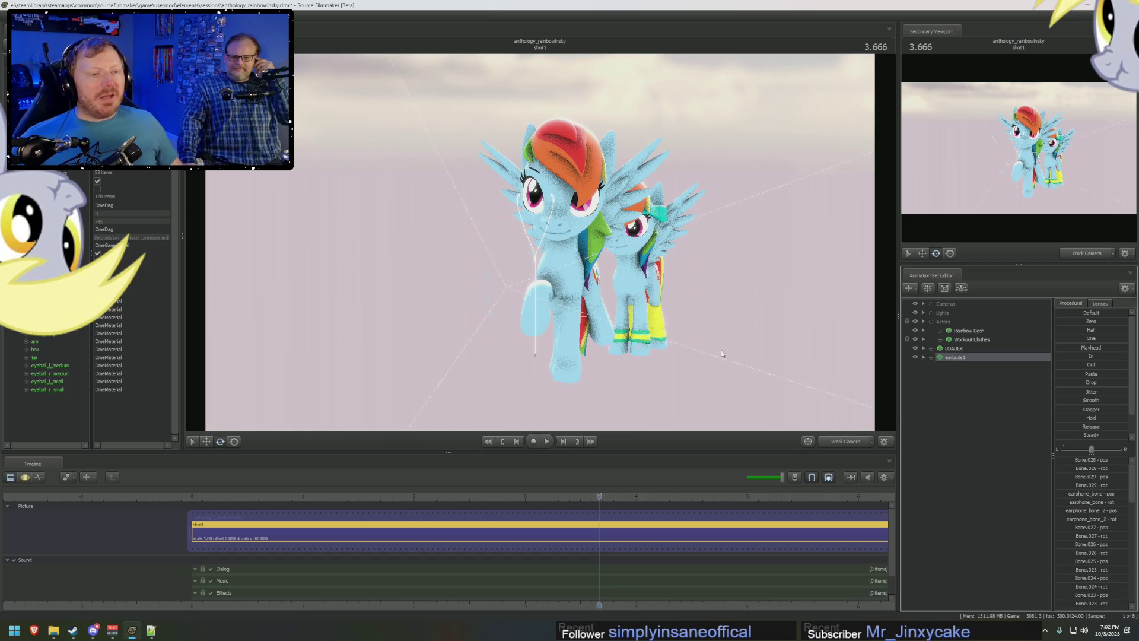
In the Motion Editor, select earbuds1 with the Move tool and pull the view back to find it.
key("F3")
left_click_drag(710, 348, 540, 246)
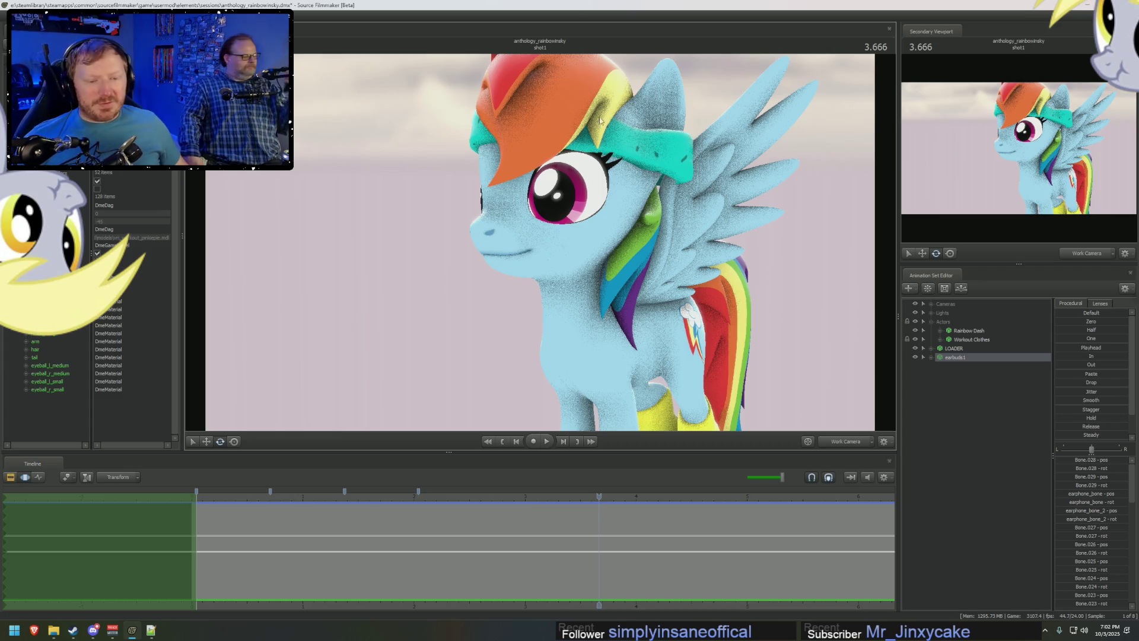
left_click(947, 360)
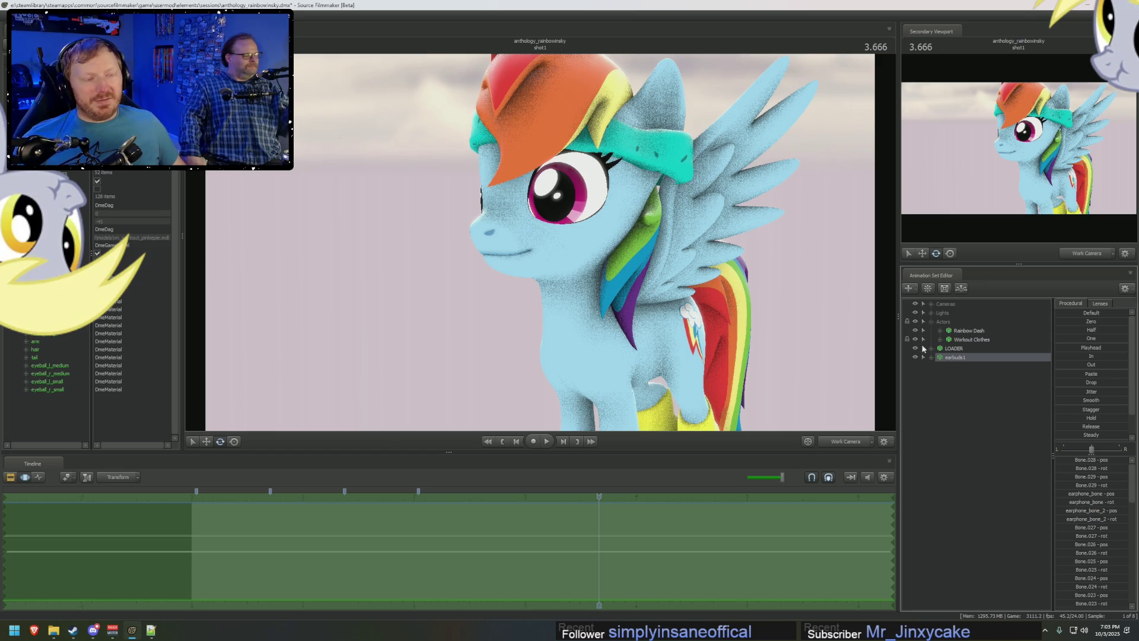
left_click_drag(540, 268, 464, 286)
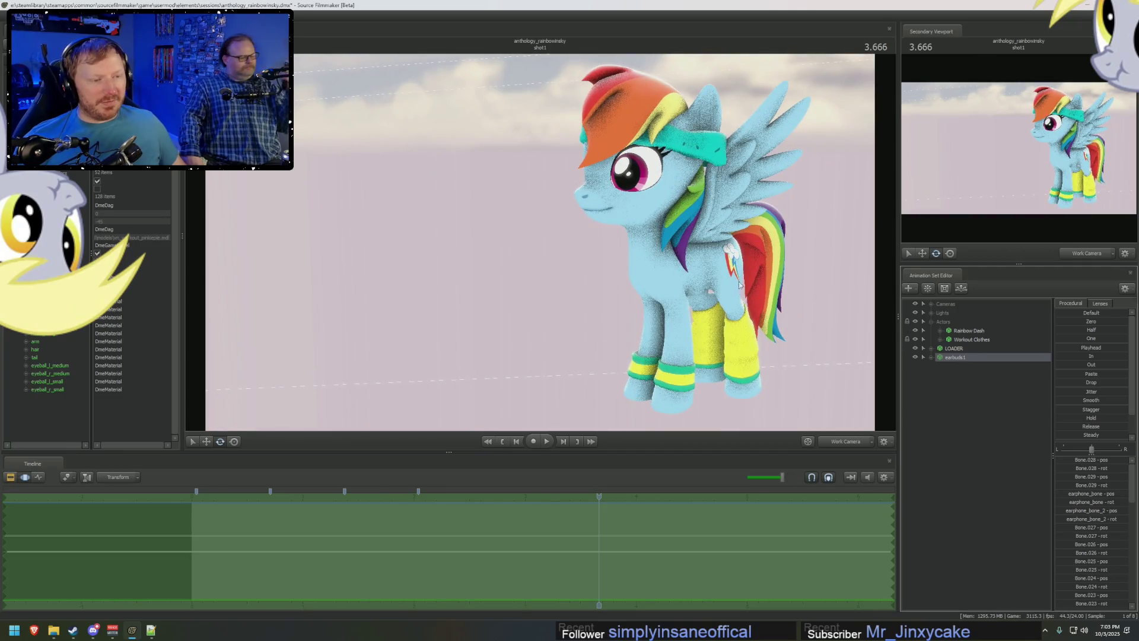
left_click_drag(539, 267, 499, 284)
key("r")
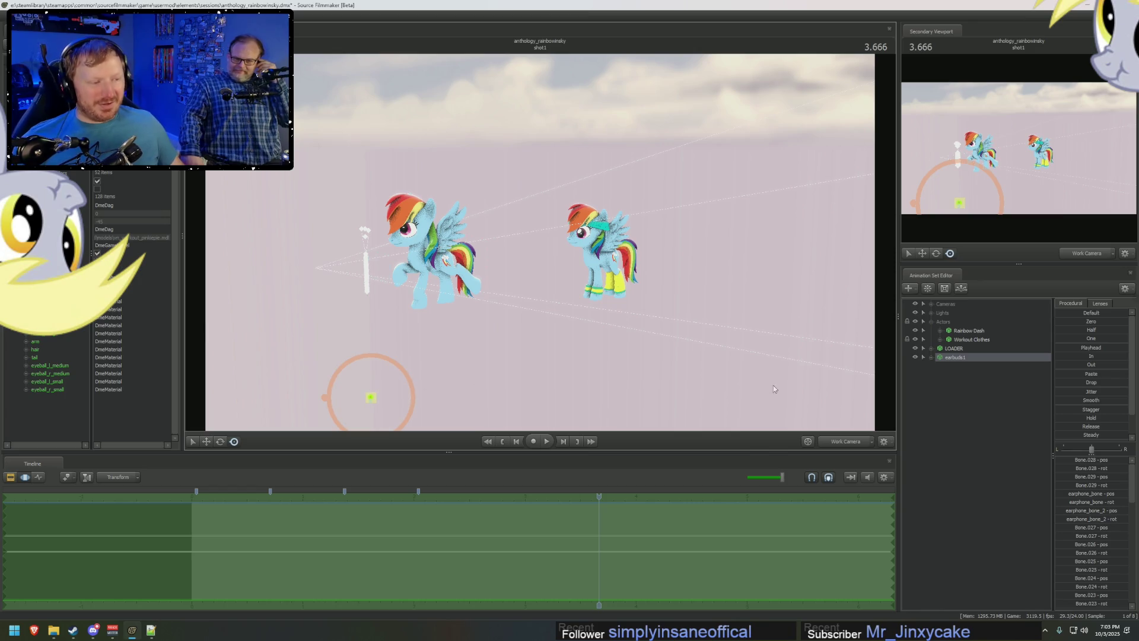
Focus the view on the earbuds' Y-shaped cable beside Rainbow Dash and expand its Unknown bone group.
left_click(931, 357)
key("f")
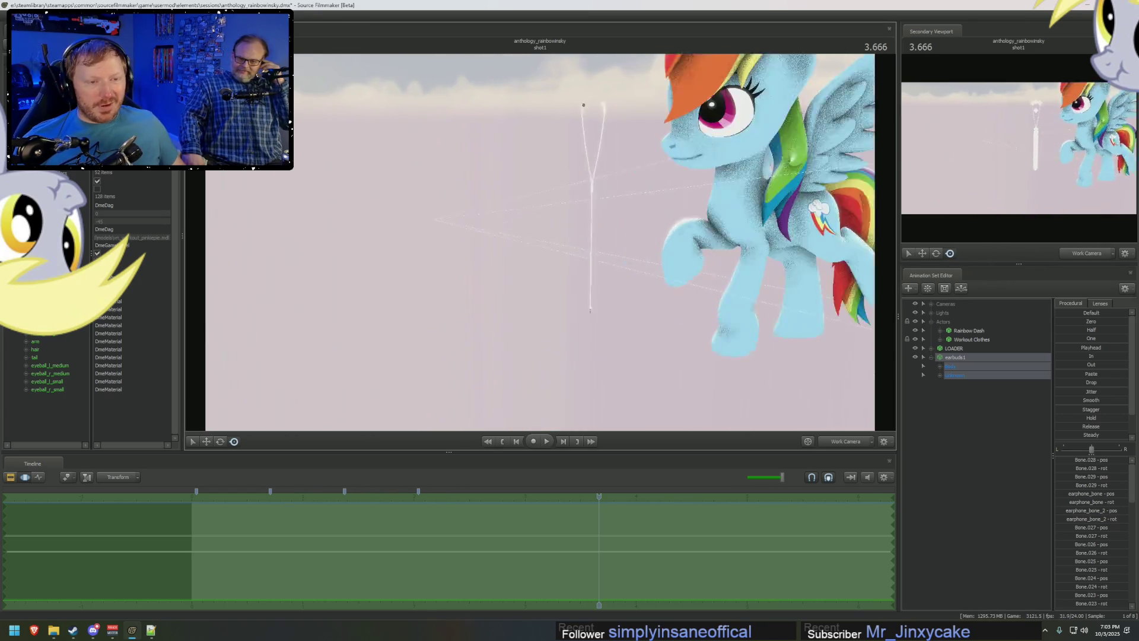
scroll(600, 257, "up", 3)
scroll(600, 257, "up", 3)
mouse_move(600, 258)
left_mouse_down()
mouse_move(539, 245)
mouse_move(618, 290)
mouse_move(540, 239)
left_mouse_up()
left_click_drag(647, 308, 647, 307)
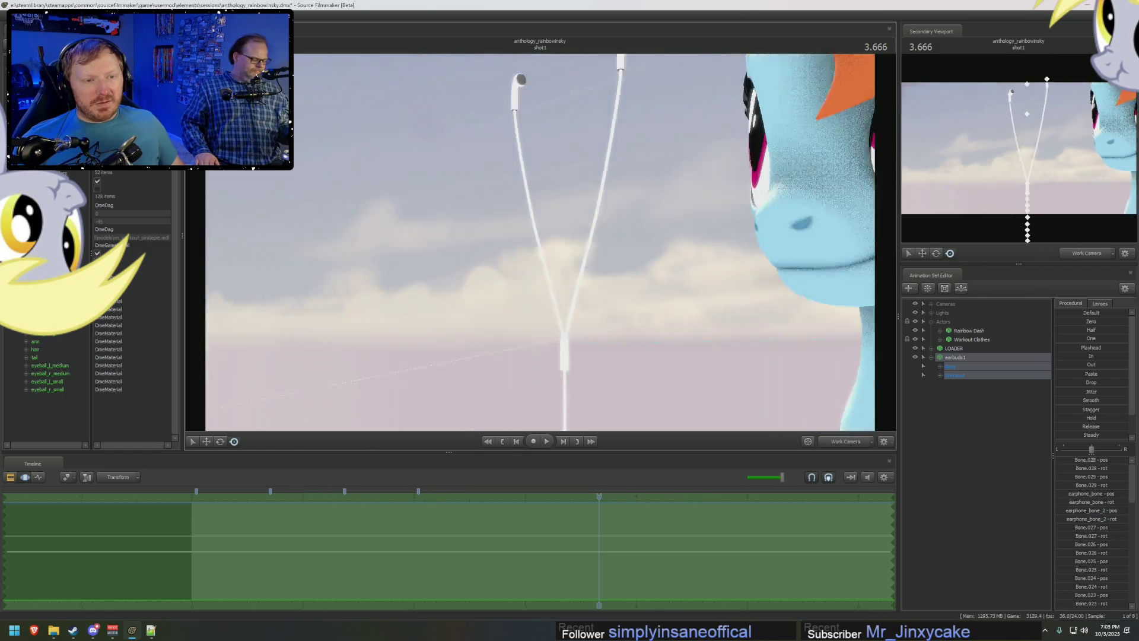
left_click_drag(548, 241, 559, 277)
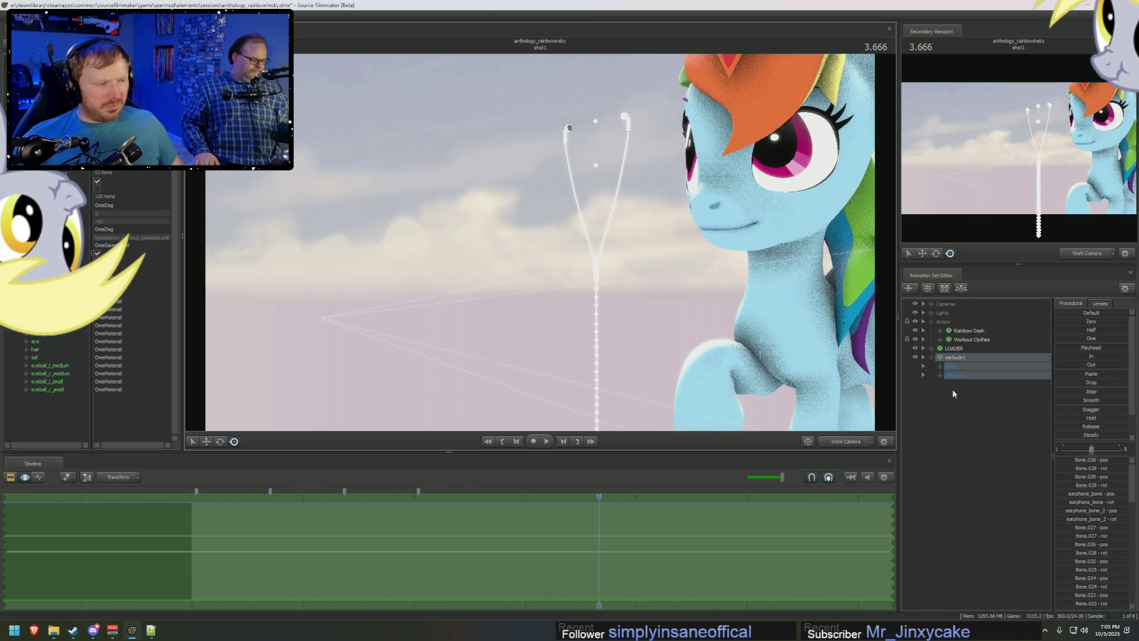
left_click(941, 376)
Move Bone.028 toward Rainbow Dash's head and rotate earphone_bone_2 to bend the wire.
left_click(973, 391)
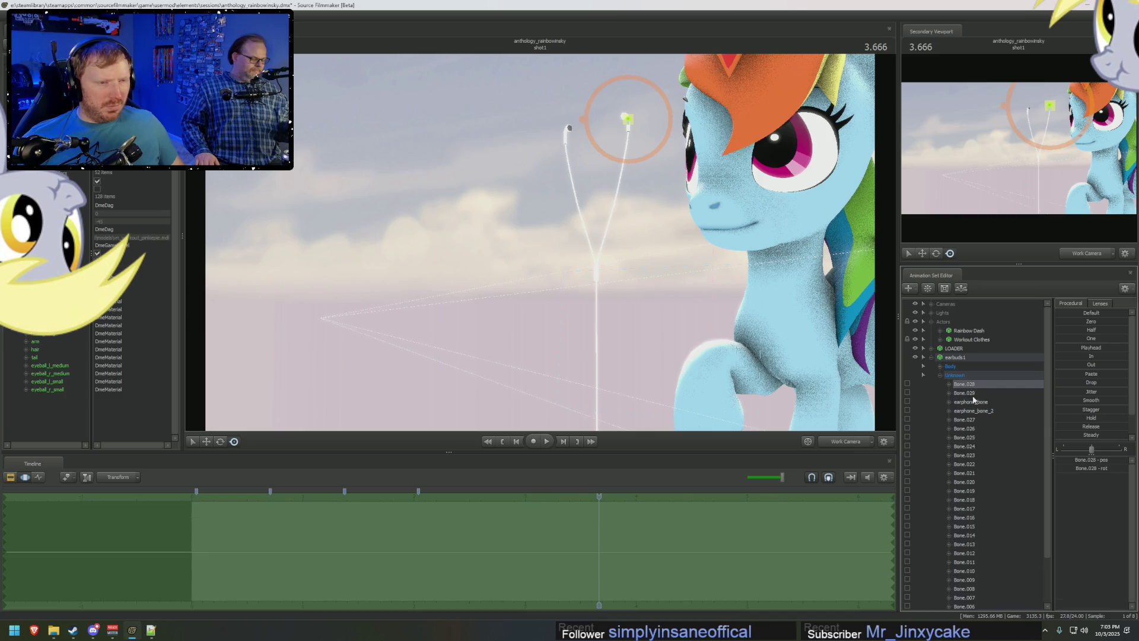
mouse_move(571, 130)
left_mouse_down()
mouse_move(542, 143)
mouse_move(509, 101)
left_mouse_up()
left_click(541, 142)
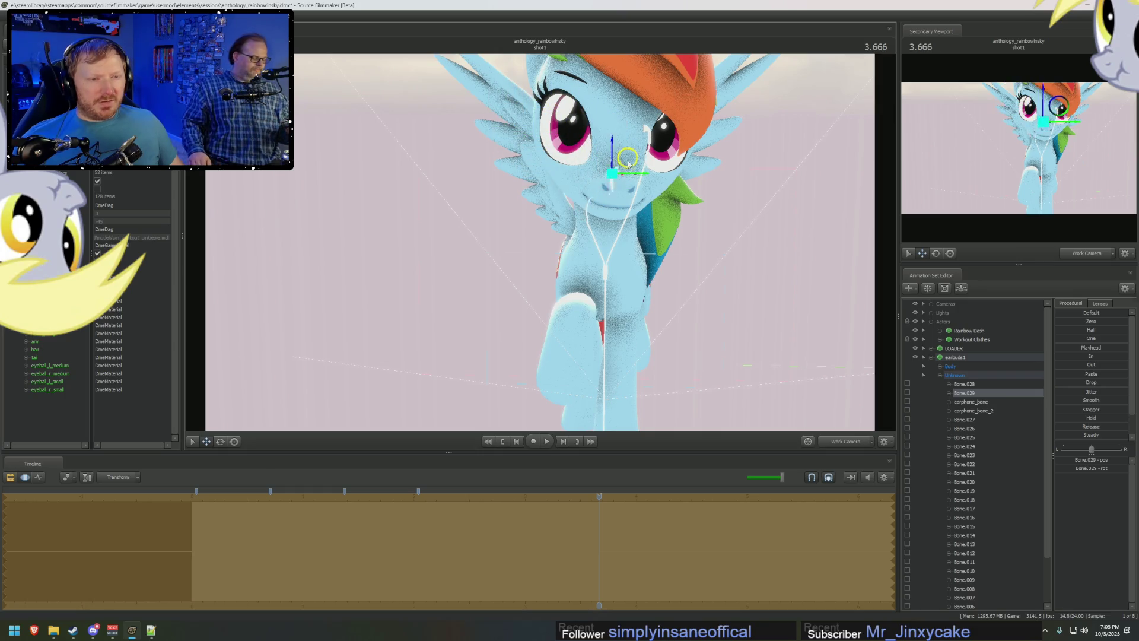
mouse_move(509, 100)
left_mouse_down()
mouse_move(599, 133)
mouse_move(566, 124)
left_mouse_up()
scroll(570, 335, "up", 2)
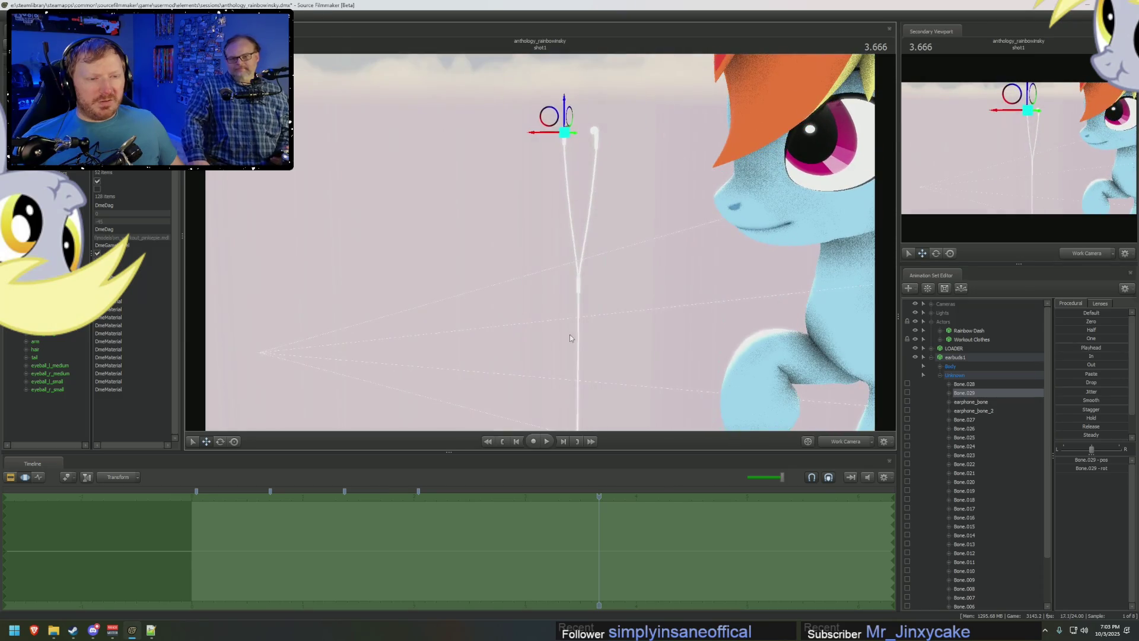
scroll(578, 367, "up", 2)
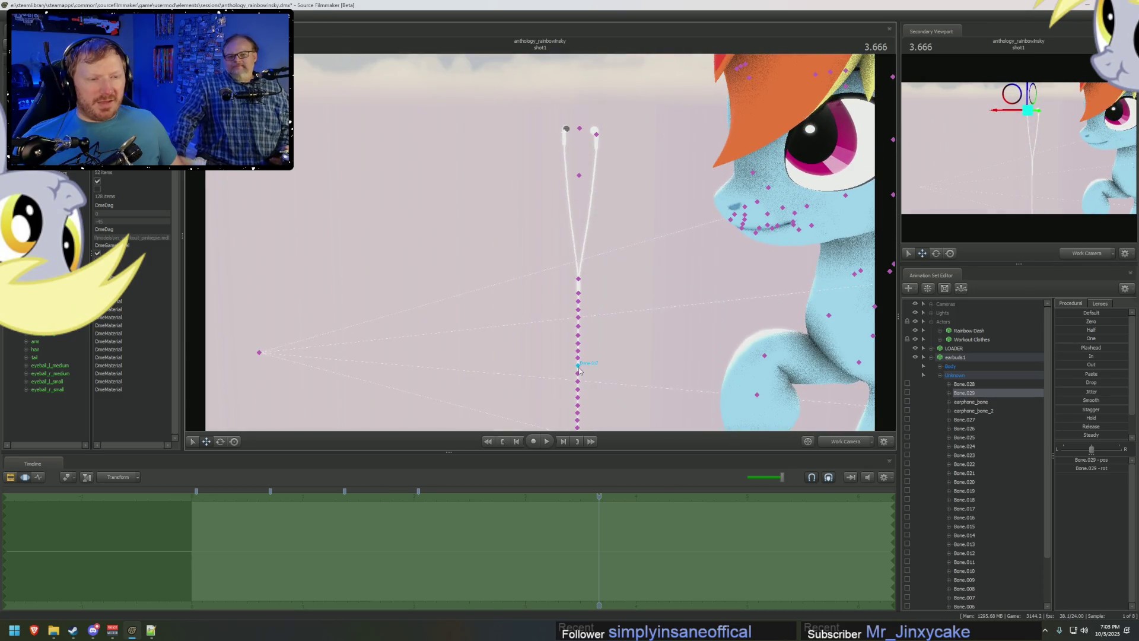
left_click(578, 177)
left_click_drag(572, 174, 577, 165)
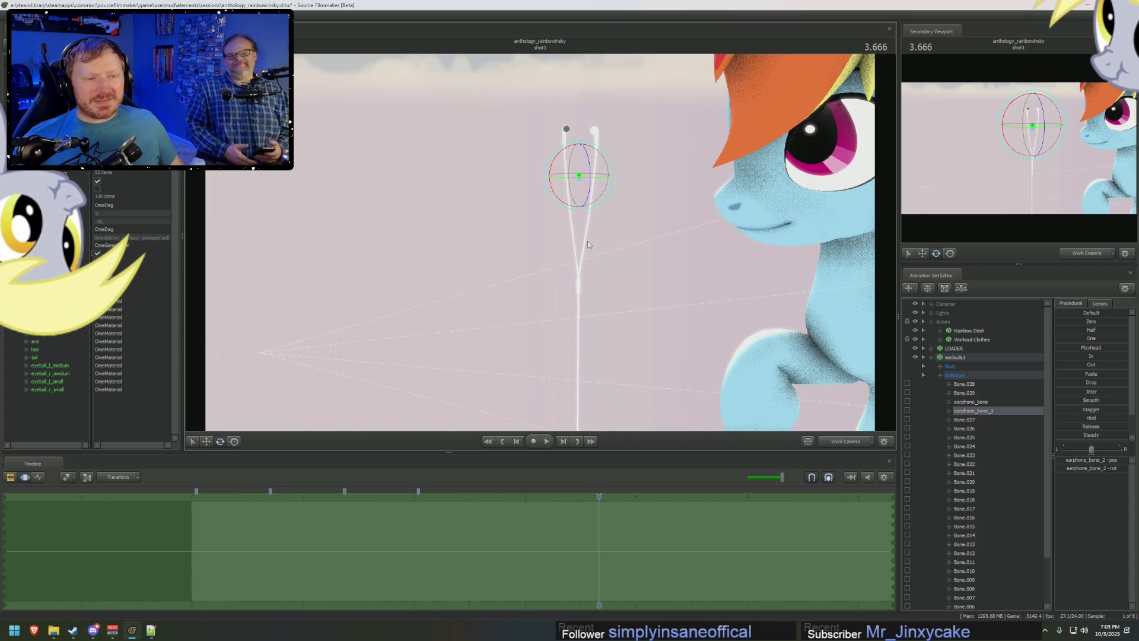
left_click_drag(587, 242, 540, 244)
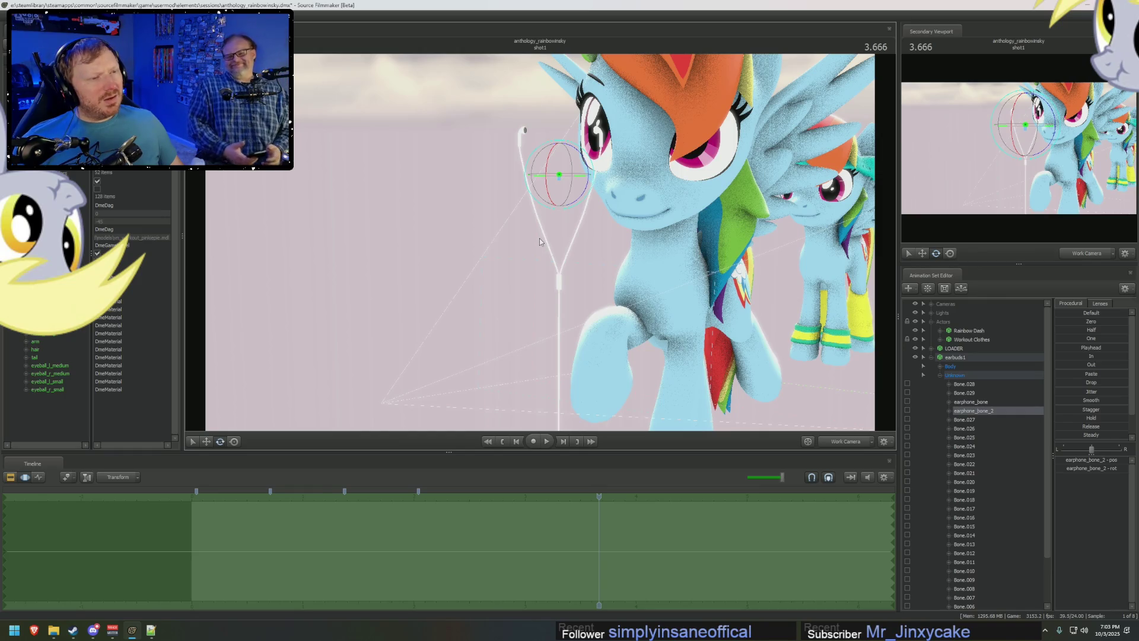
Pick the earbud tip Bone.029 and move it toward Rainbow Dash's head.
key("ctrl")
left_click(522, 132)
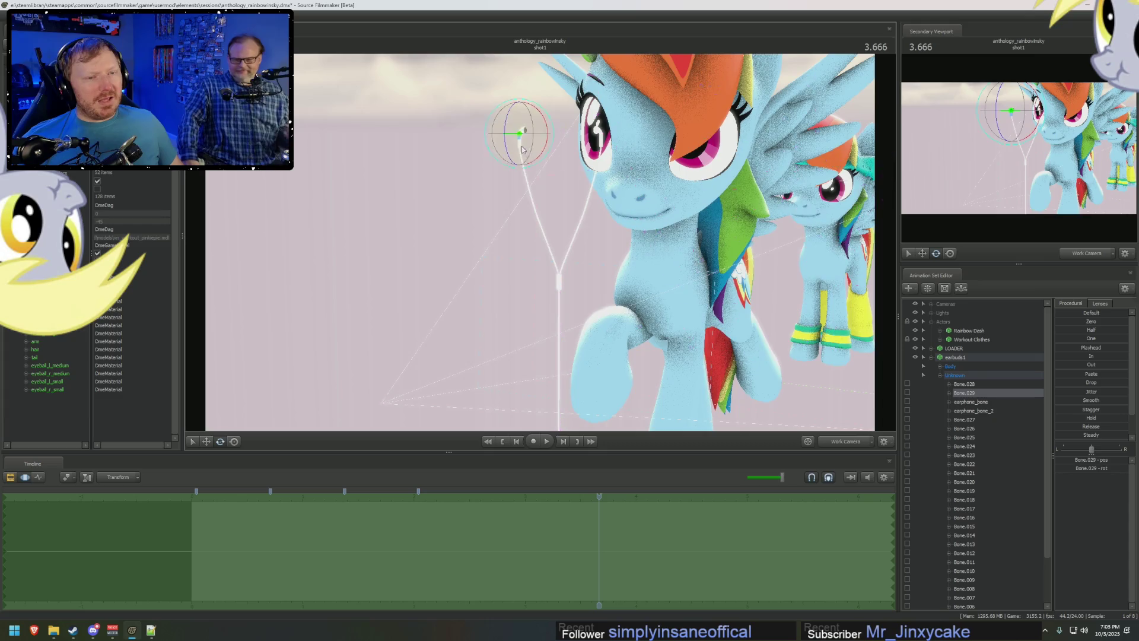
left_click_drag(523, 145, 541, 264)
key("w")
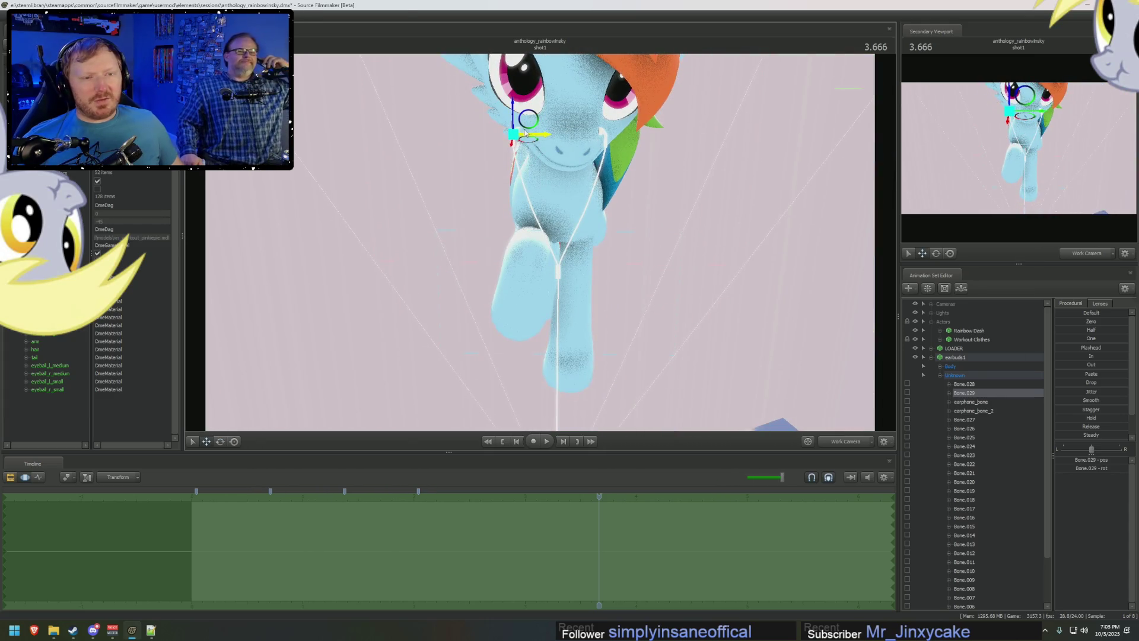
left_click_drag(537, 137, 503, 137)
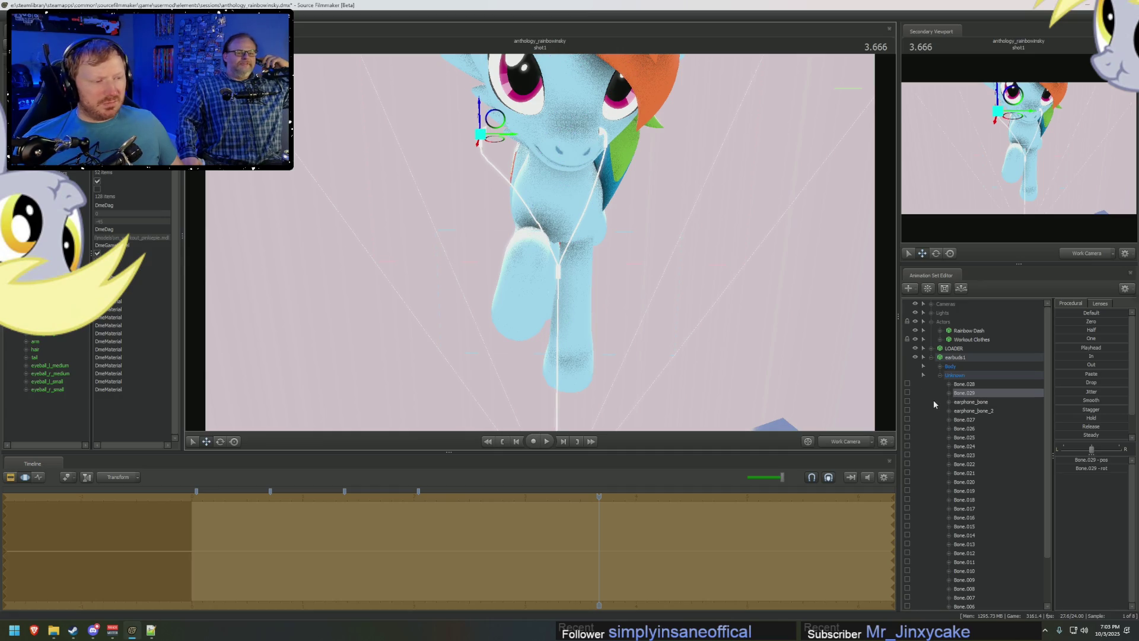
left_click_drag(741, 362, 568, 249)
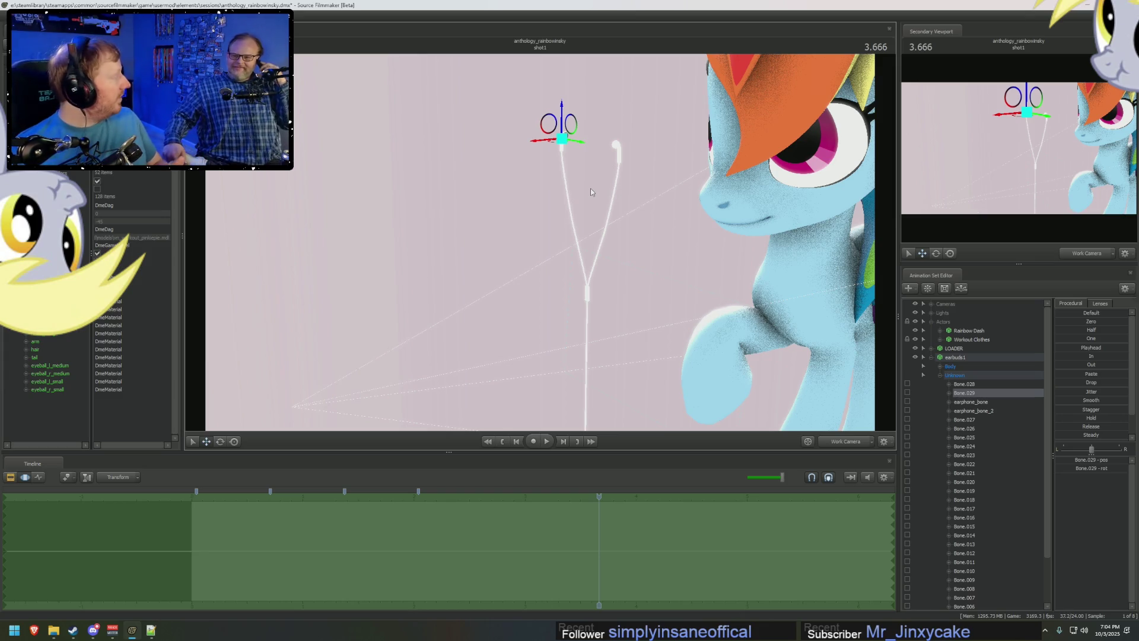
Try shifting cable bones Bone.025 and Bone.027 up toward her chest, undoing each misstep.
key("ctrl")
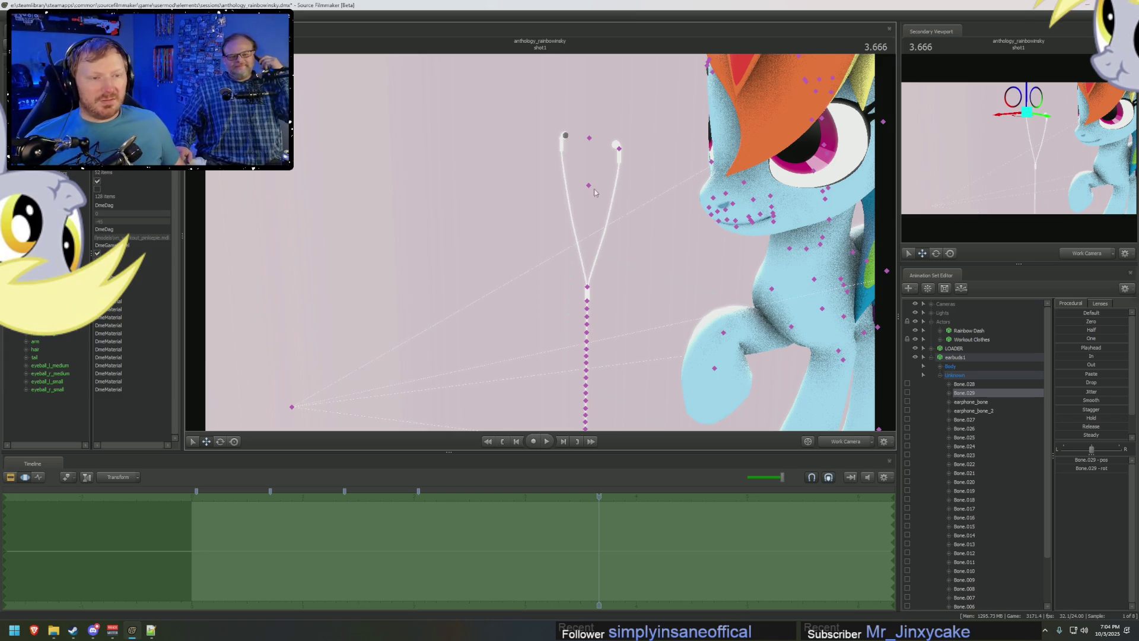
left_click(588, 289)
left_click_drag(585, 292, 609, 305)
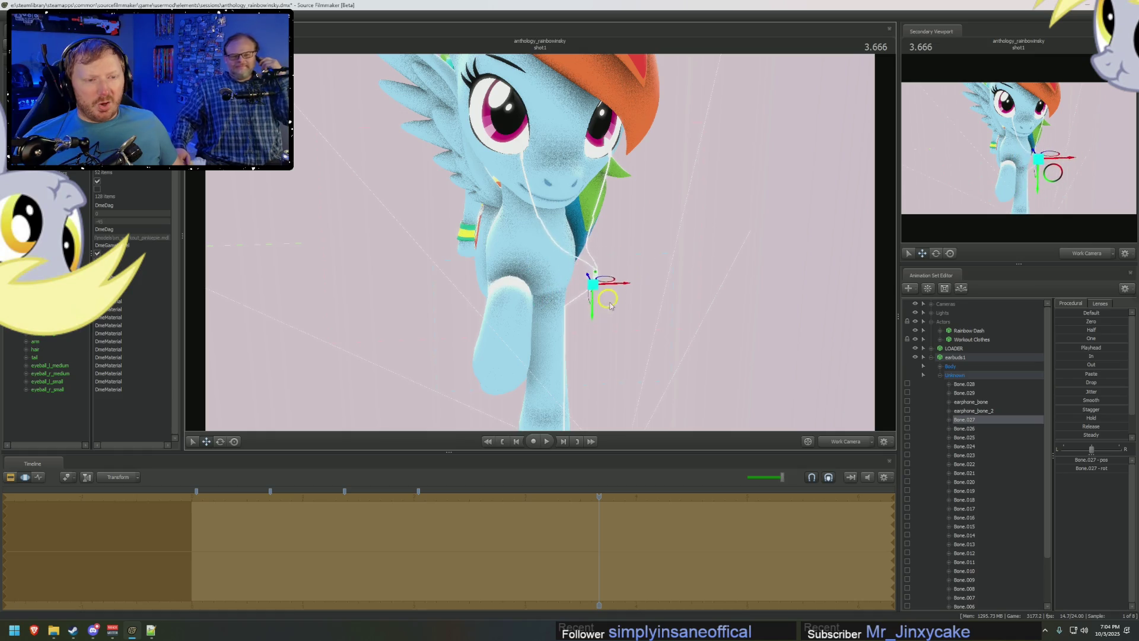
left_click(581, 308, "ctrl")
mouse_move(594, 322)
left_mouse_down()
mouse_move(616, 313)
mouse_move(579, 327)
left_mouse_up()
key("ctrl+z")
left_click(580, 331, "ctrl")
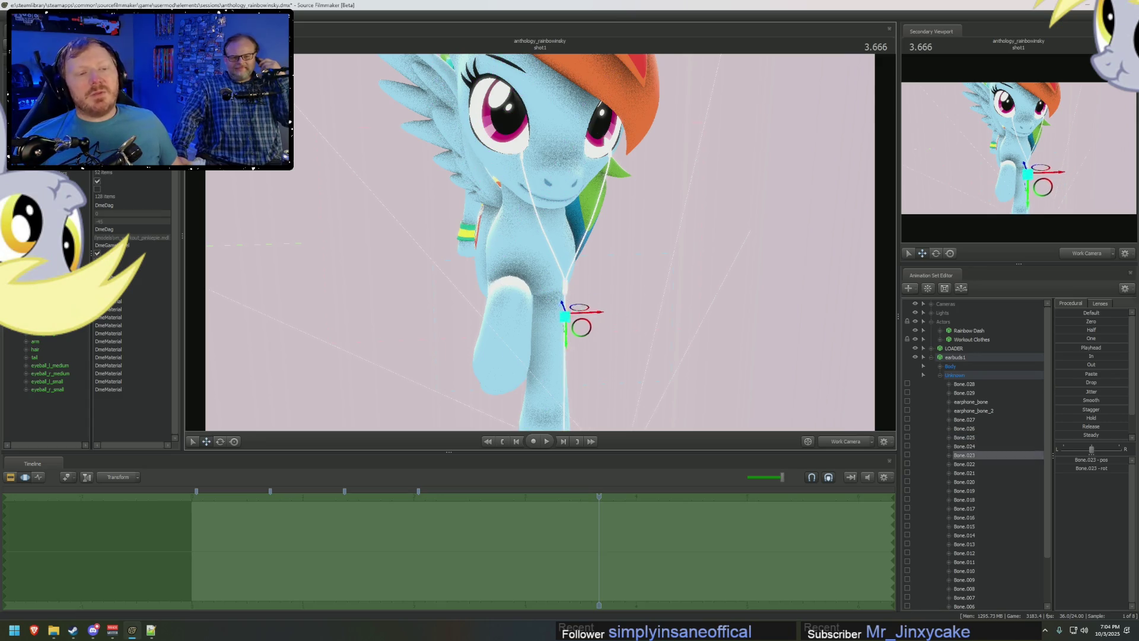
middle_click_drag(579, 327, 609, 242)
left_click(610, 243, "ctrl")
mouse_move(609, 242)
left_mouse_down()
mouse_move(645, 206)
mouse_move(697, 214)
left_mouse_up()
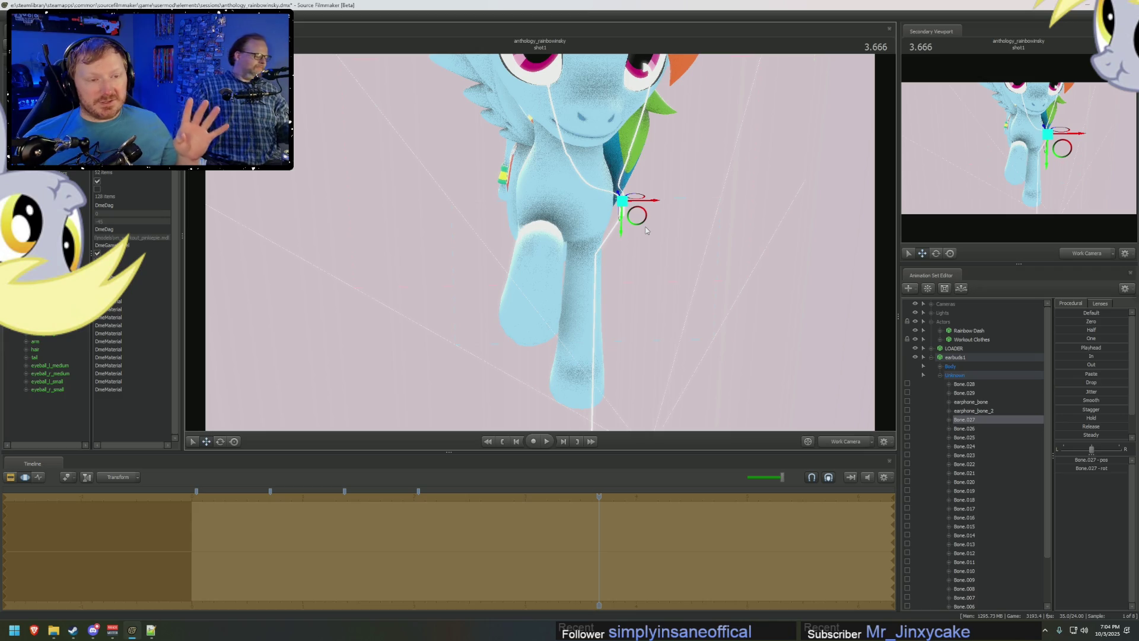
key("ctrl+z")
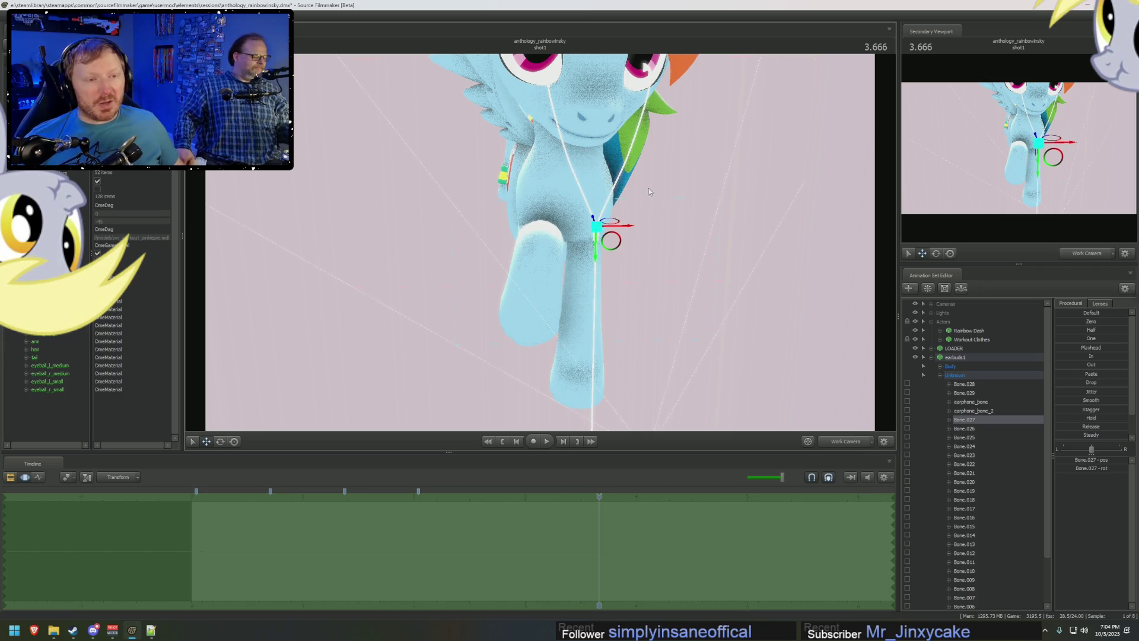
left_click_drag(649, 188, 623, 195)
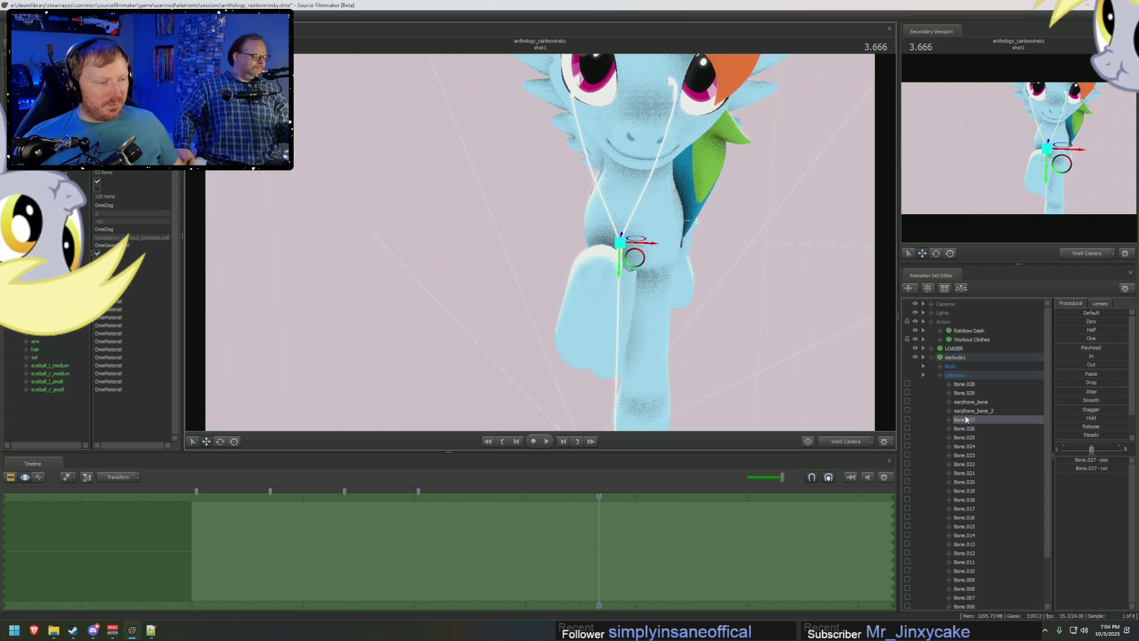
Add a scale control to Bone.027 and drag its Bone.027_scale slider to resize it.
right_click(979, 420)
left_click(1001, 436)
scroll(998, 462, "down", 2)
left_click(970, 597)
left_click_drag(1091, 450, 1104, 450)
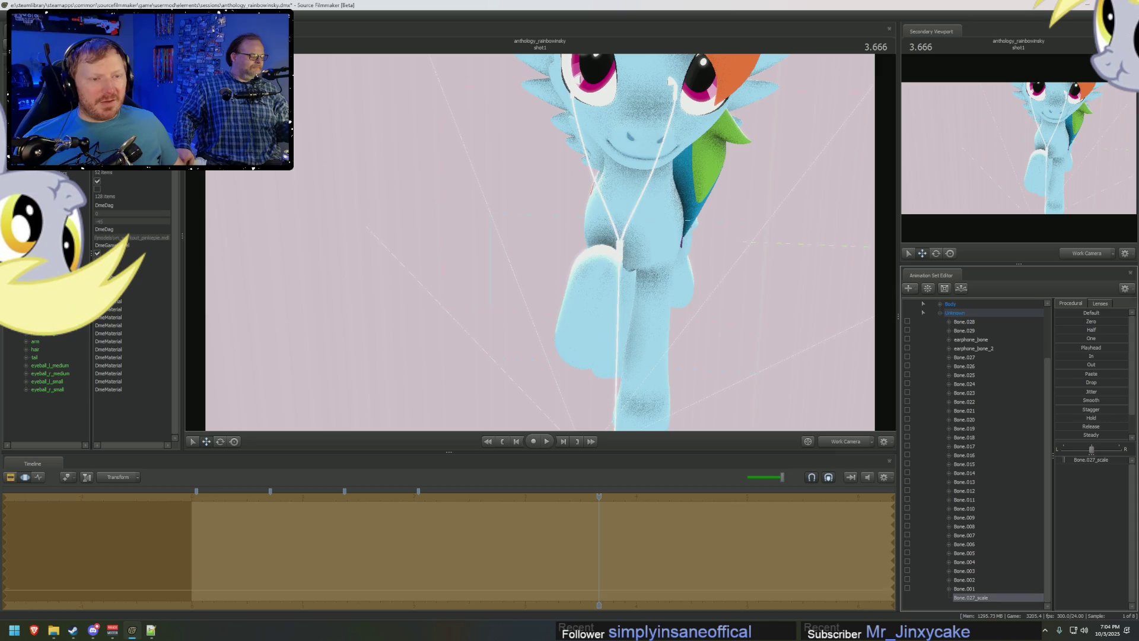
left_click_drag(1103, 450, 927, 394)
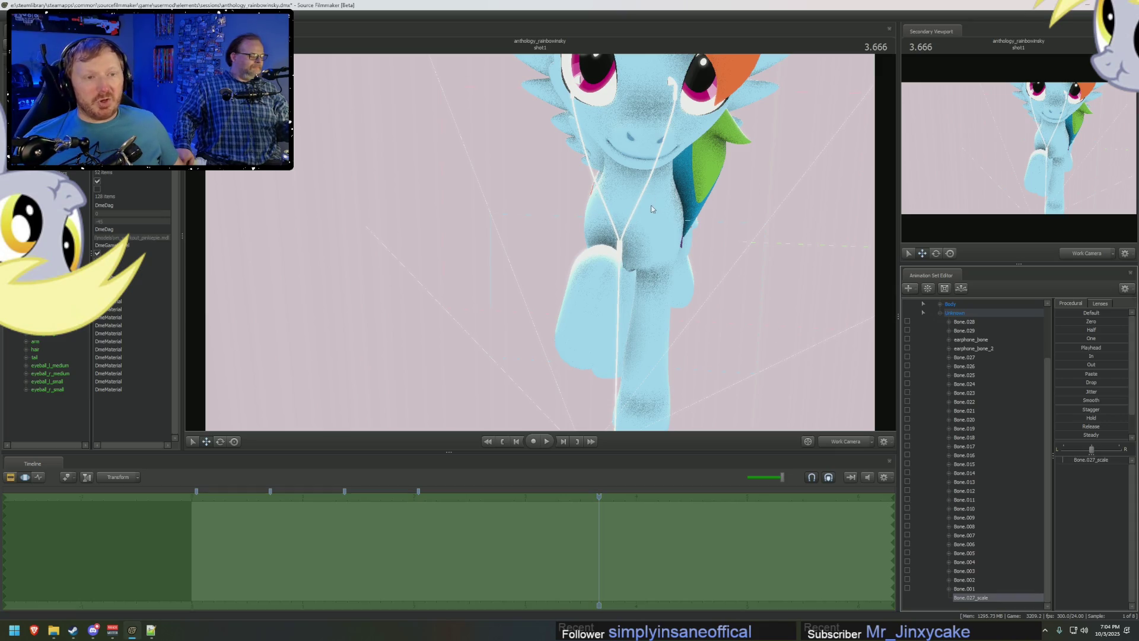
left_click_drag(651, 208, 542, 246)
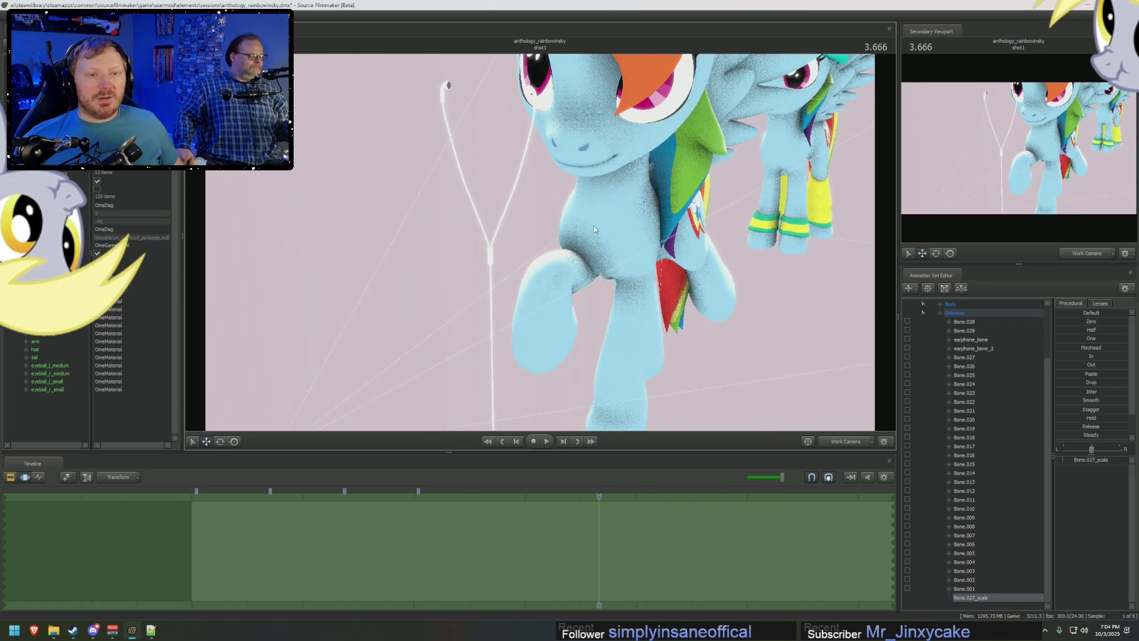
scroll(942, 330, "up", 1)
scroll(961, 365, "up", 1)
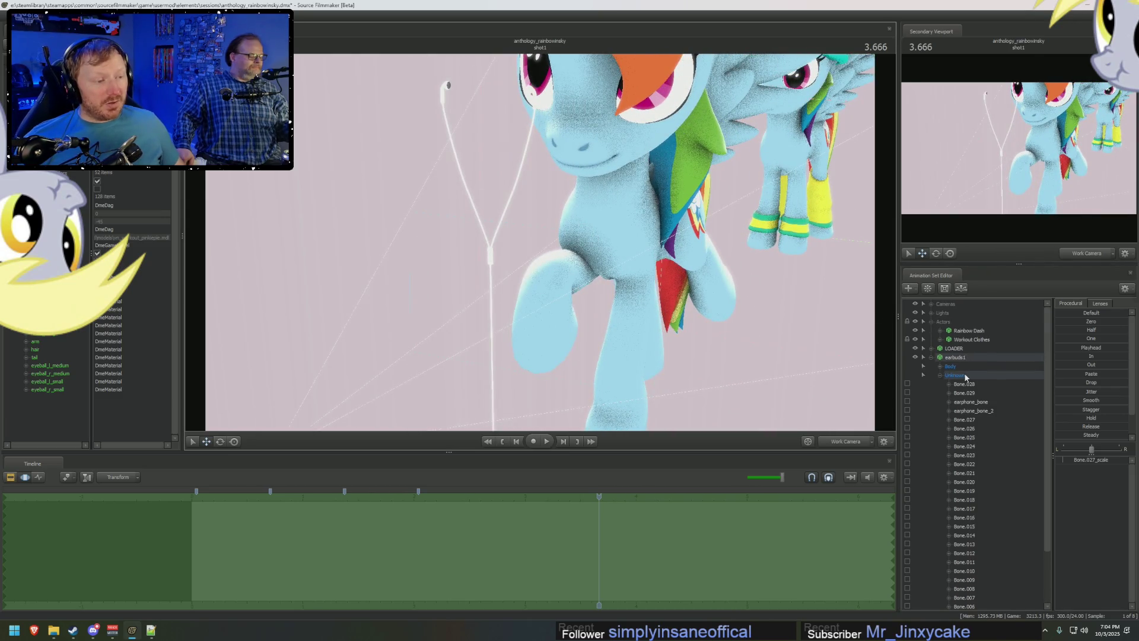
Add scale controls to the earbud tip bones Bone.028 and Bone.029 and select them.
left_click(448, 92)
left_click_drag(584, 130, 551, 118)
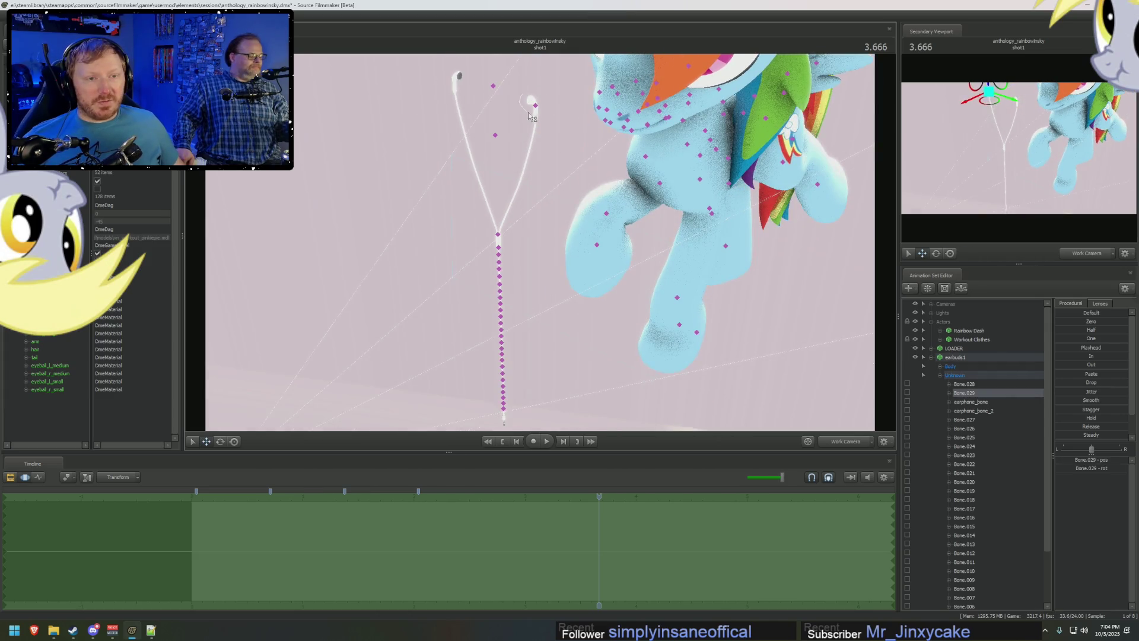
left_click(531, 114)
right_click(980, 392)
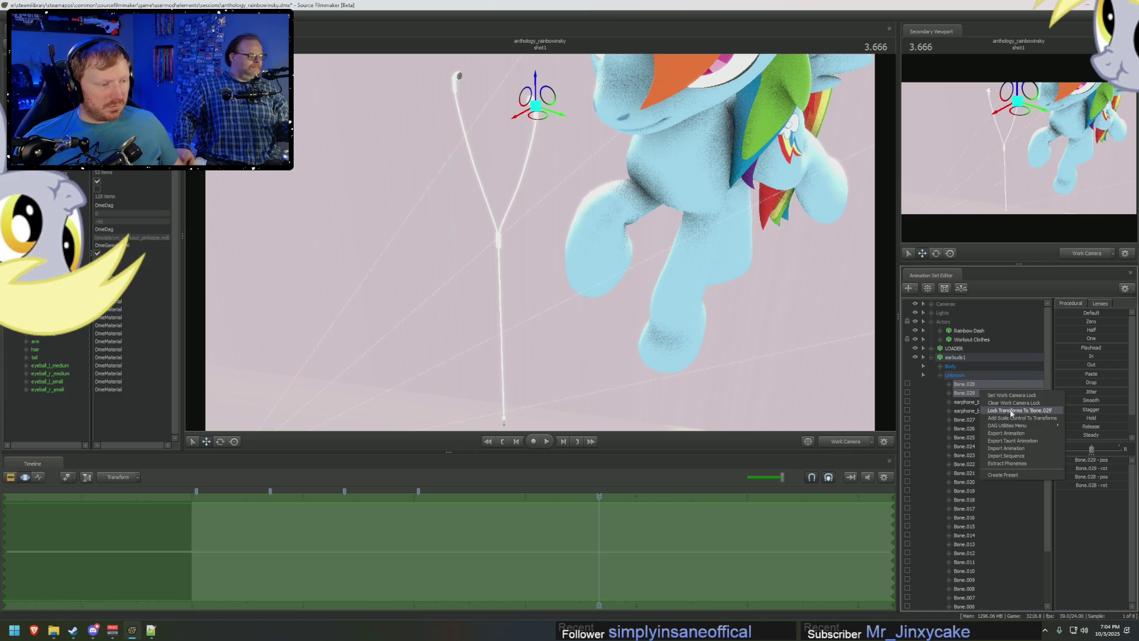
left_click(1010, 417)
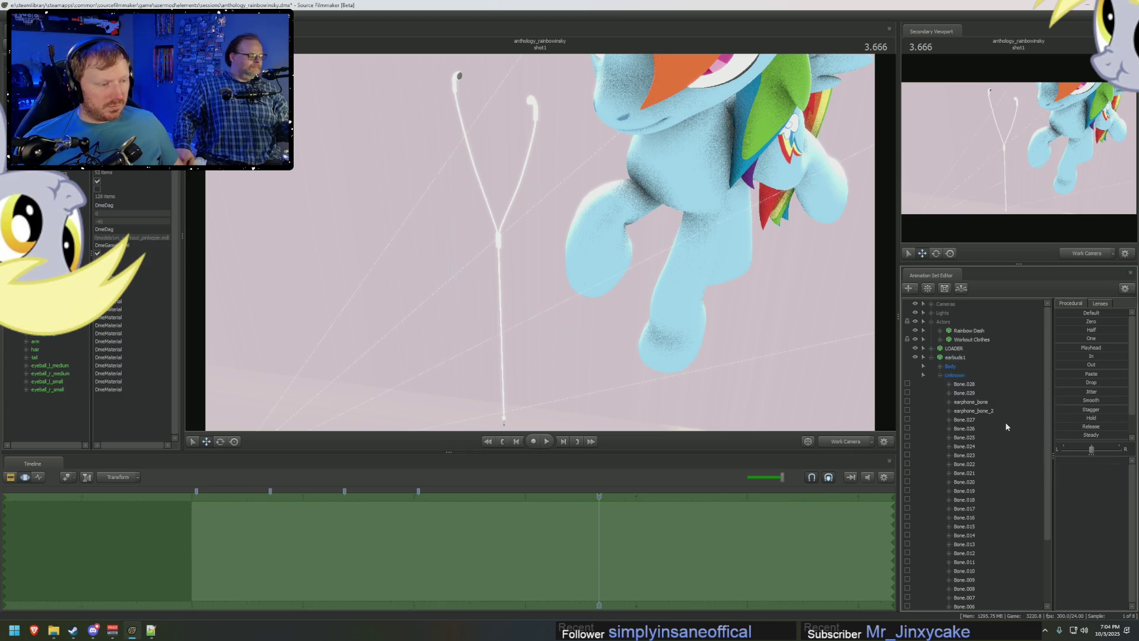
left_click(1093, 452)
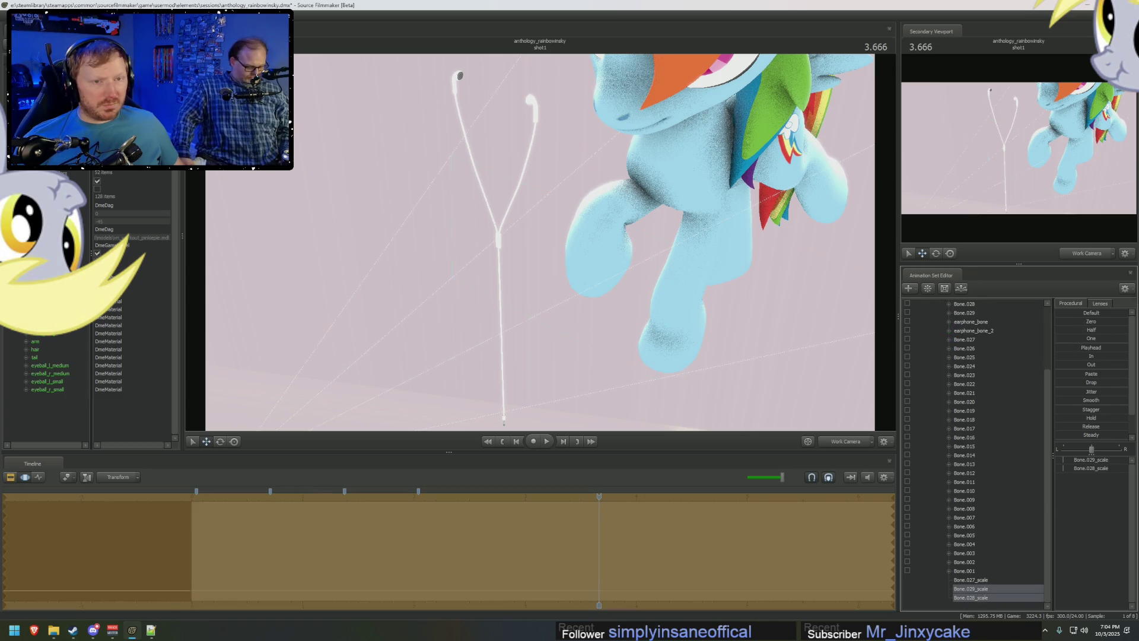
mouse_move(534, 240)
left_mouse_down()
mouse_move(570, 232)
mouse_move(534, 240)
left_mouse_up()
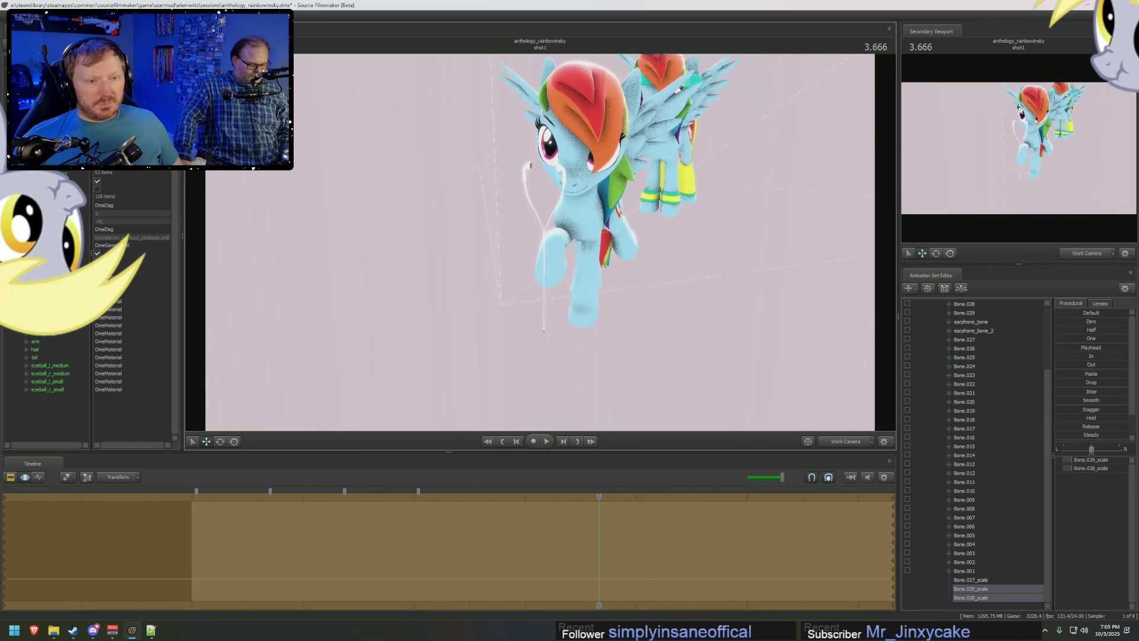
right_click_drag(534, 241, 533, 222)
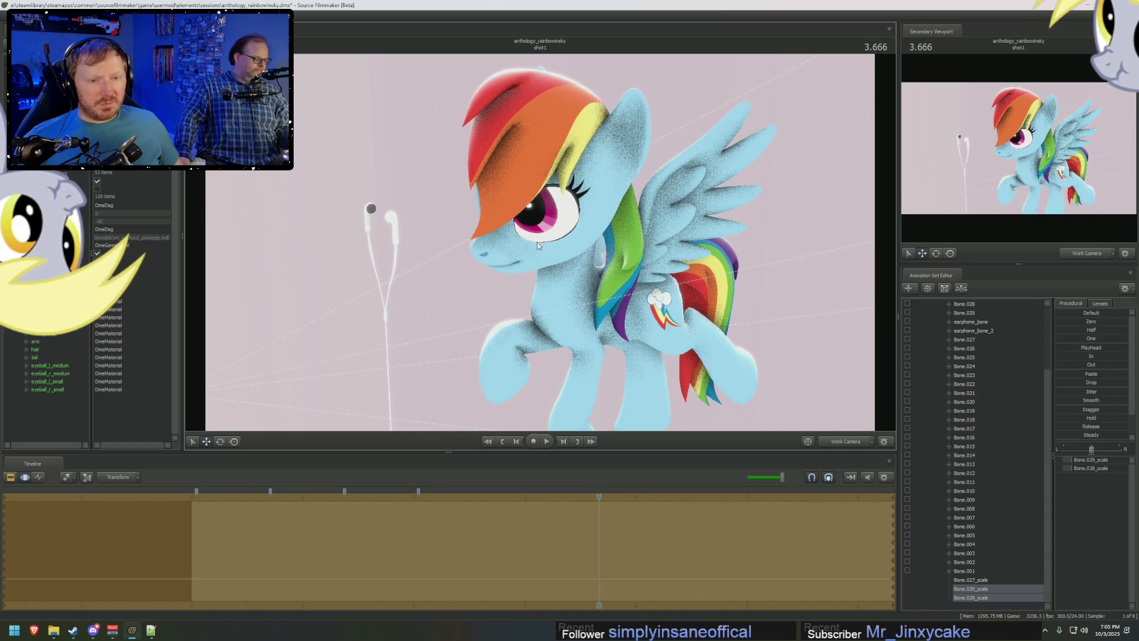
scroll(976, 351, "up", 2)
Pick Bone.027's scale control and reveal the earbuds' Body rootTransform controls.
left_click(969, 358)
scroll(988, 534, "down", 2)
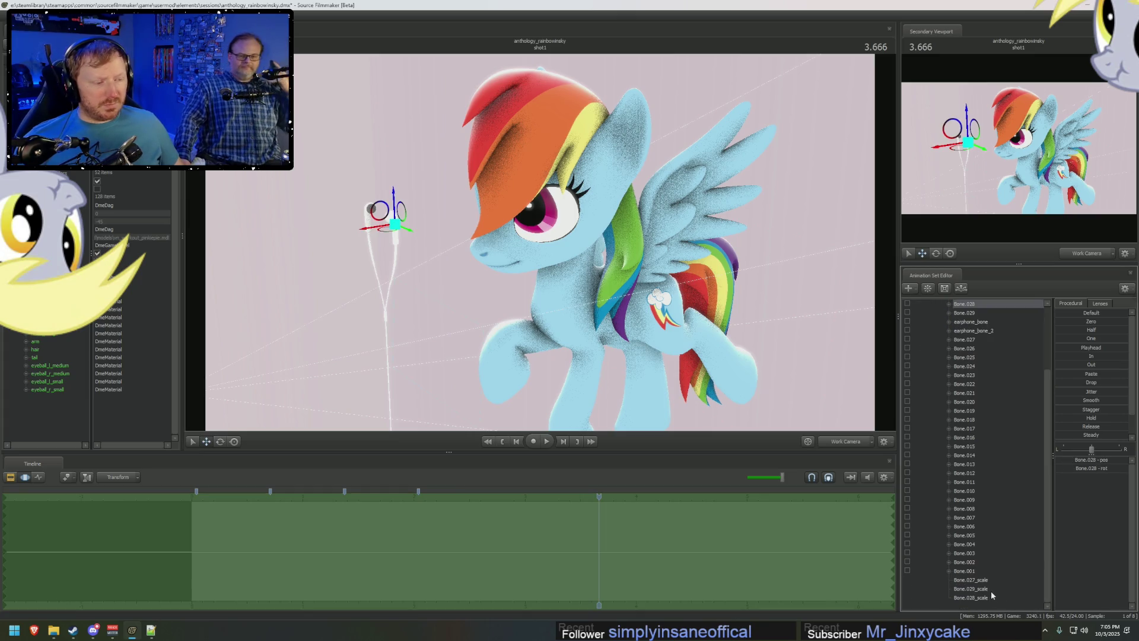
left_click(974, 579)
left_click(1093, 459)
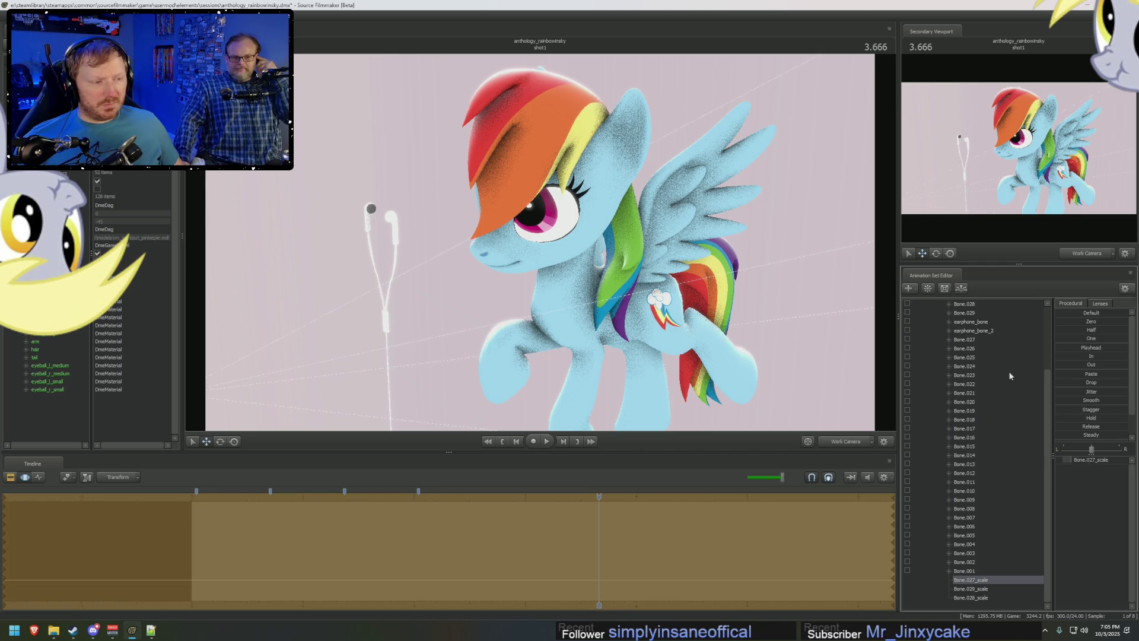
scroll(974, 428, "up", 3)
left_click(973, 368)
double_click(948, 366)
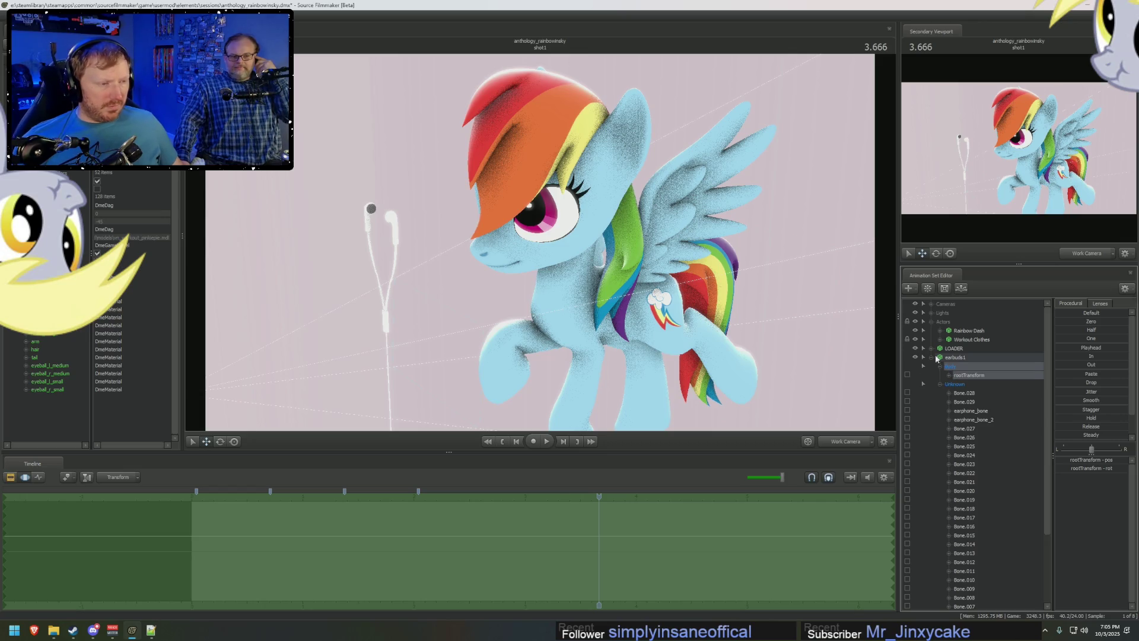
Expand Rainbow Dash's Pony Body bones, try dragging Neck onto Bone.028, then select Bone.028.
left_click(940, 332)
left_click(948, 350)
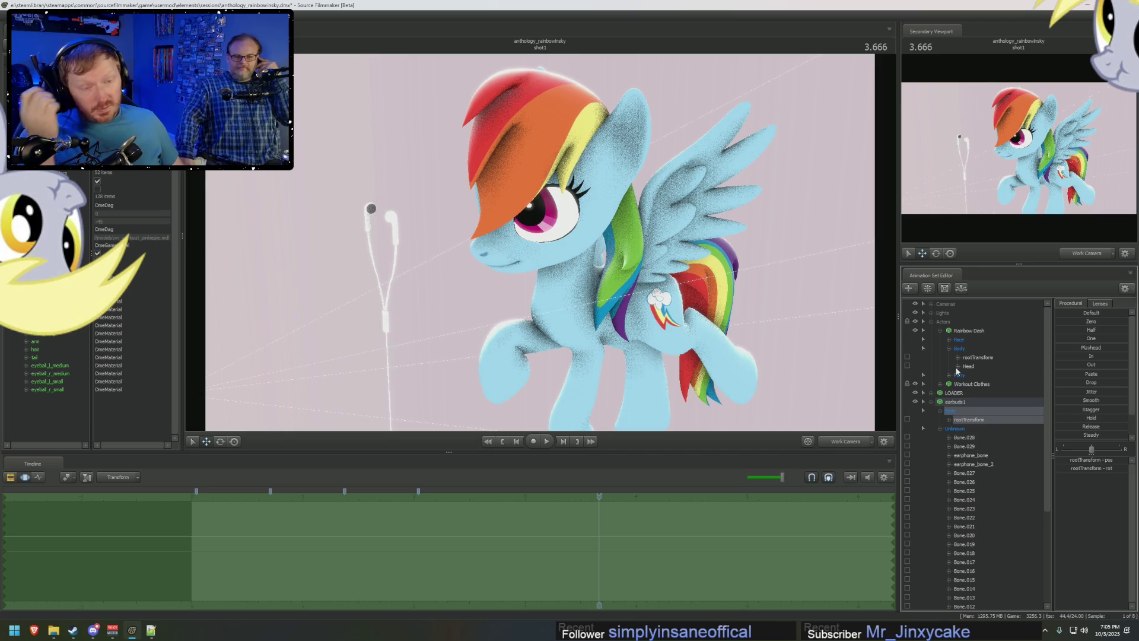
left_click(949, 375)
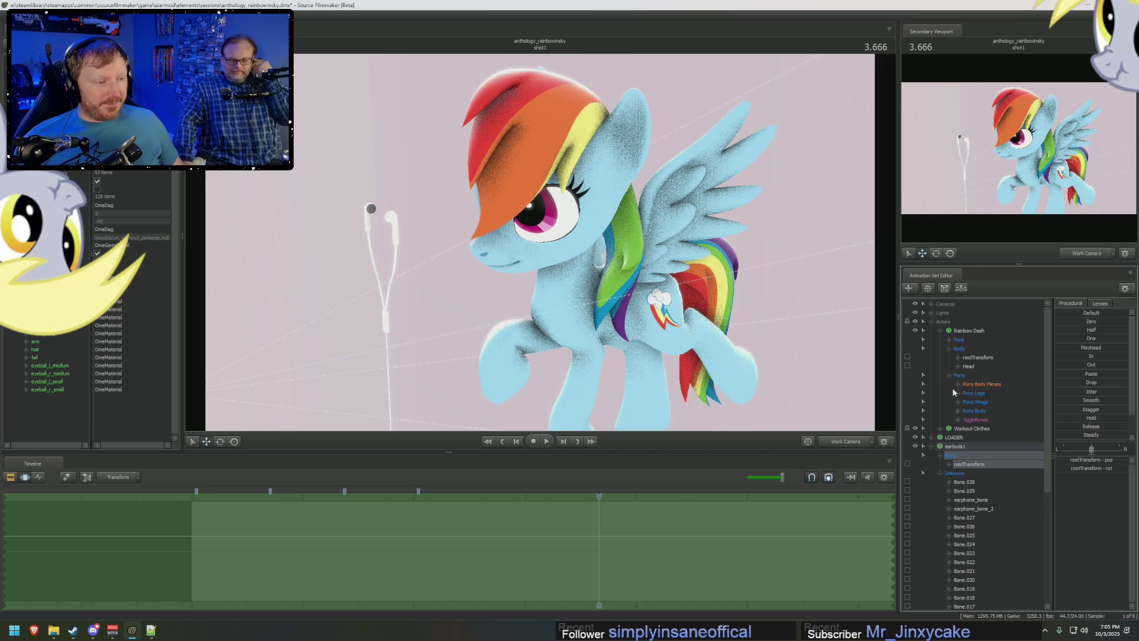
scroll(976, 437, "down", 3)
mouse_move(979, 339)
left_mouse_down()
mouse_move(976, 429)
mouse_move(995, 342)
left_mouse_up()
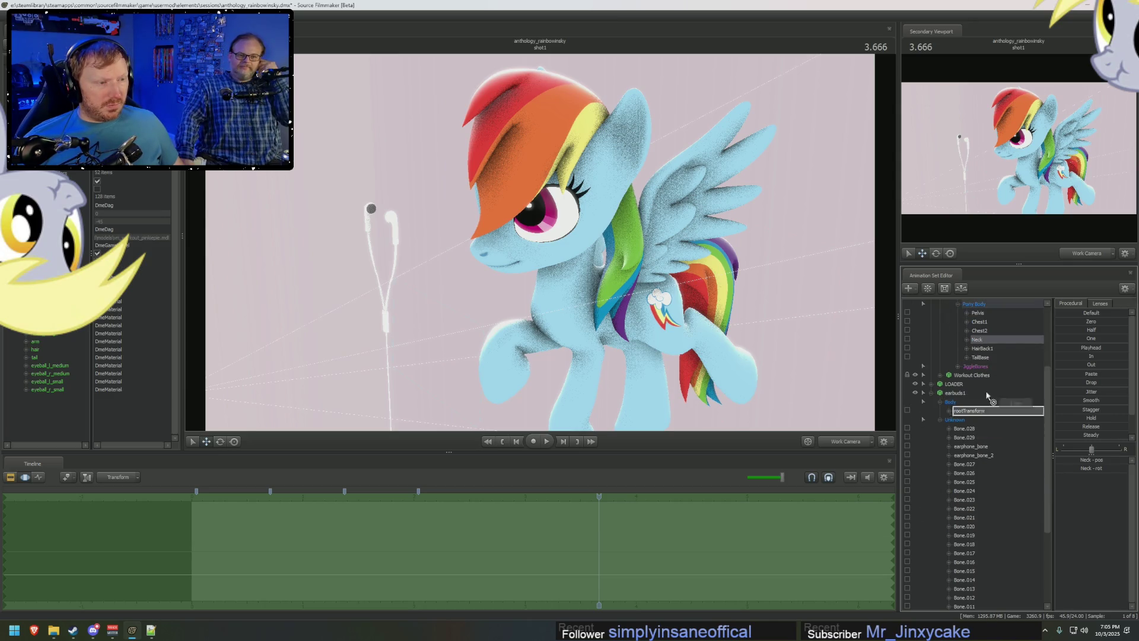
left_click(967, 429)
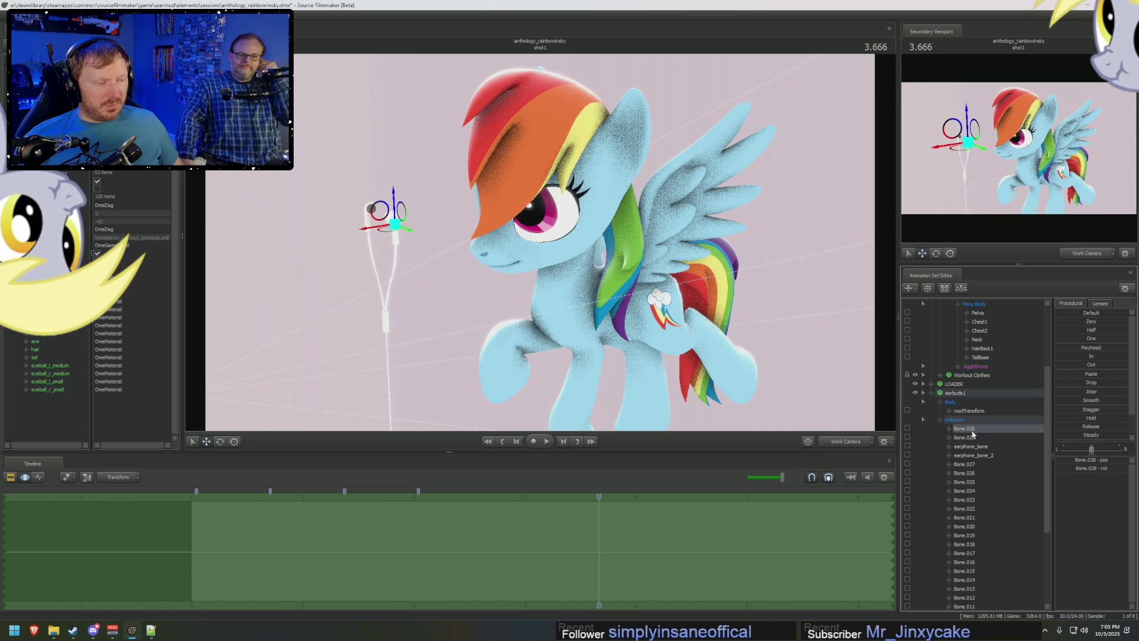
Bring the earbud cable next to her head and reset Bone.027 to its zero pose.
left_click(973, 455)
mouse_move(980, 341)
left_mouse_down()
mouse_move(986, 430)
mouse_move(970, 410)
left_mouse_up()
left_click_drag(1091, 320, 1130, 321)
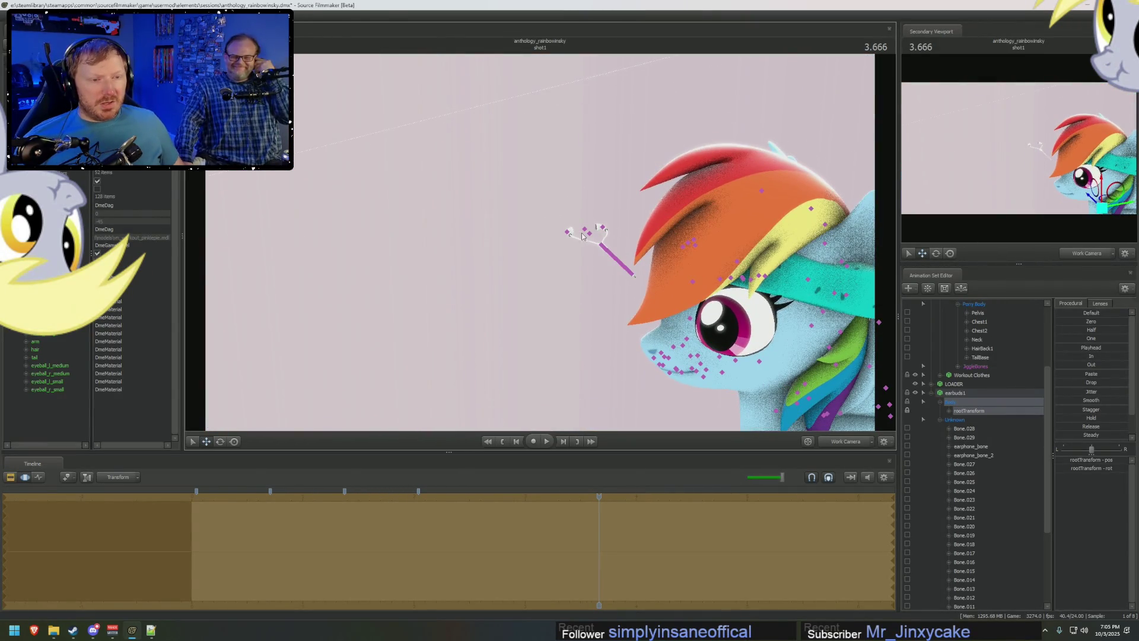
left_click(603, 248)
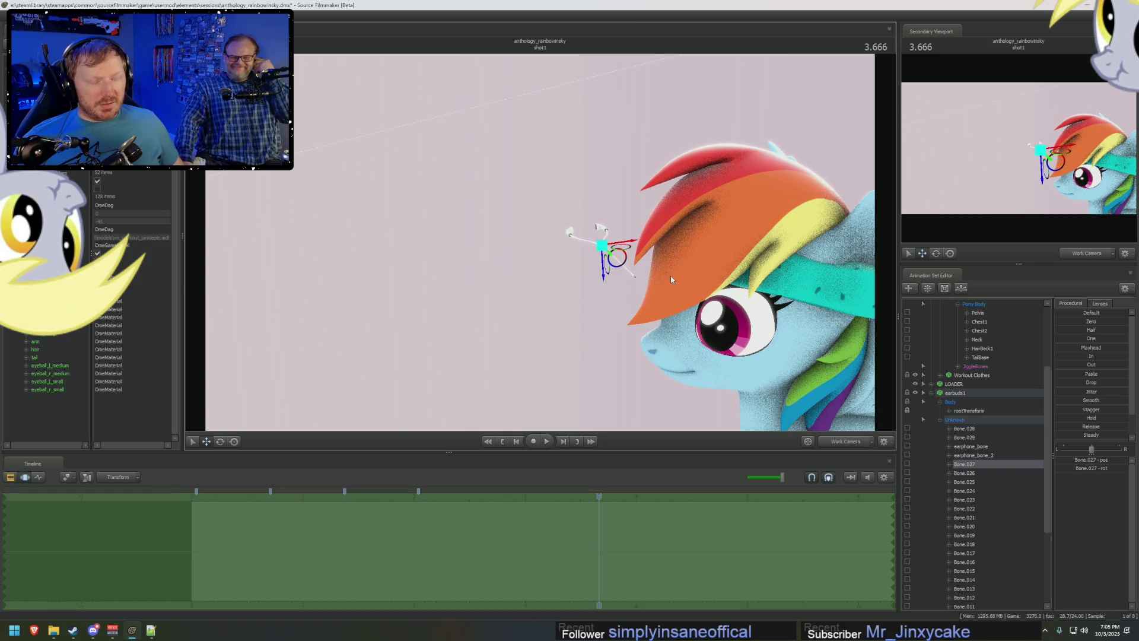
left_click(977, 339)
left_click(980, 464)
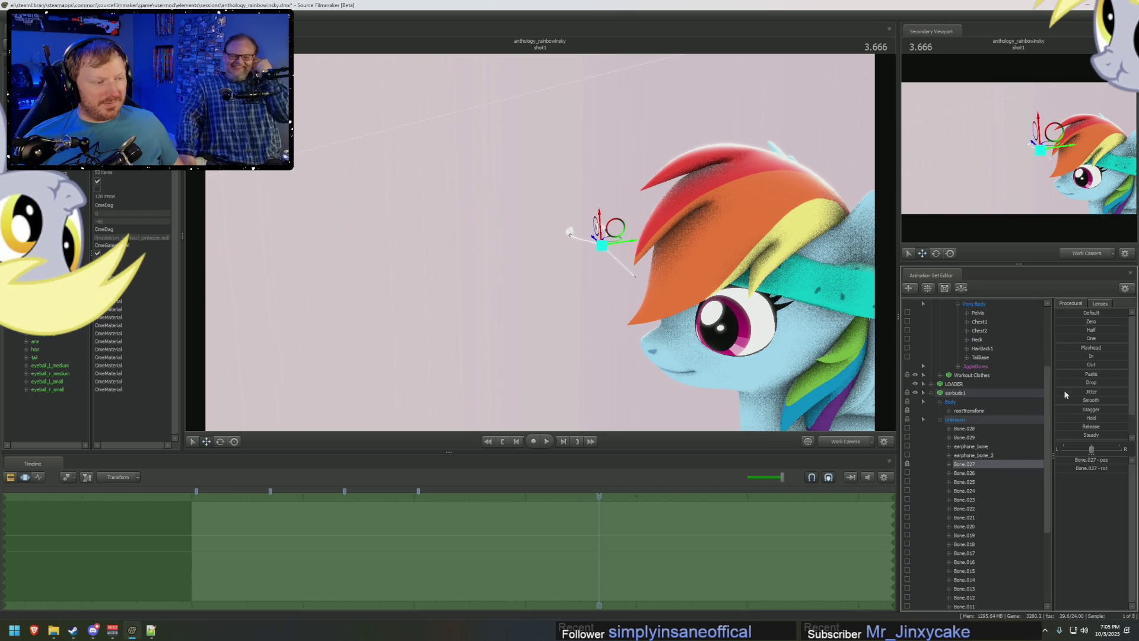
left_click(1062, 322)
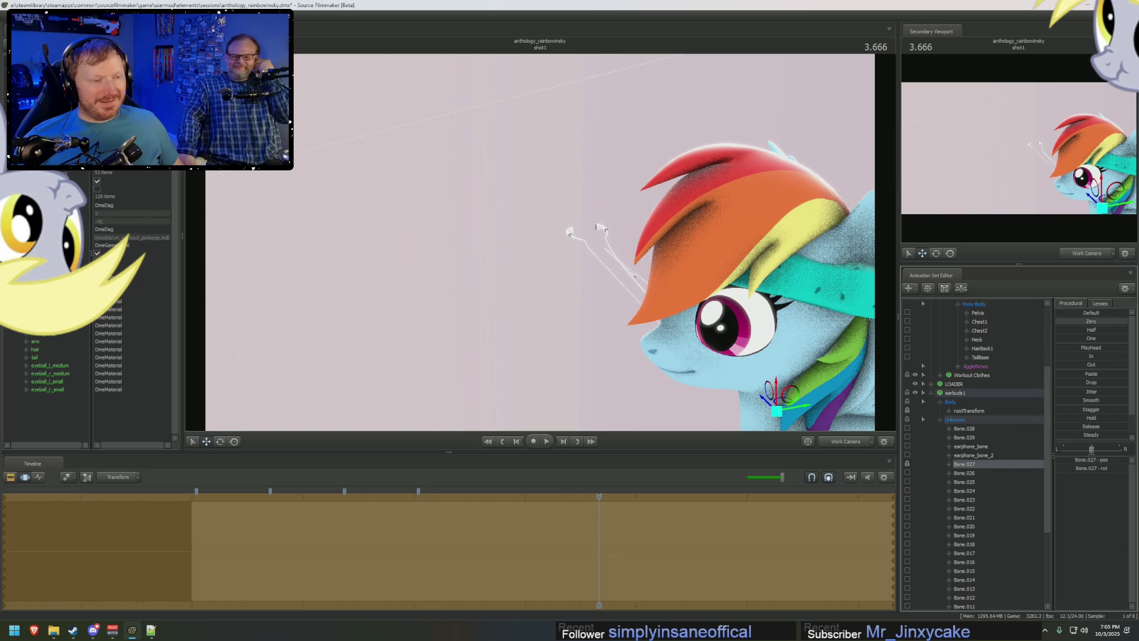
middle_click_drag(602, 285, 601, 241)
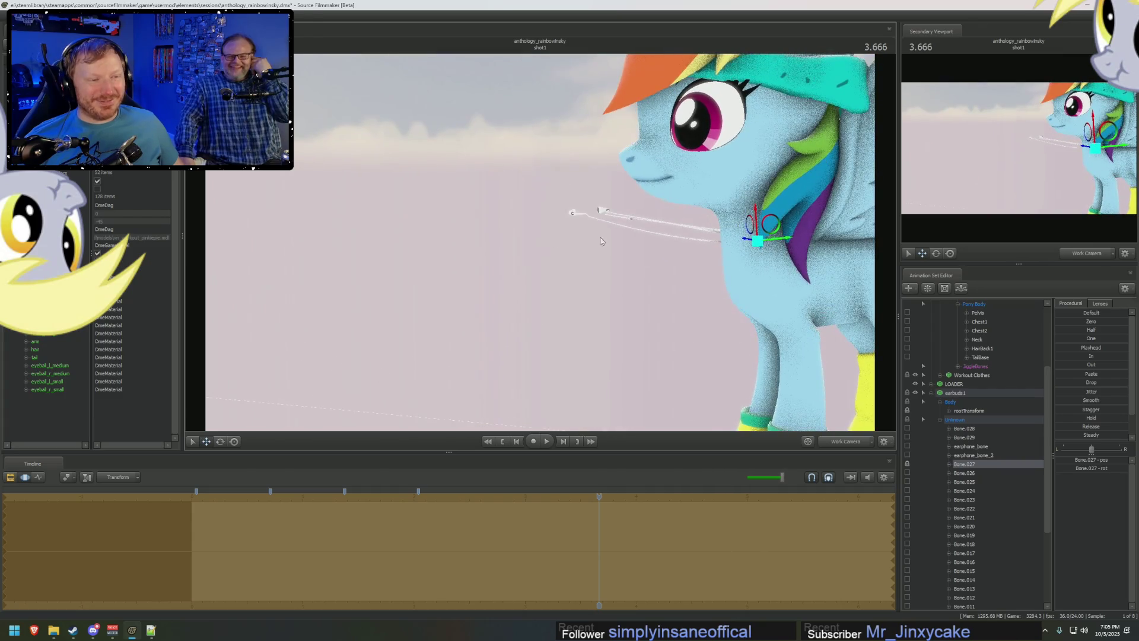
Pick Bone.028 and Bone.027 from the pivot points and pull the cable toward Rainbow Dash's neck.
key("ctrl")
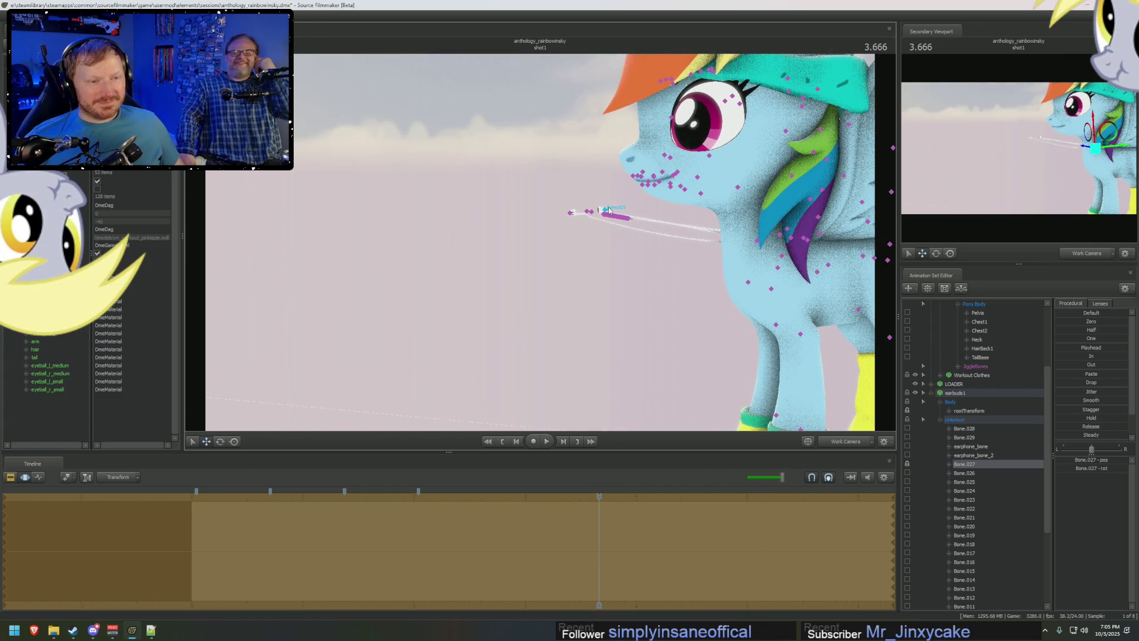
left_click(569, 212, "ctrl")
left_click_drag(570, 212, 539, 248)
middle_click_drag(521, 262, 862, 353)
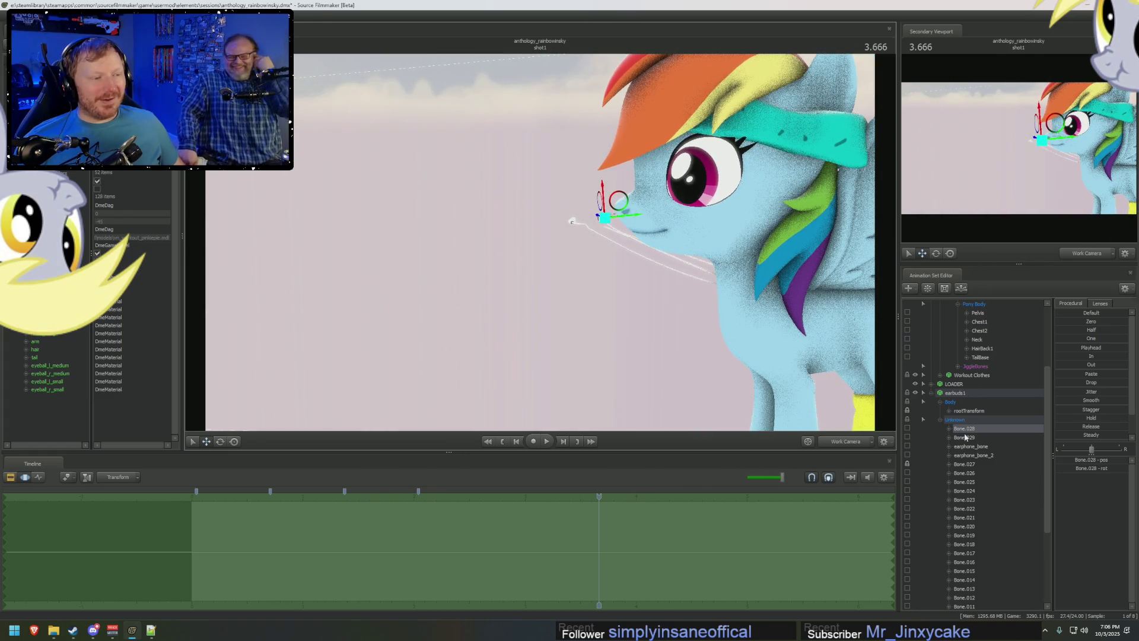
left_click(972, 464)
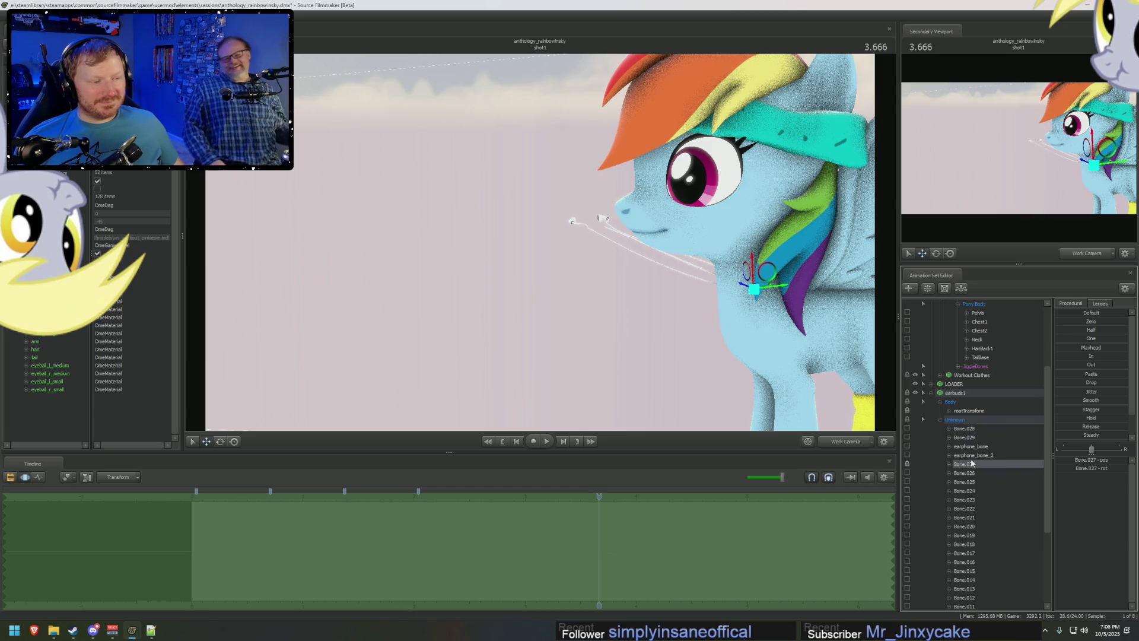
left_click_drag(767, 294, 699, 293)
key("e")
right_click_drag(653, 340, 558, 253)
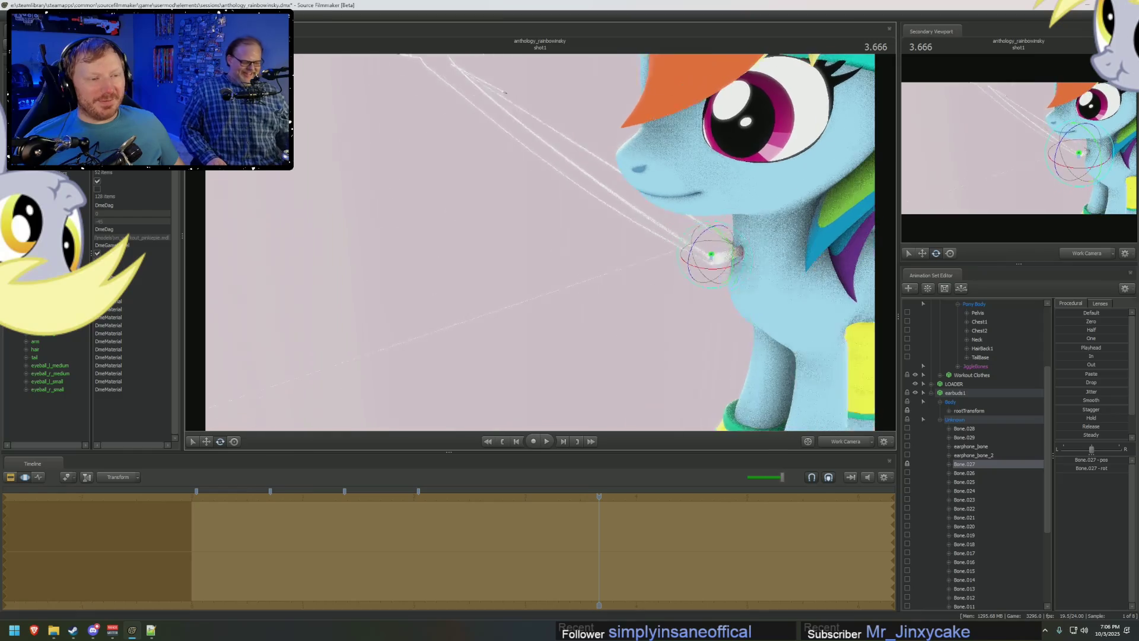
Rotate the neck-side cable bone level, nudge it right with Move, then select Bone.028 at the tip.
left_click_drag(558, 253, 535, 267)
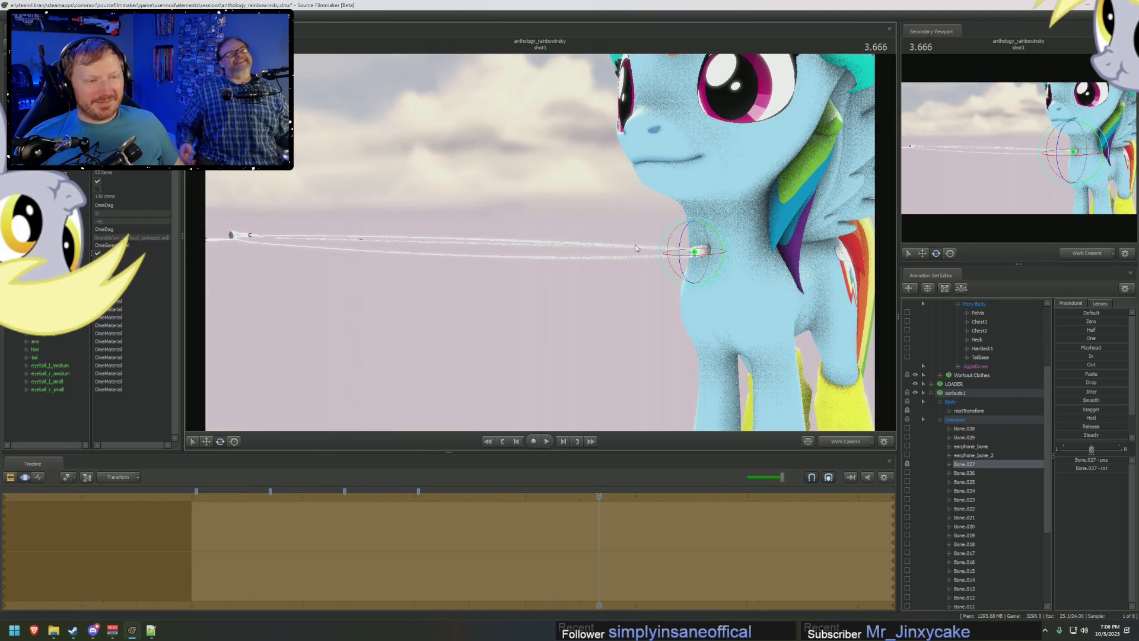
left_click_drag(708, 240, 715, 276)
right_click_drag(714, 276, 714, 223)
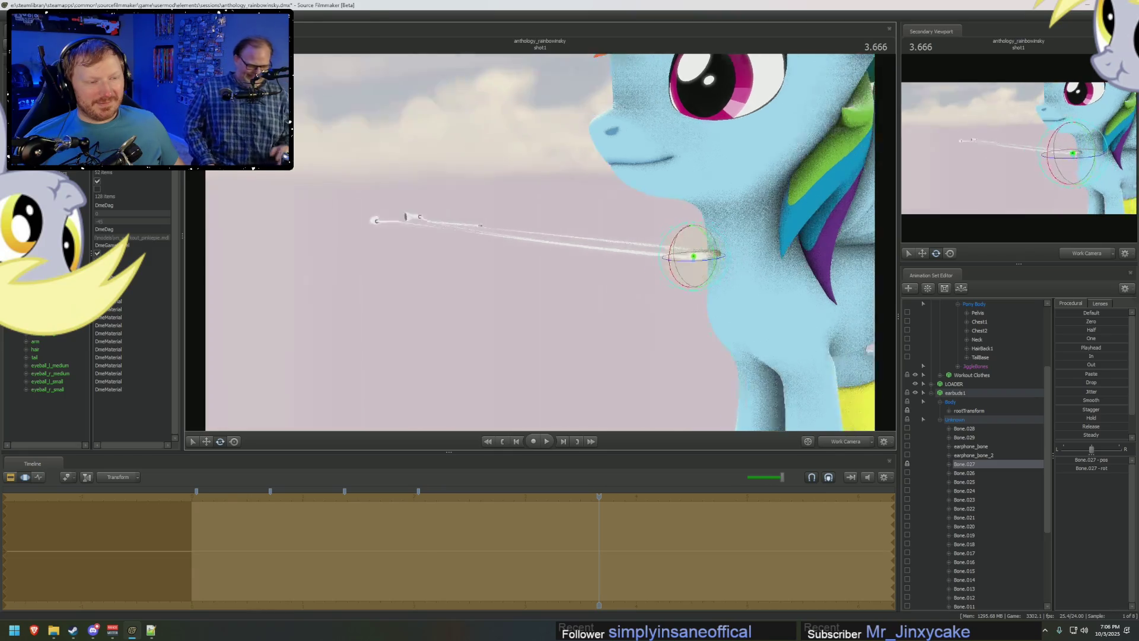
mouse_move(641, 250)
left_mouse_down()
mouse_move(627, 243)
mouse_move(703, 242)
left_mouse_up()
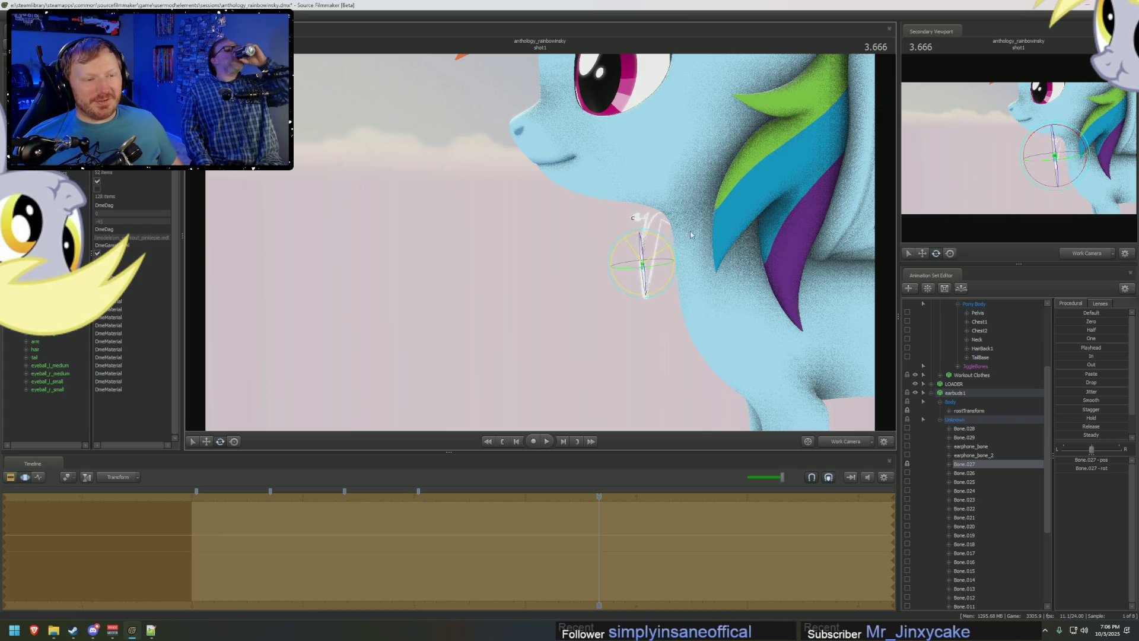
key("w")
mouse_move(657, 249)
left_mouse_down()
mouse_move(681, 242)
mouse_move(691, 256)
left_mouse_up()
left_click(964, 428)
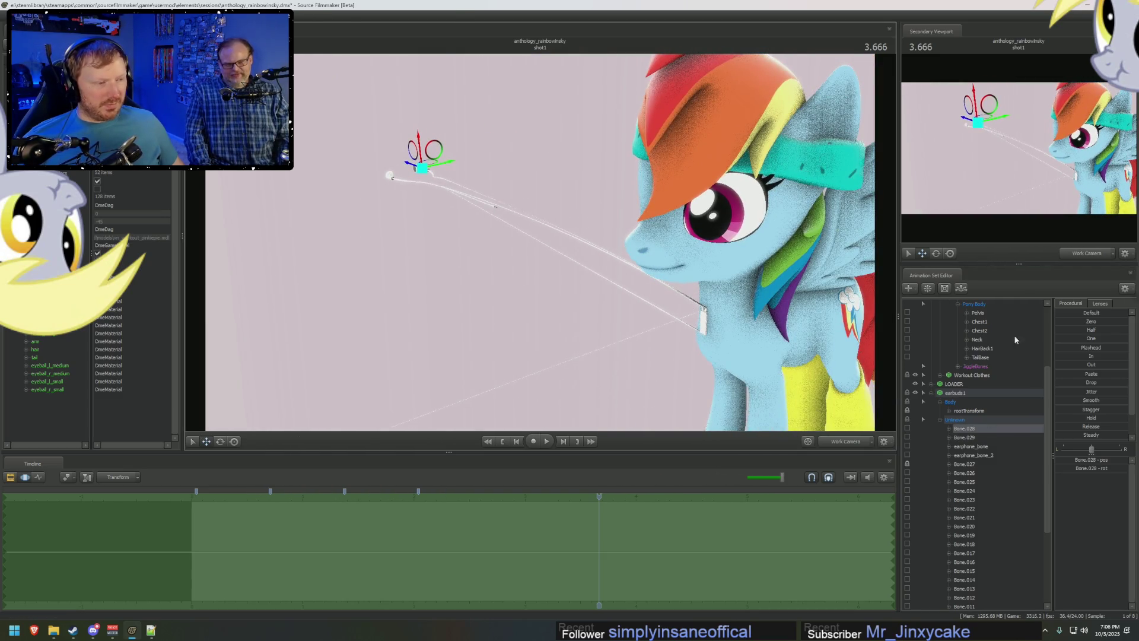
scroll(990, 400, "up", 2)
scroll(983, 405, "up", 2)
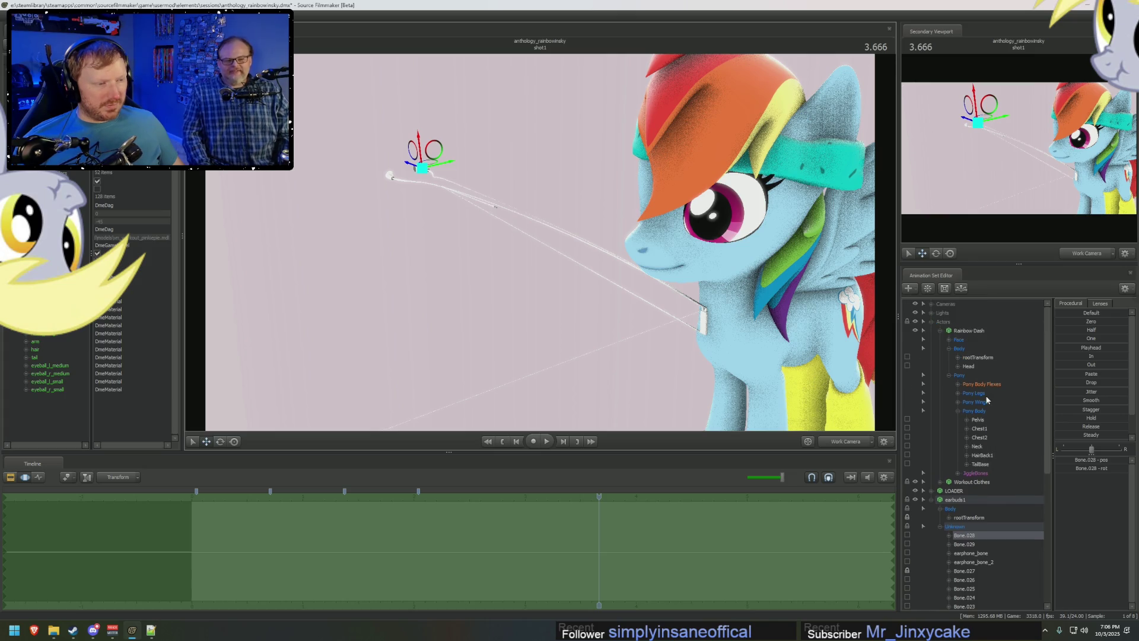
Run the rig script on Rainbow Dash's animation set to expose her ear and tail bones.
right_click(969, 333)
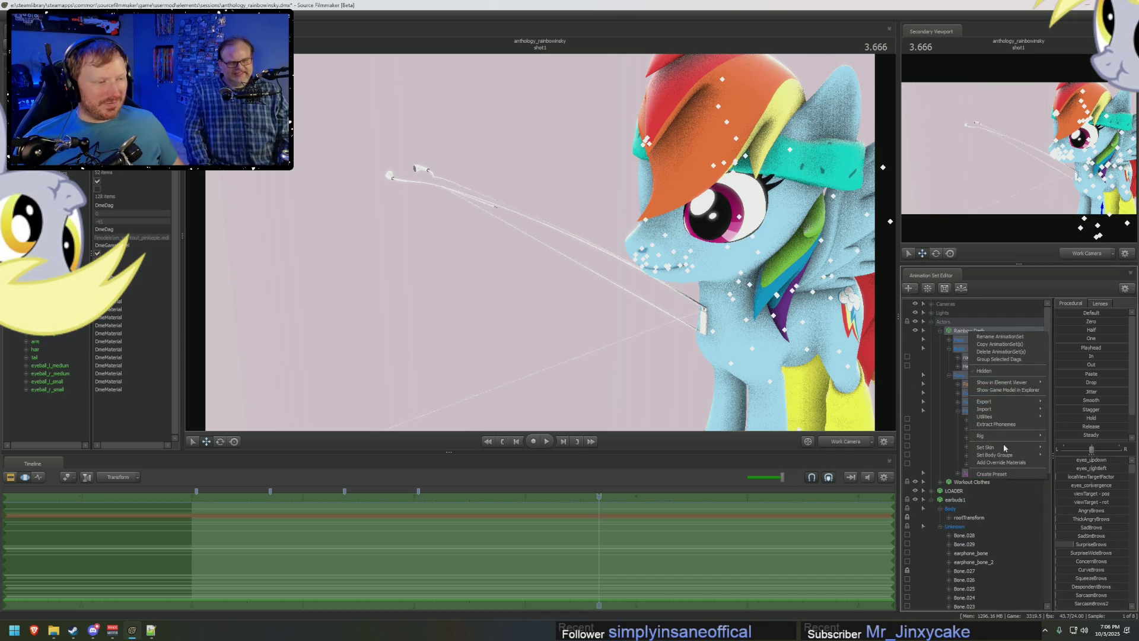
mouse_move(985, 415)
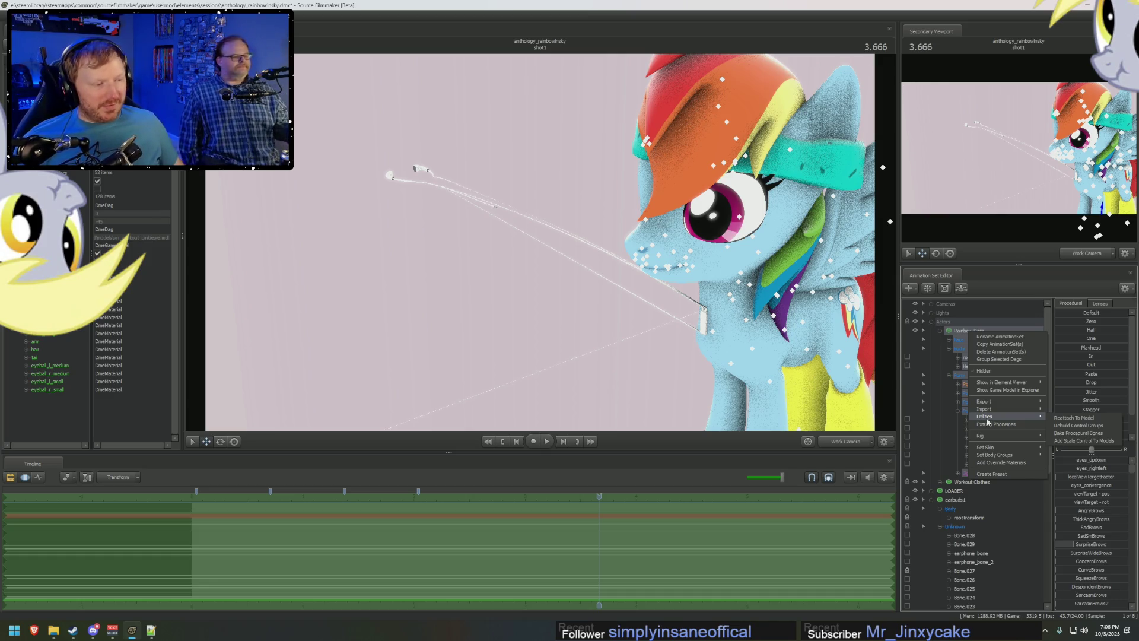
mouse_move(982, 436)
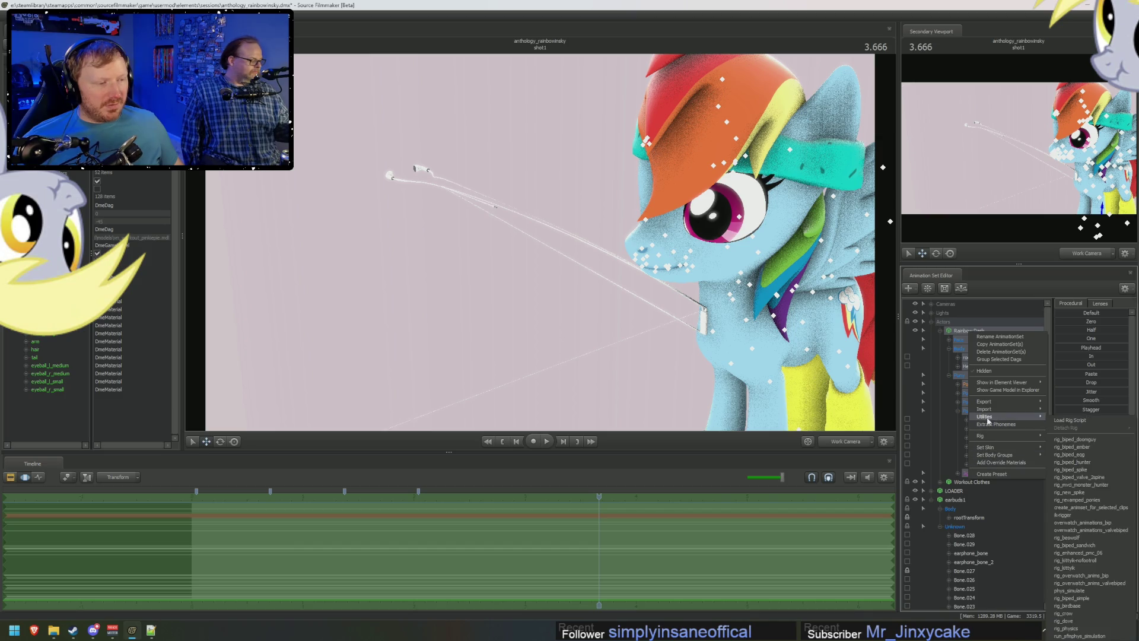
left_click(1075, 428)
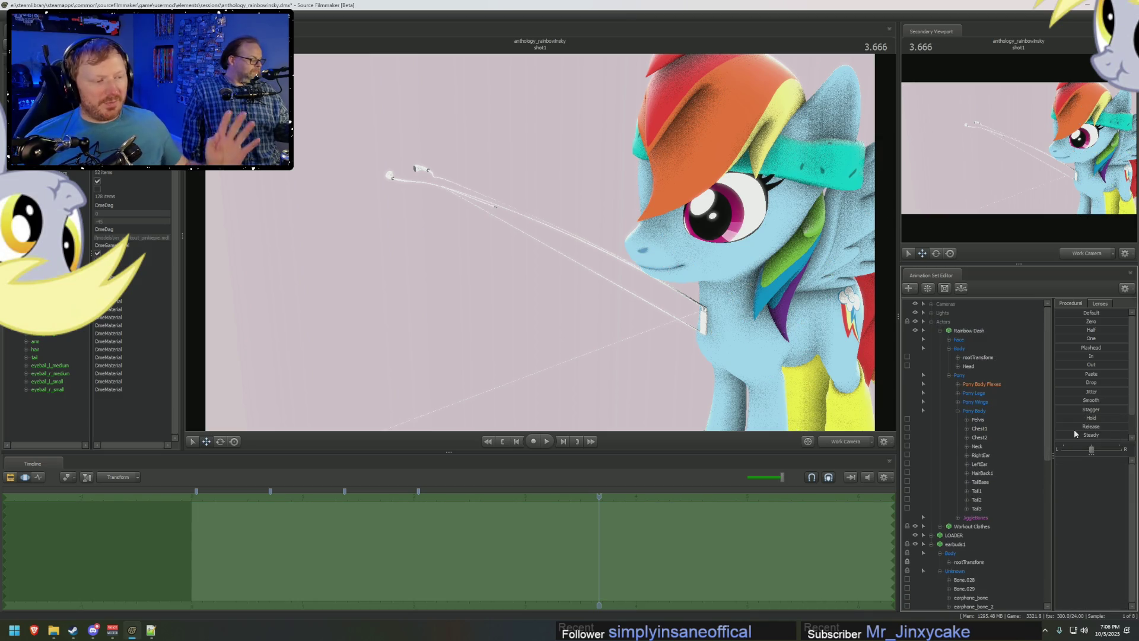
Frame Rainbow Dash's head while checking her RightEar bone and the earbud Bone.028.
left_click(981, 455)
right_click_drag(705, 341, 541, 245)
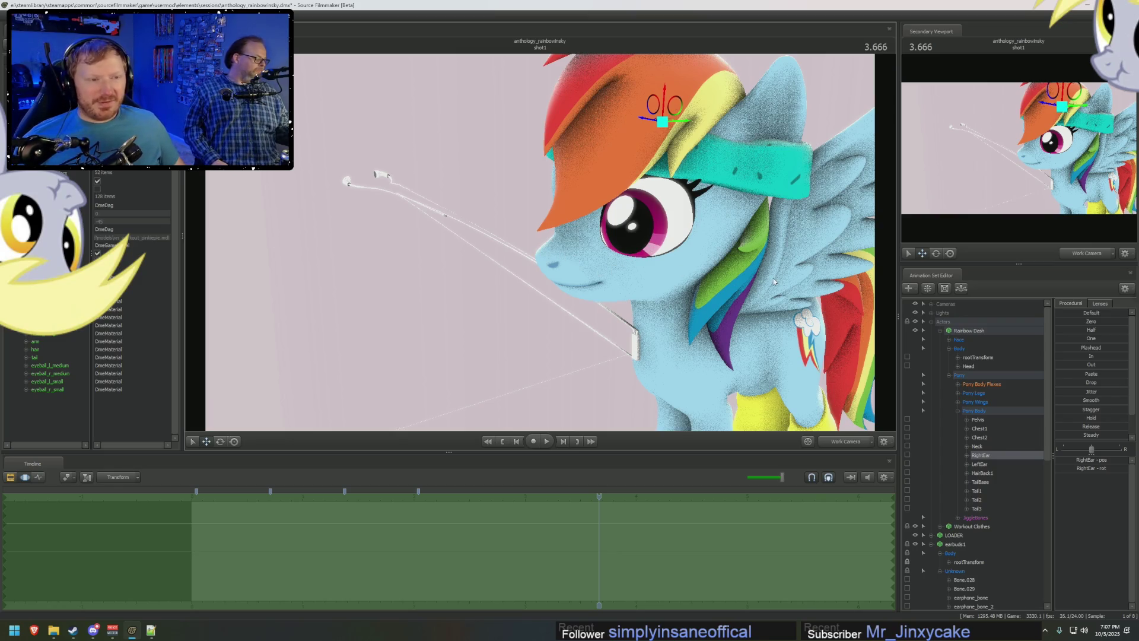
scroll(984, 472, "down", 2)
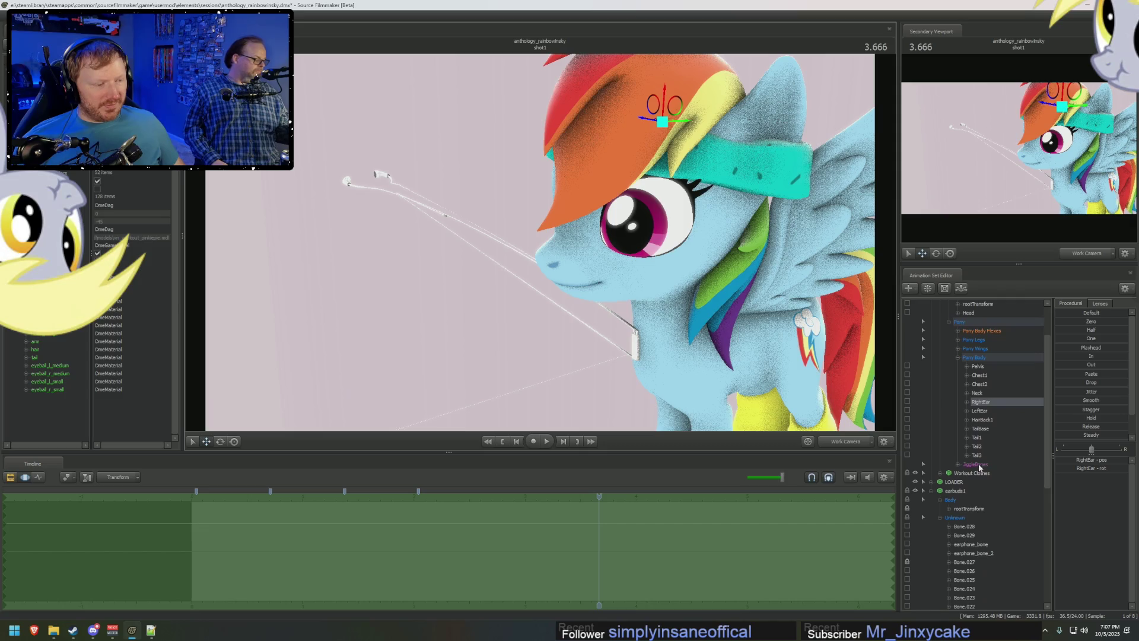
left_click(970, 527)
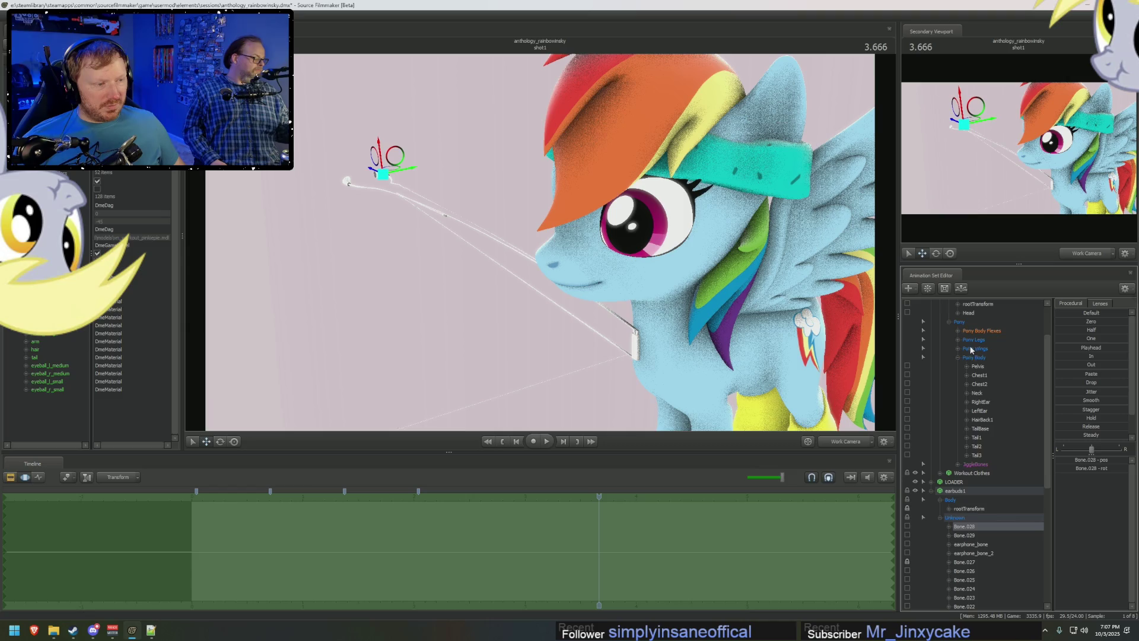
Select both earbud tip bones, Bone.028 and Bone.029, together instead of LeftEar.
left_click(983, 412)
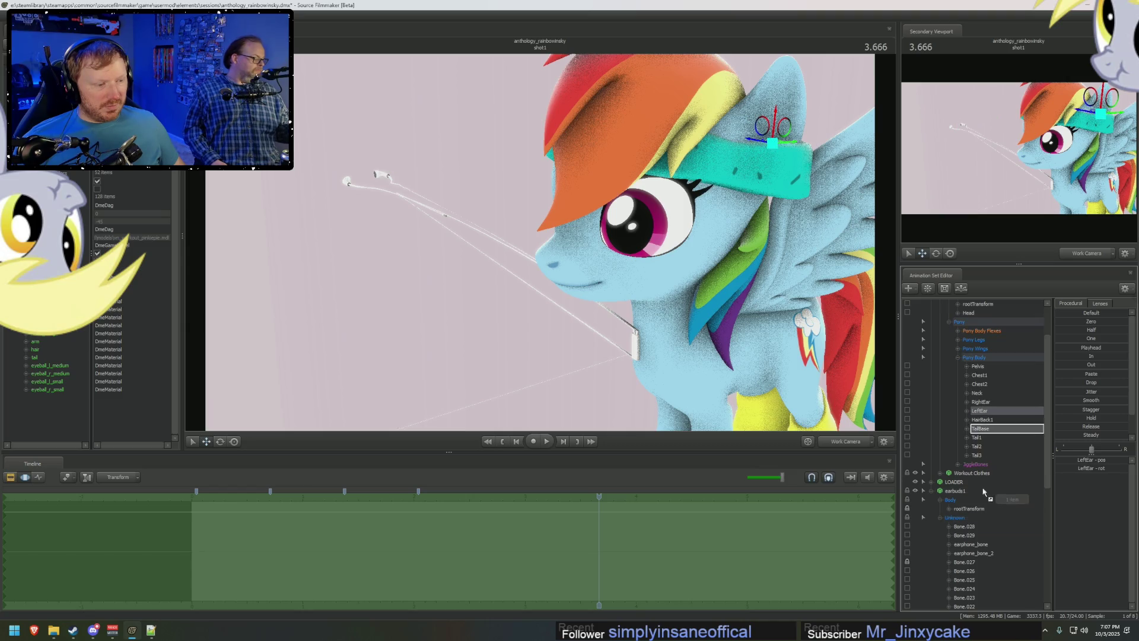
left_click(965, 526)
left_click(965, 535, "shift")
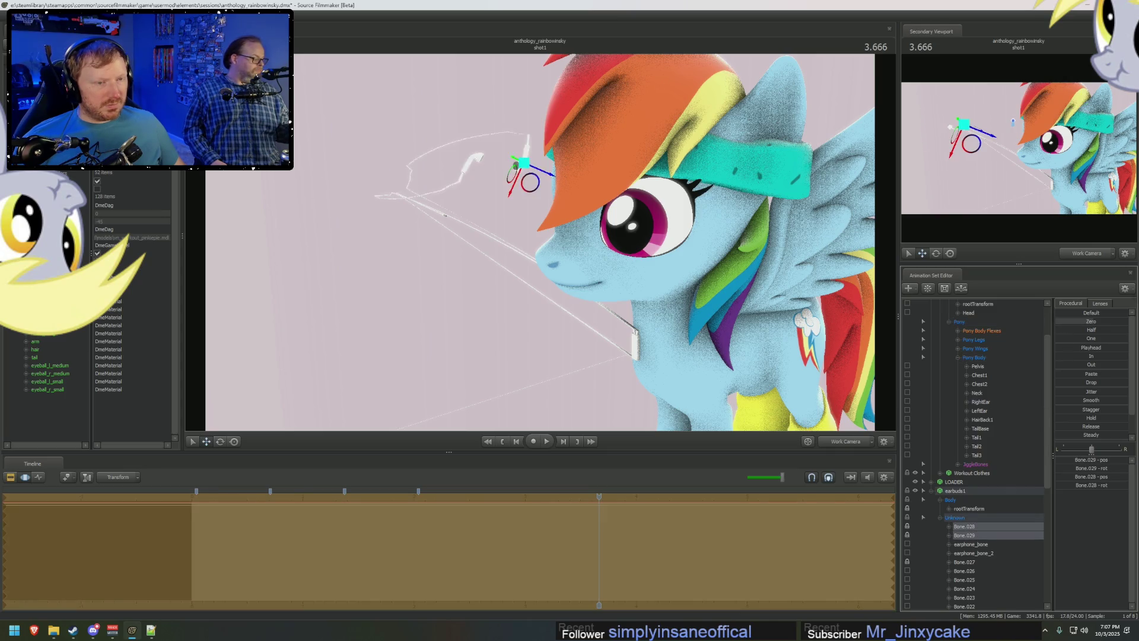
Move the earbud tips onto her headband, then drag earphone_bone_2 over to her chest.
left_click_drag(345, 182, 661, 120)
key("q")
left_click(374, 180)
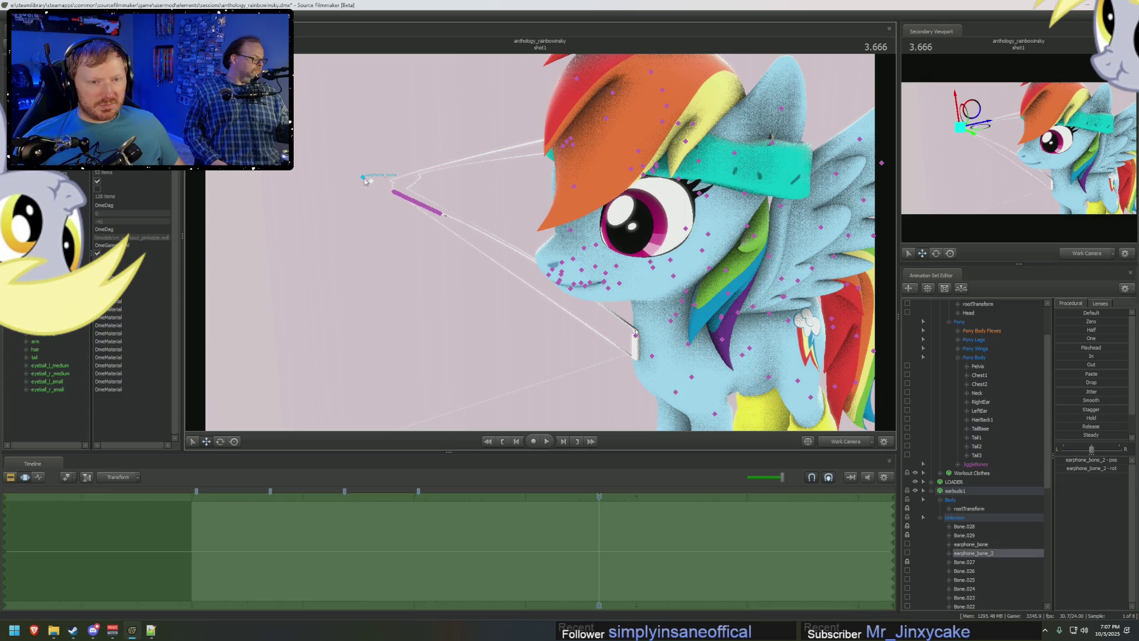
mouse_move(365, 181)
left_mouse_down()
mouse_move(609, 264)
mouse_move(400, 297)
mouse_move(547, 242)
left_mouse_up()
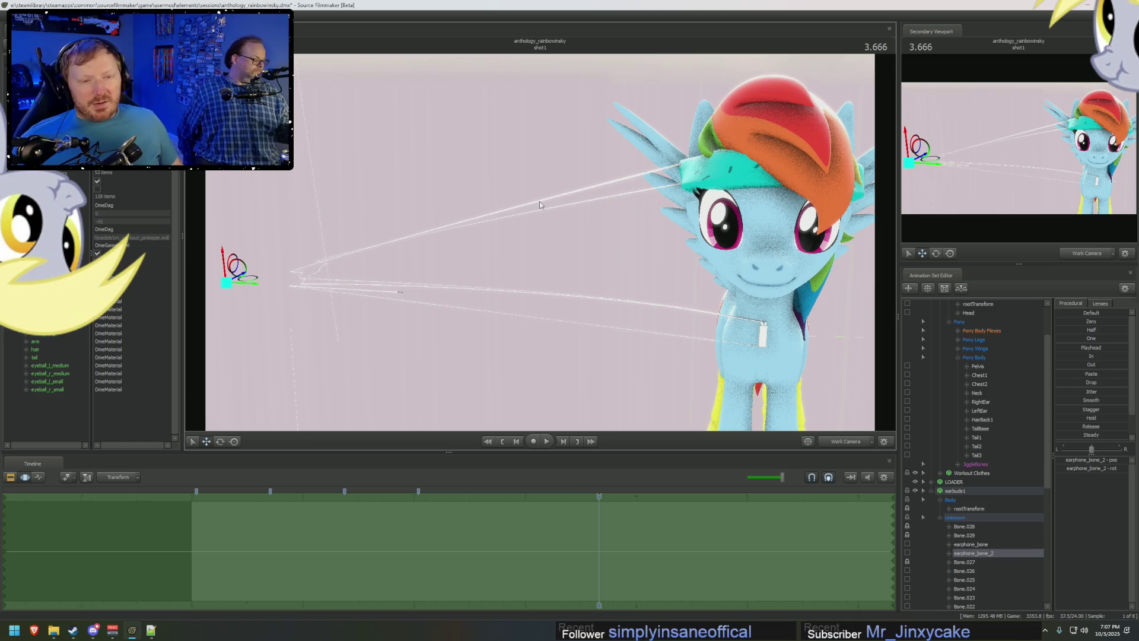
key("ctrl")
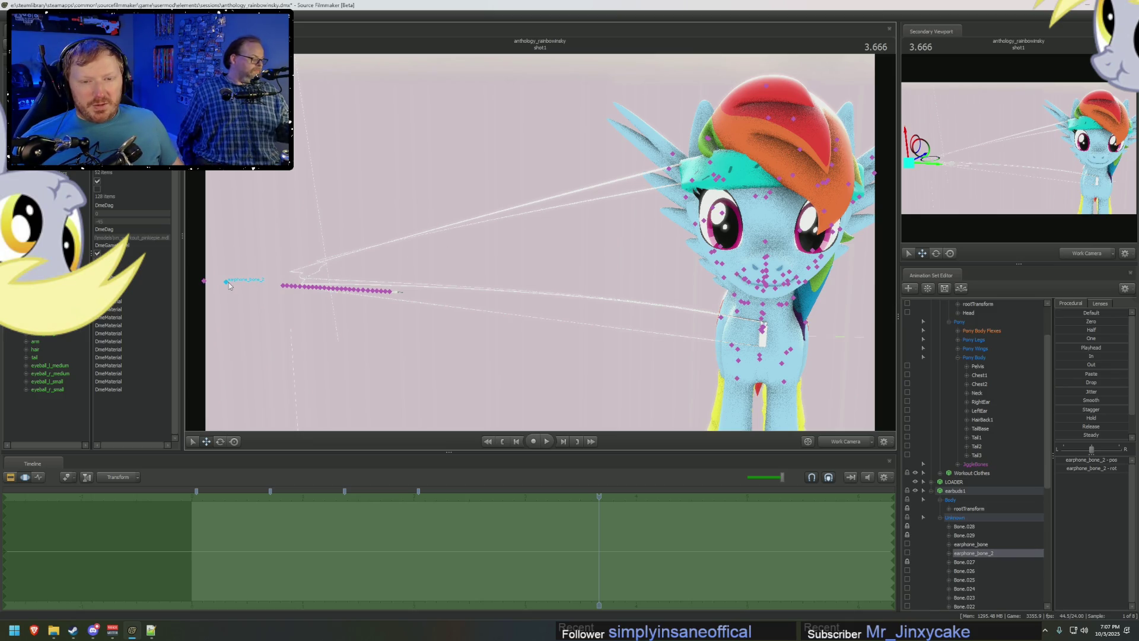
mouse_move(268, 267)
left_mouse_down()
mouse_move(366, 258)
mouse_move(776, 277)
left_mouse_up()
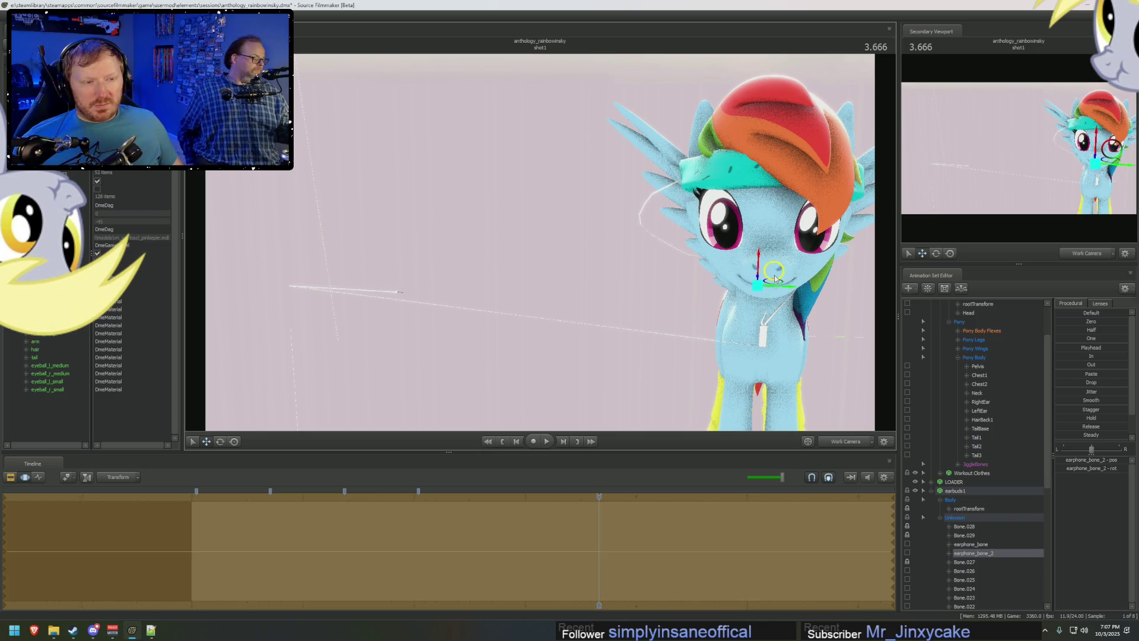
mouse_move(776, 277)
left_mouse_down()
mouse_move(666, 233)
mouse_move(672, 283)
left_mouse_up()
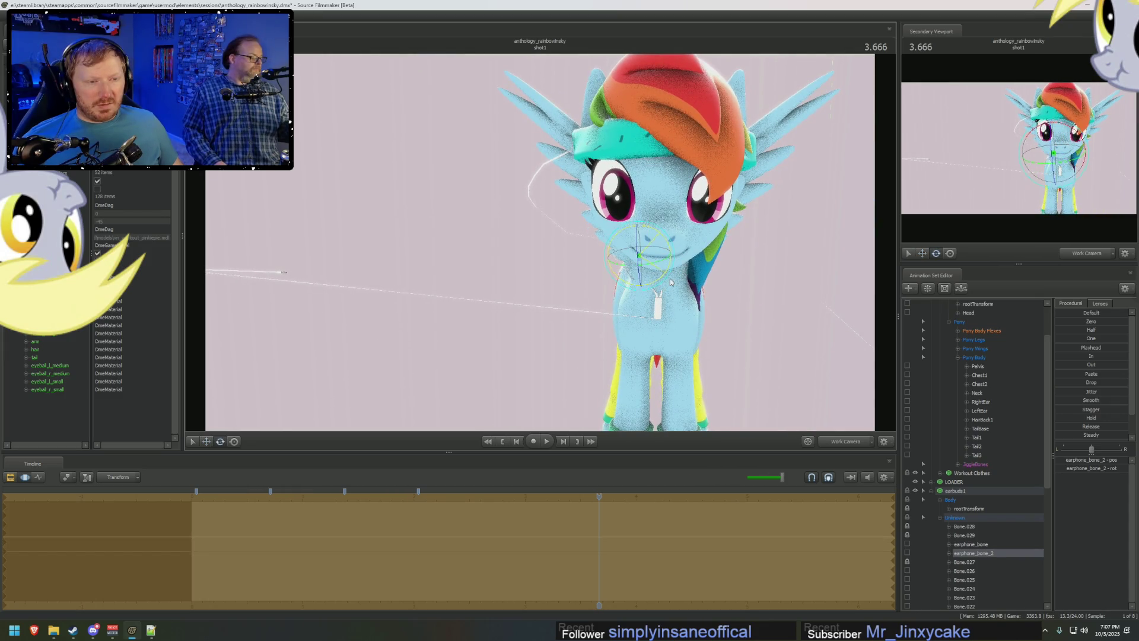
With the move gizmo active, pick the earphone cable bone from the side and face her forward.
key("w")
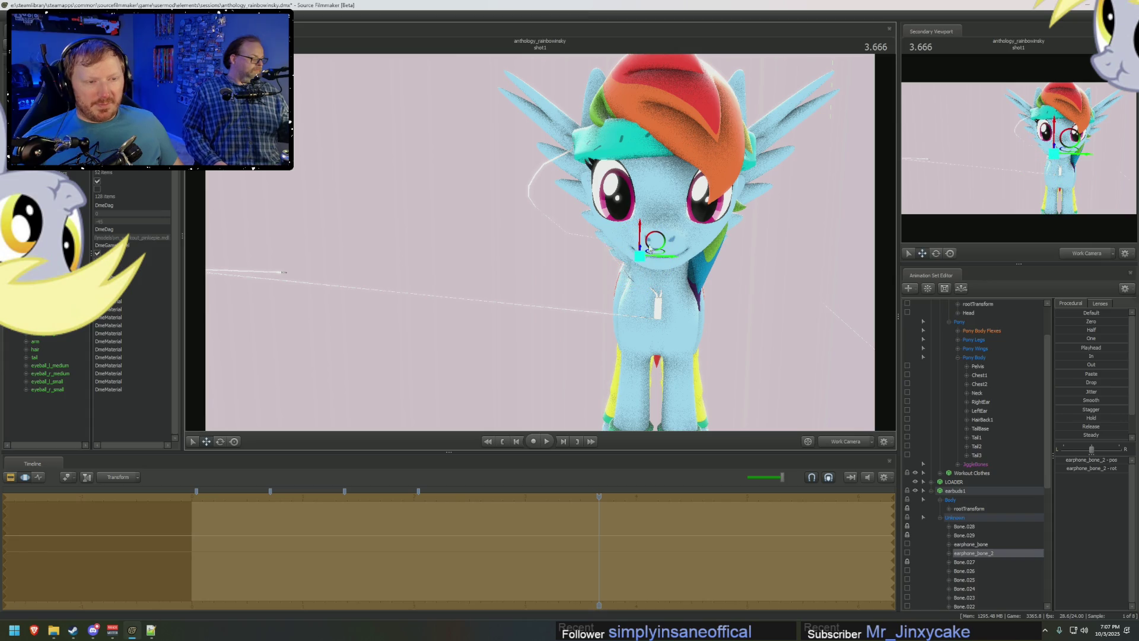
mouse_move(649, 249)
left_mouse_down()
mouse_move(557, 260)
mouse_move(554, 239)
mouse_move(622, 267)
mouse_move(553, 210)
mouse_move(614, 210)
mouse_move(540, 245)
left_mouse_up()
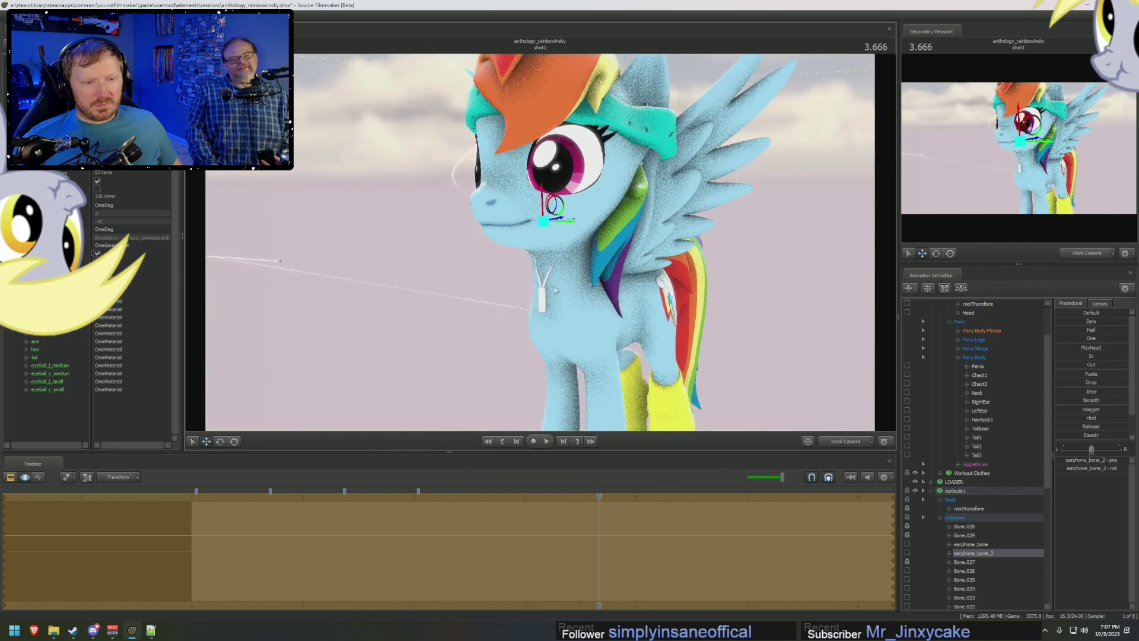
key("ctrl")
left_click(337, 218)
mouse_move(348, 226)
left_mouse_down()
mouse_move(324, 236)
mouse_move(605, 245)
left_mouse_up()
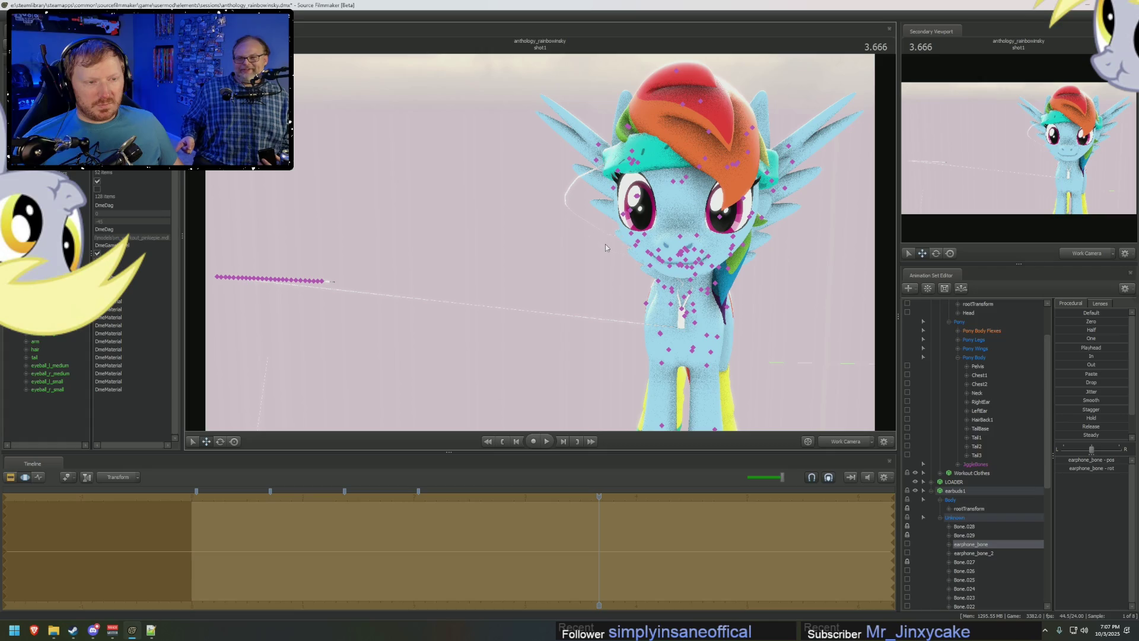
Exit bone picking to re-render the cables, then bring up the web browser.
left_click(607, 243)
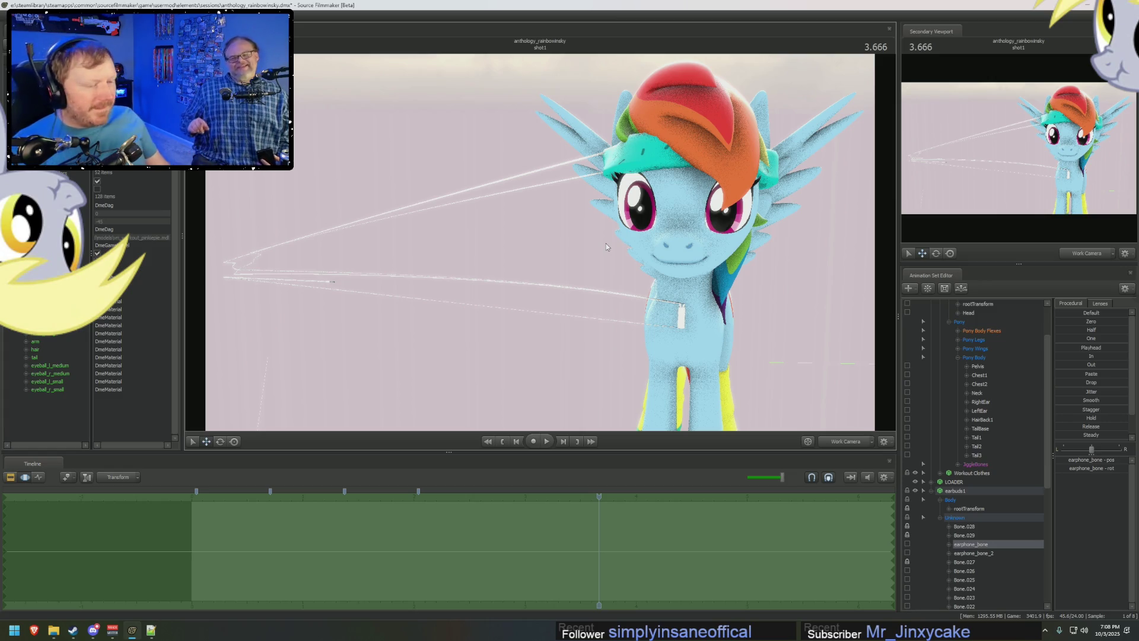
left_click(33, 629)
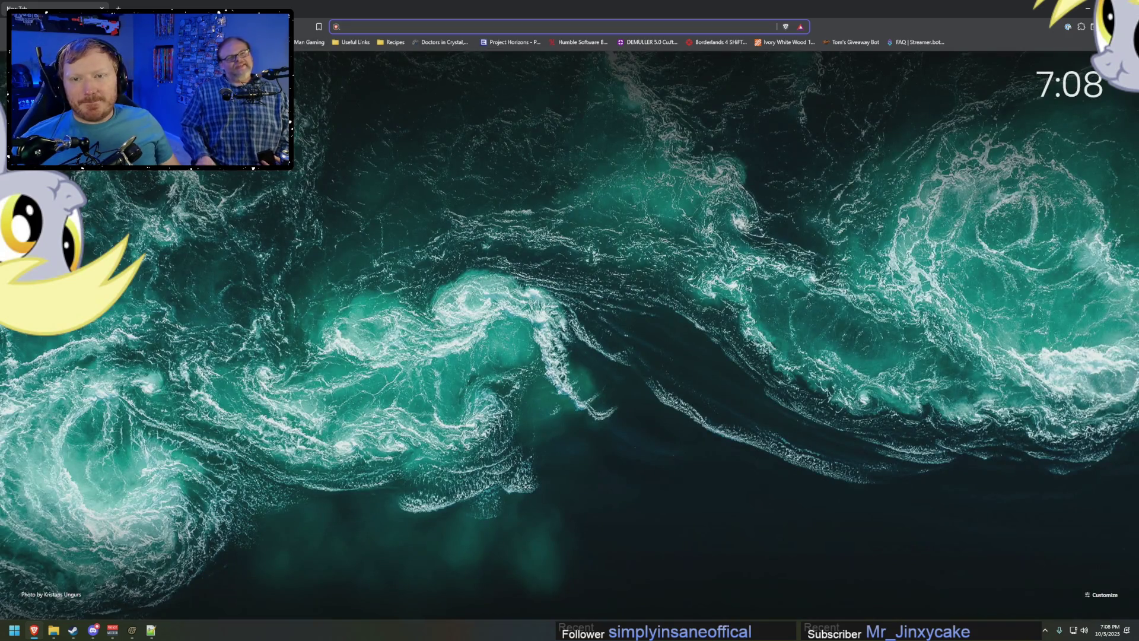
type("youtube.com")
Go to youtube.com and search for 'twilight zone shatner plane'.
key("Return")
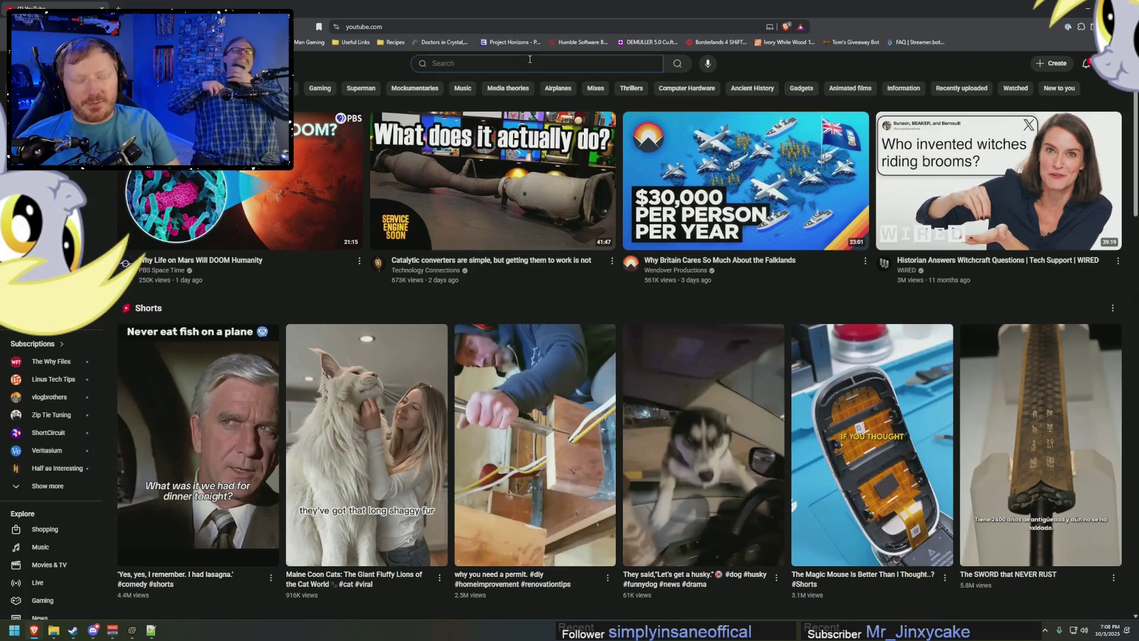
left_click(530, 62)
type("twilight sone ")
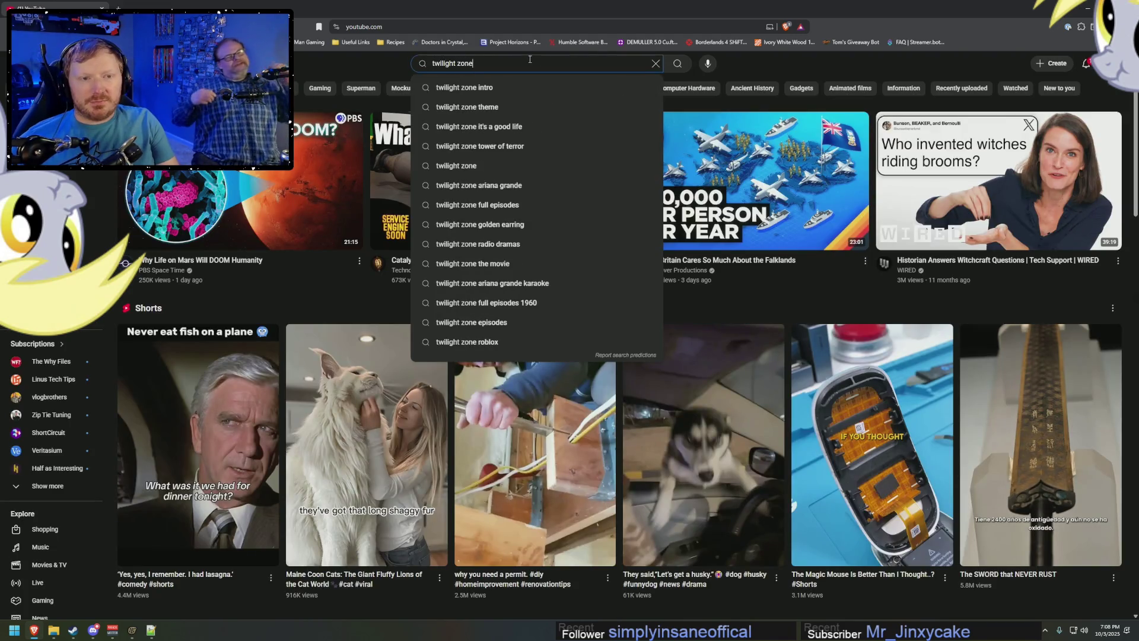
type("shattner")
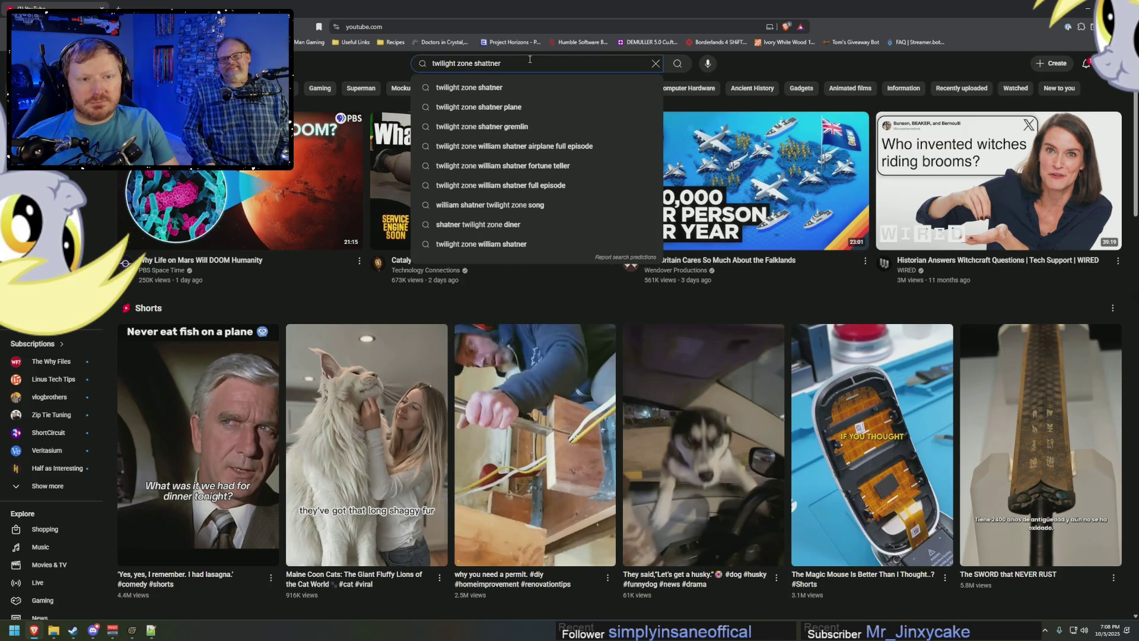
left_click(499, 107)
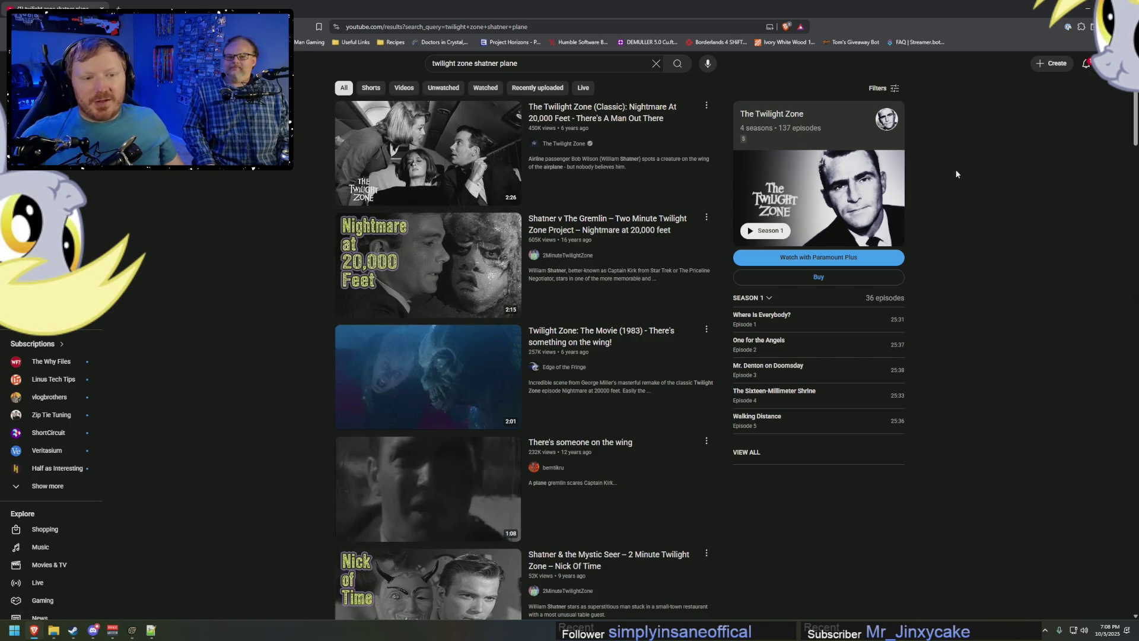
mouse_move(428, 153)
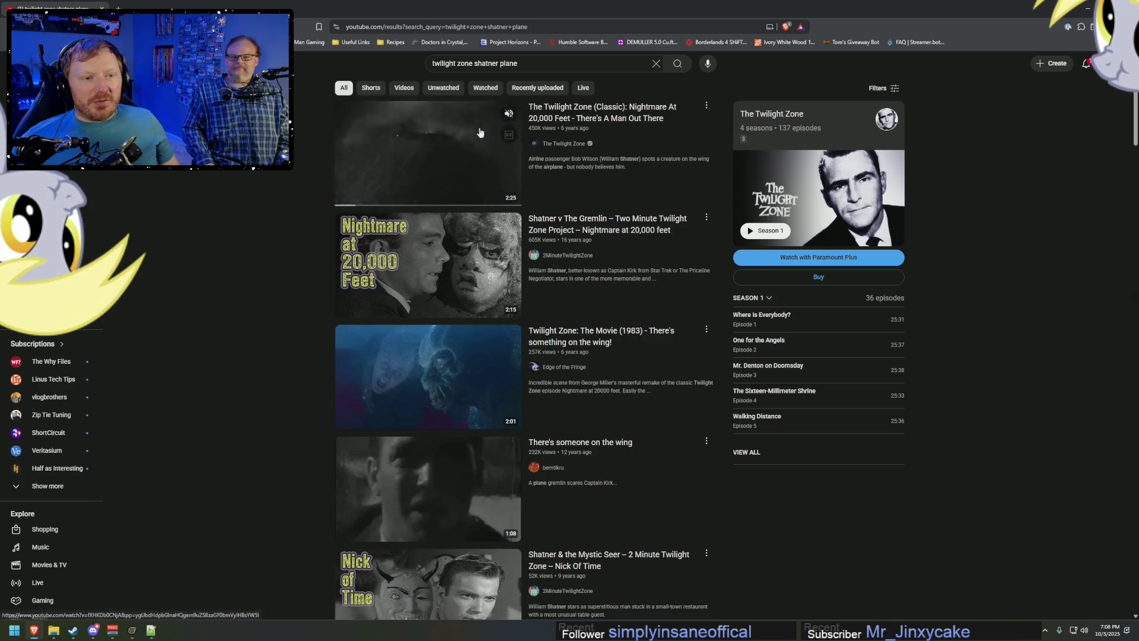
Start the Nightmare At 20,000 Feet clip with volume lowered and skip through its first minute.
left_click(623, 165)
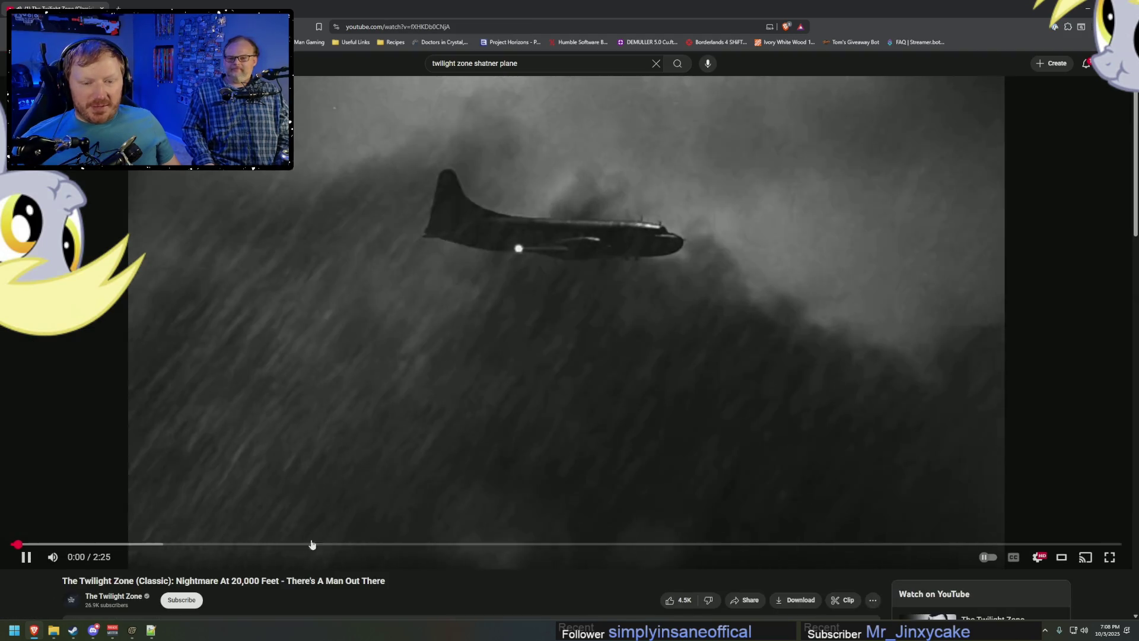
left_click_drag(311, 544, 238, 544)
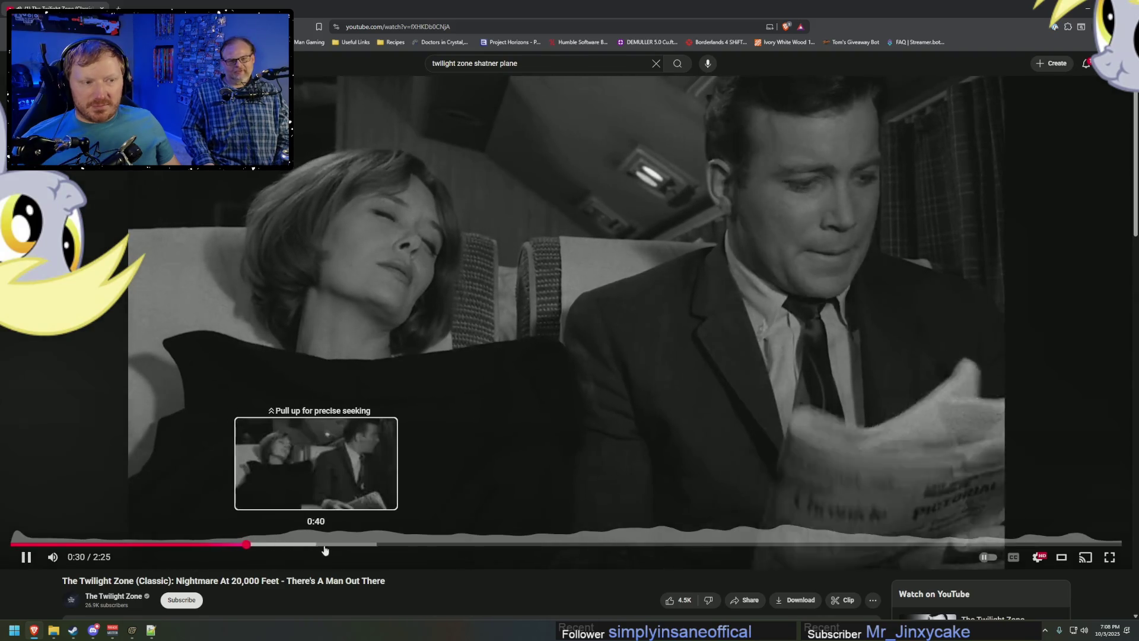
left_click(78, 557)
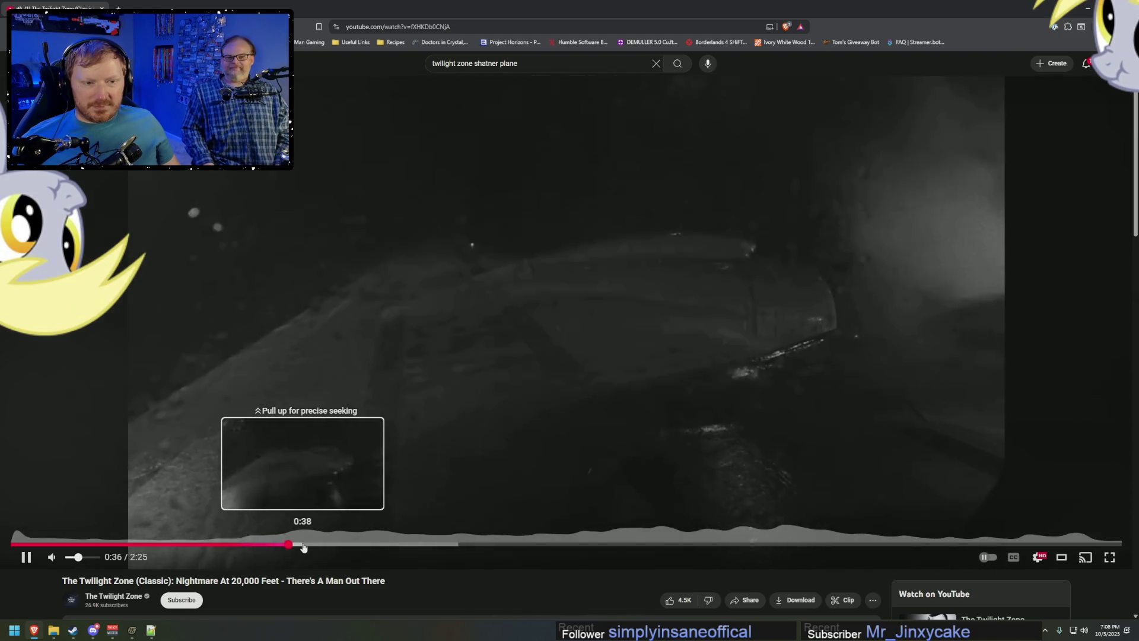
left_click(301, 545)
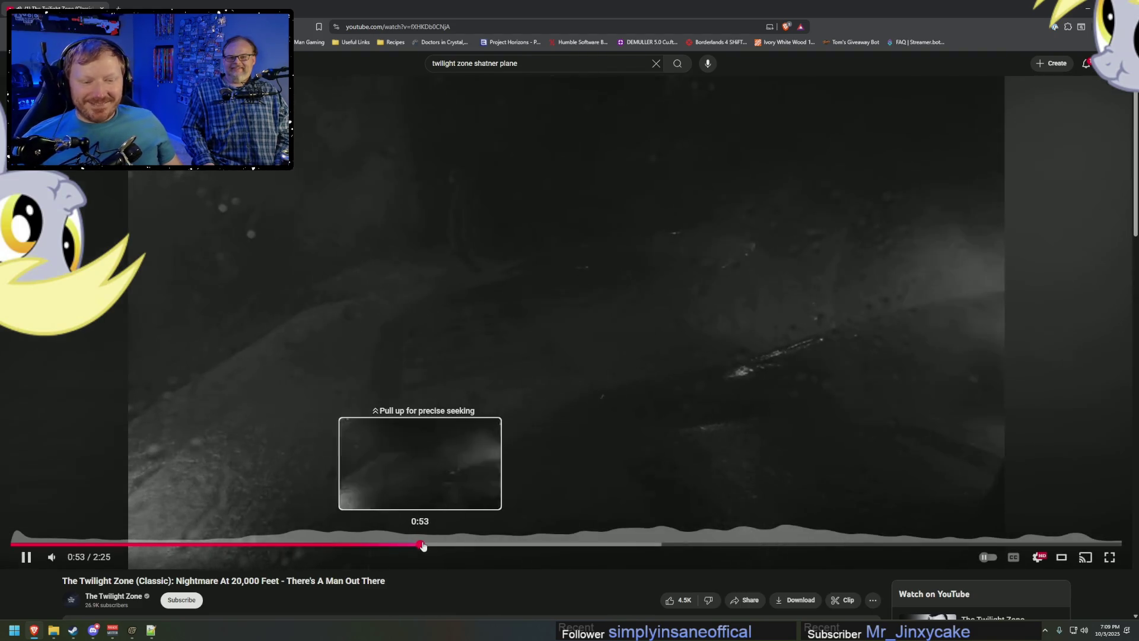
left_click(443, 544)
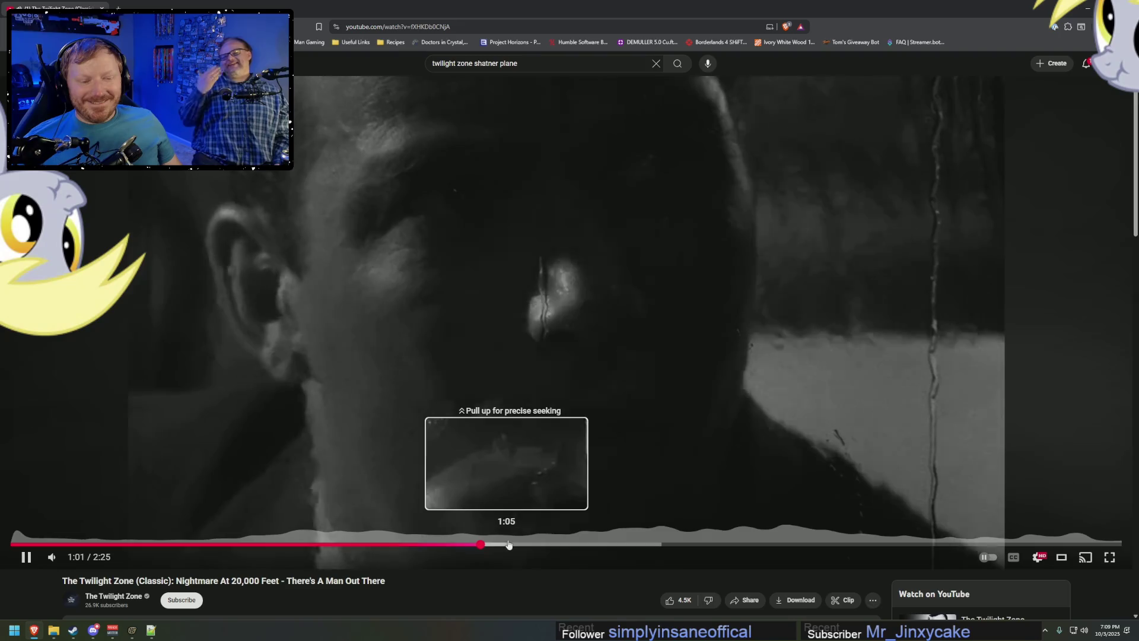
left_click(516, 545)
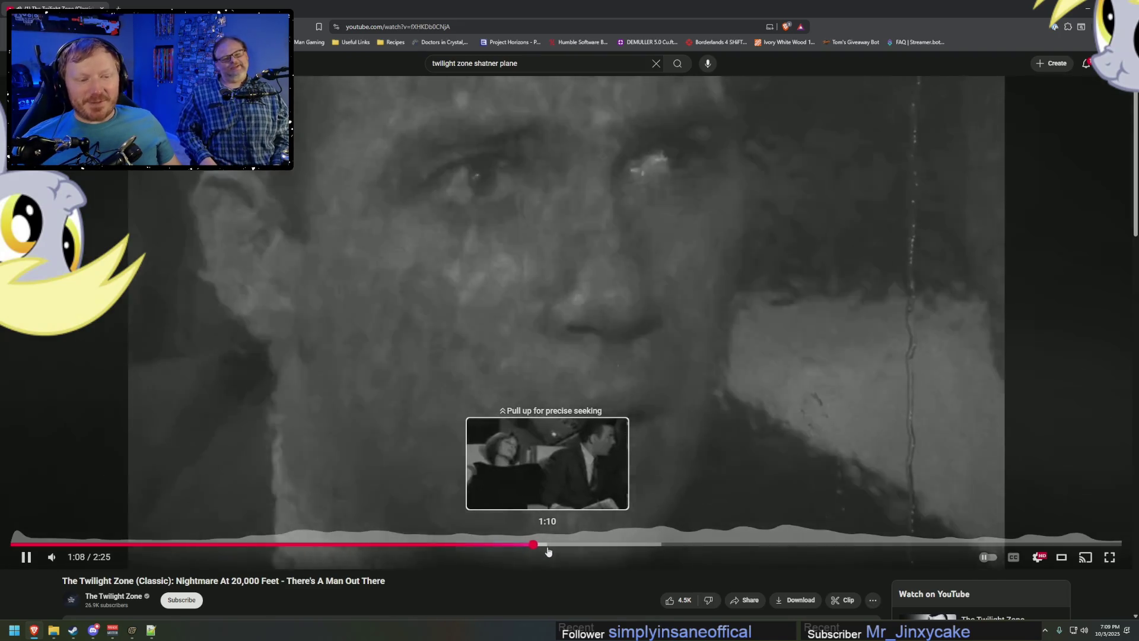
Scrub through 1:27 to 1:56, pause at 1:58, then rewind to about 1:16.
left_click_drag(564, 546, 682, 544)
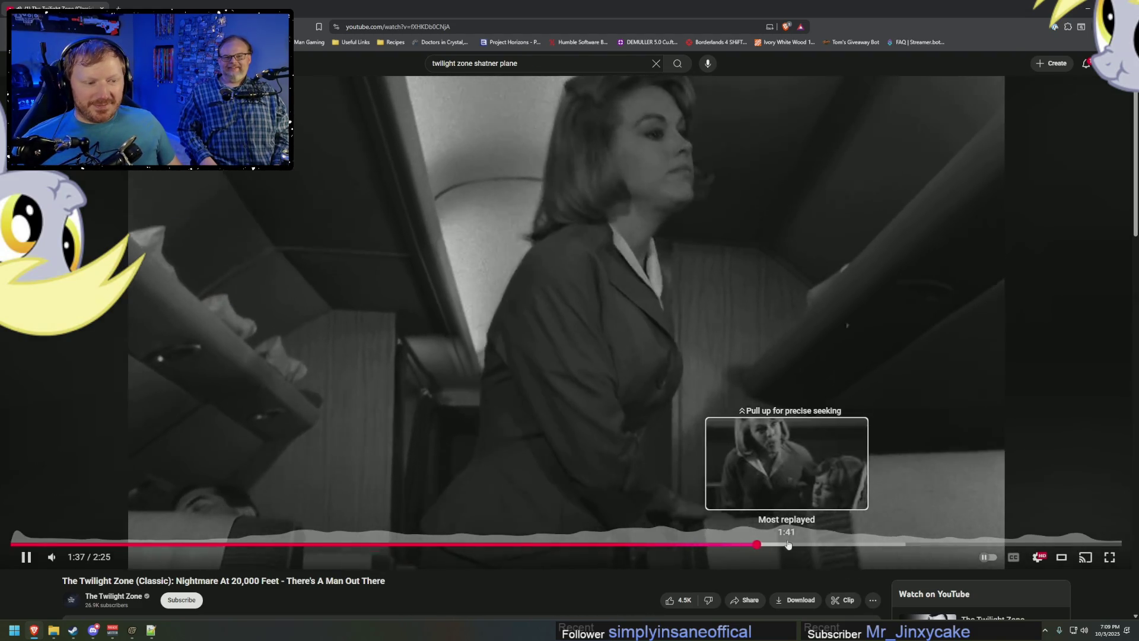
left_click(789, 546)
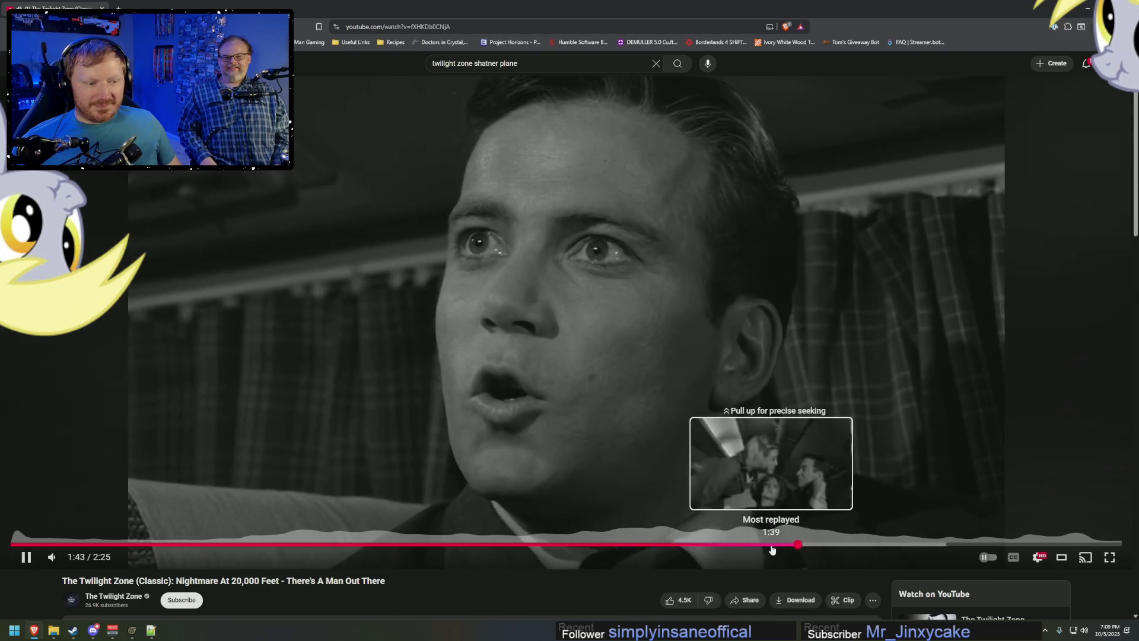
left_click(771, 545)
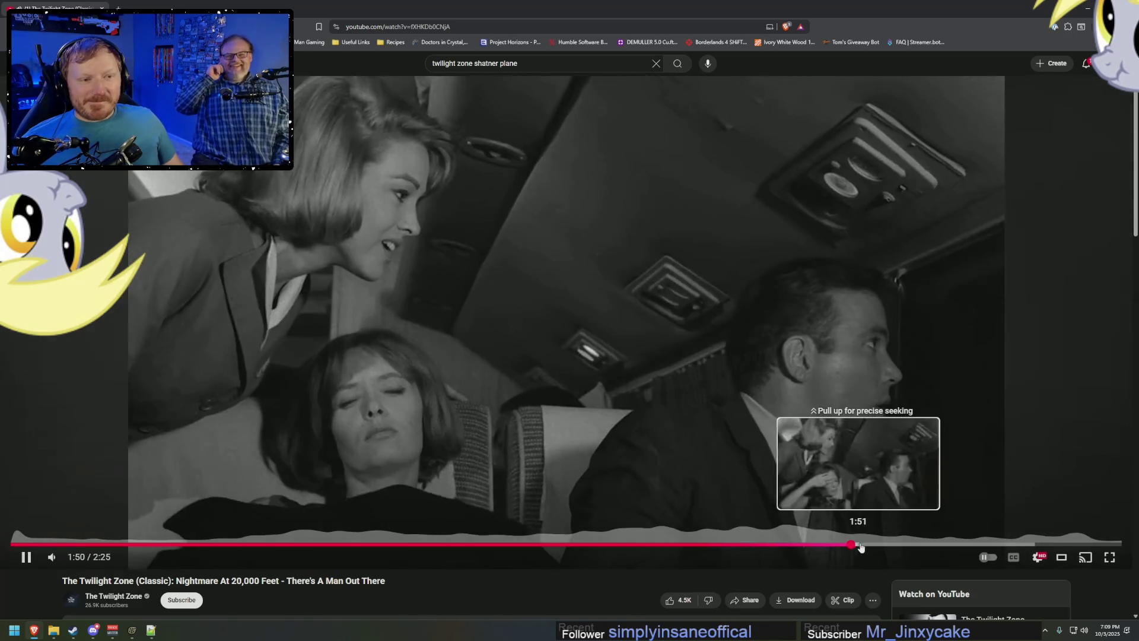
left_click(900, 544)
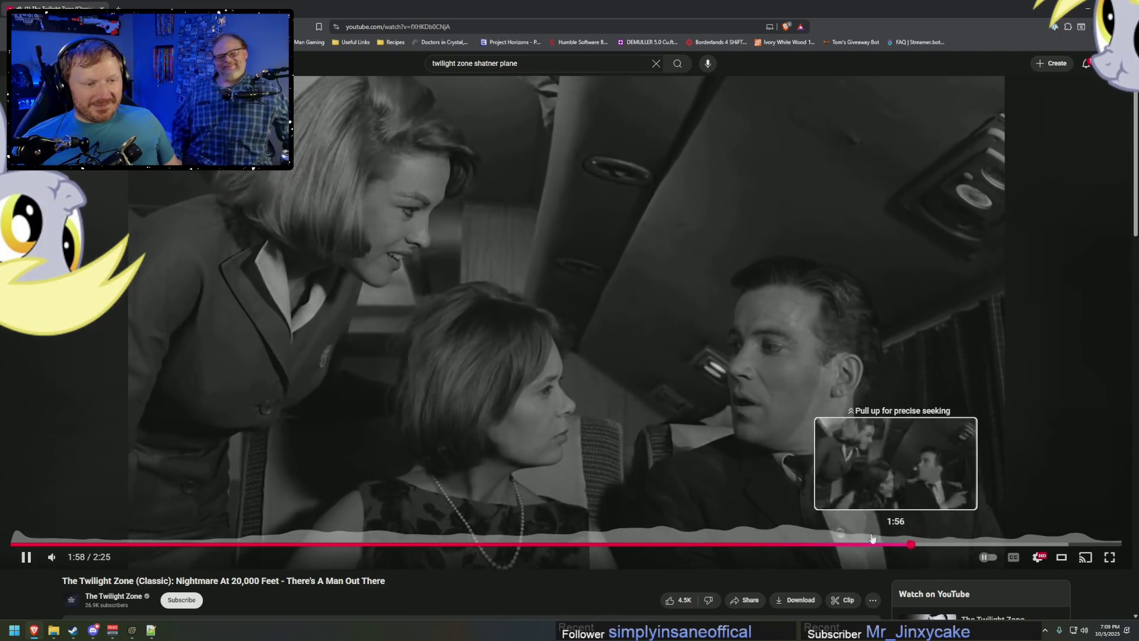
left_click(776, 356)
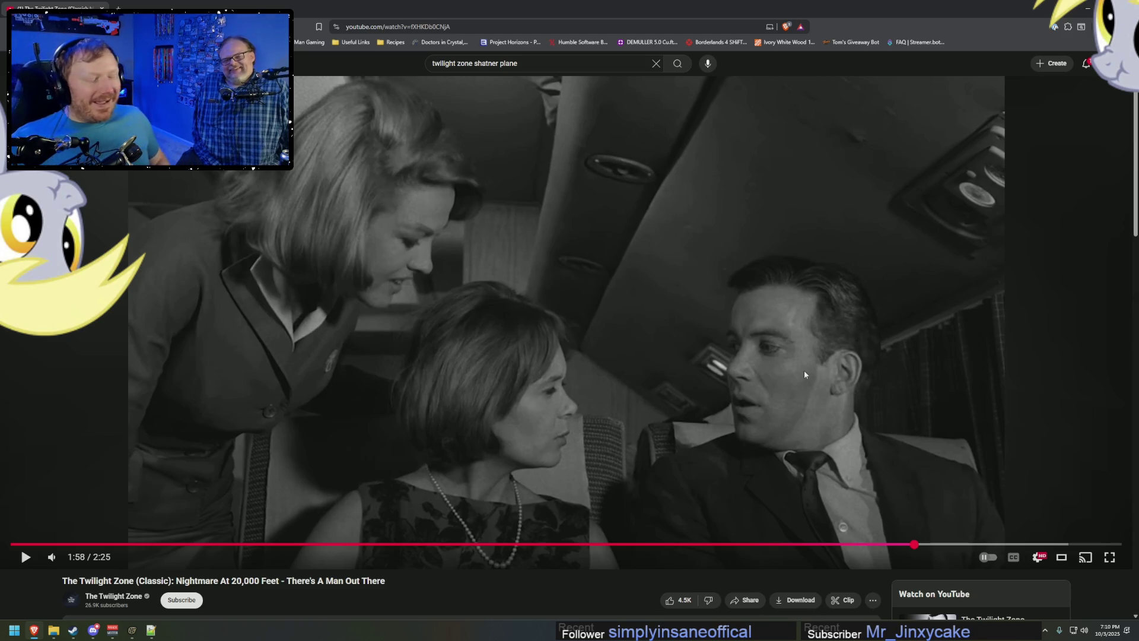
left_click_drag(626, 546, 600, 544)
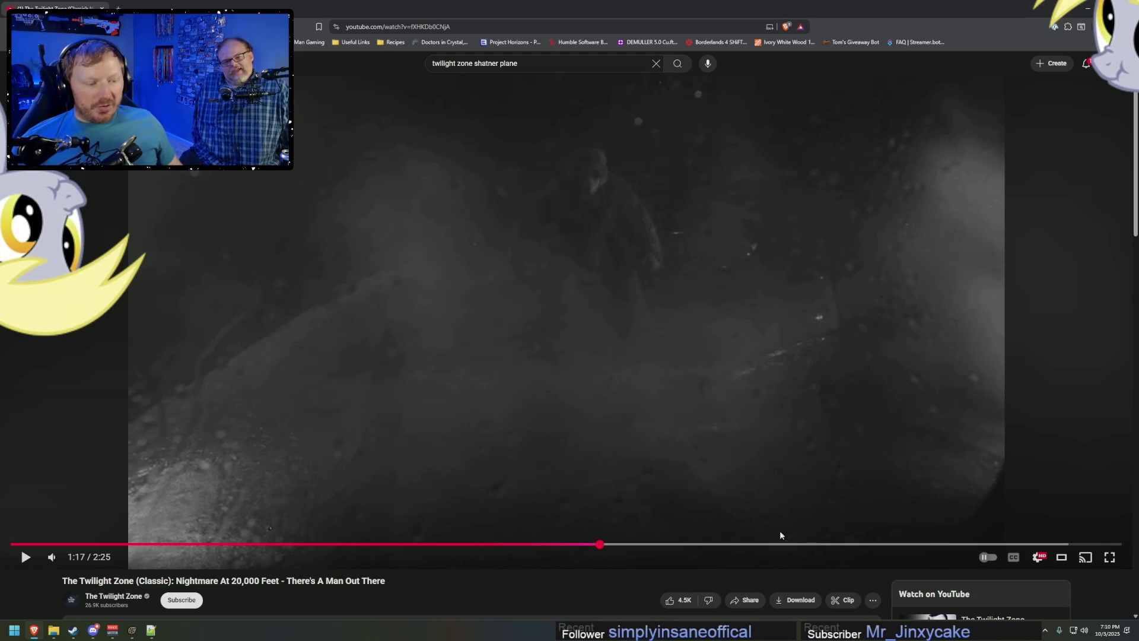
Rewatch the clip's moment around 1:28.
left_click(701, 545)
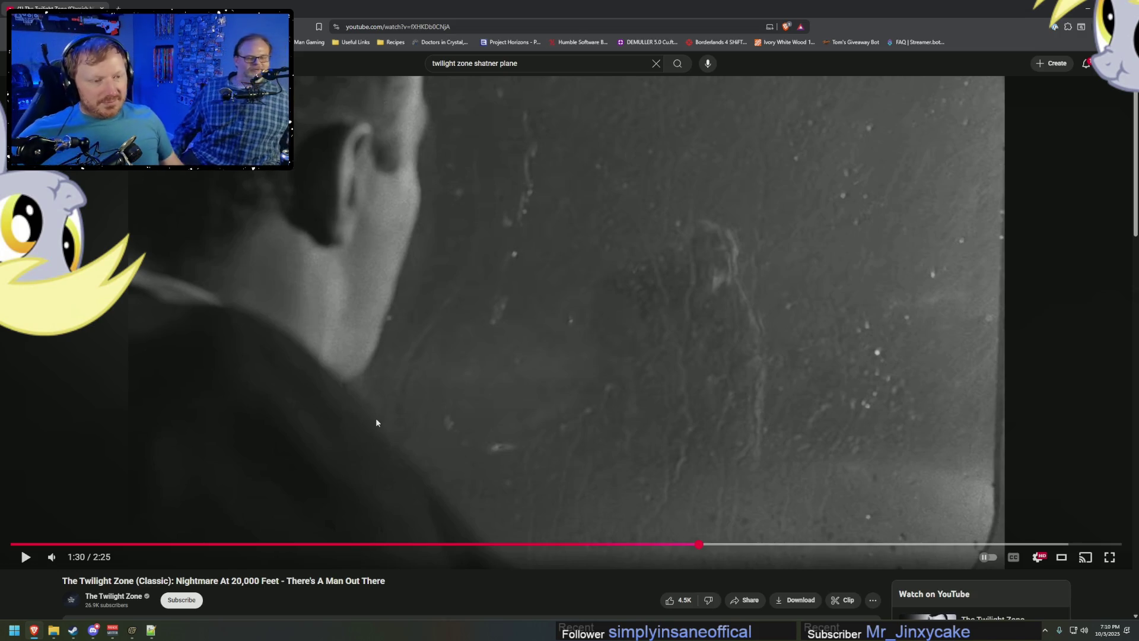
left_click_drag(690, 544, 677, 546)
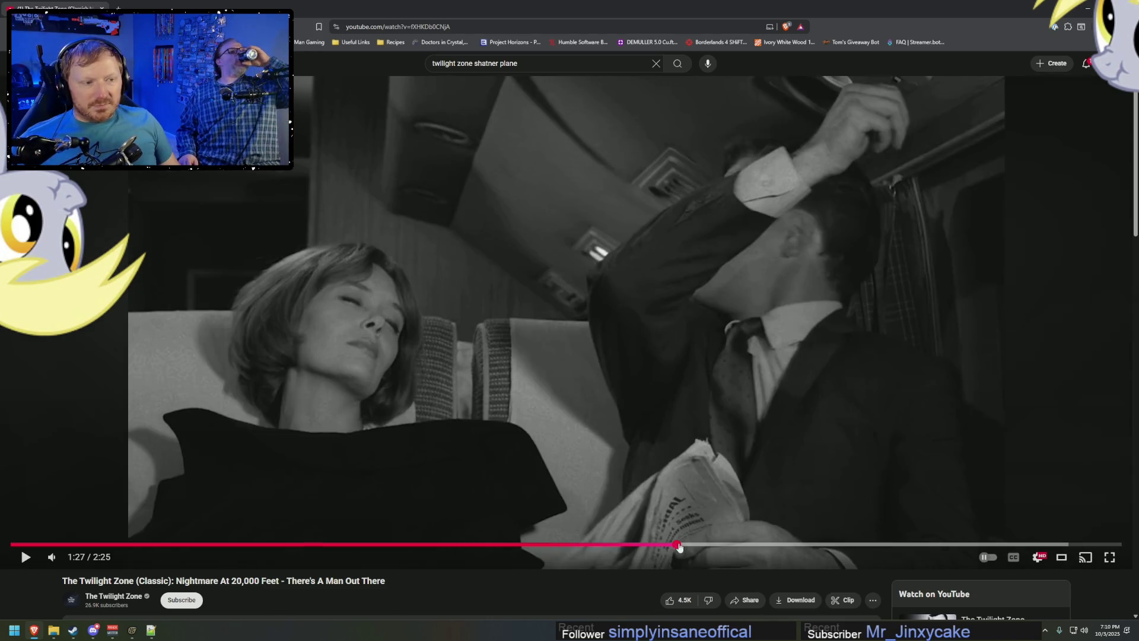
left_click_drag(676, 547, 684, 547)
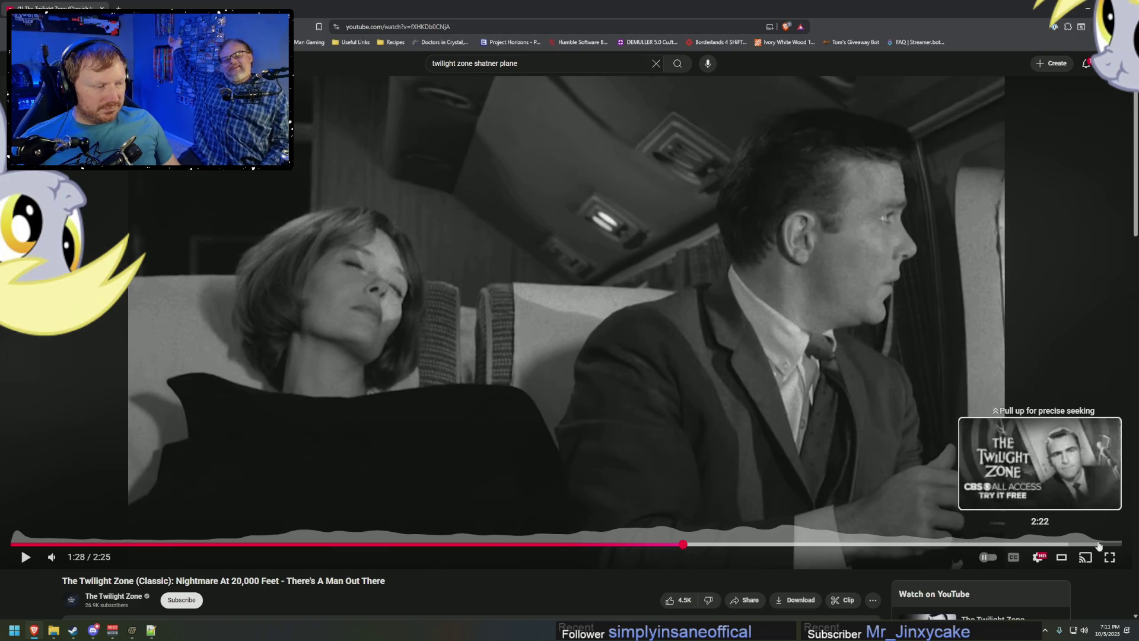
Close the browser and collapse the Rainbow Dash and earbuds1 entries in the Animation Set Editor.
left_click(1087, 12)
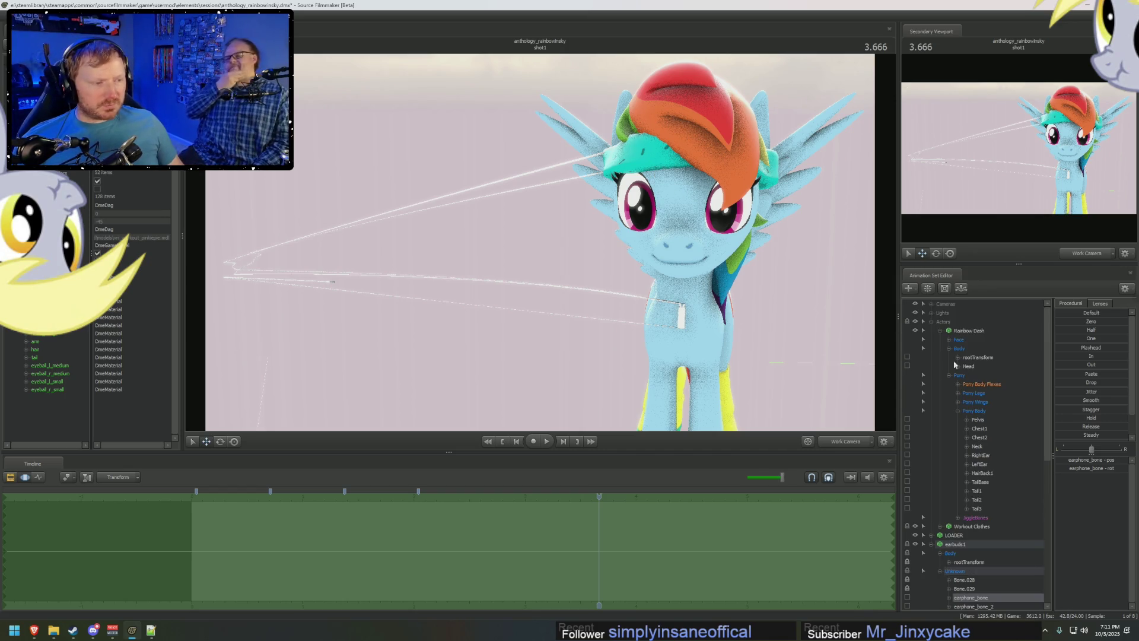
left_click(932, 322)
left_click(933, 338)
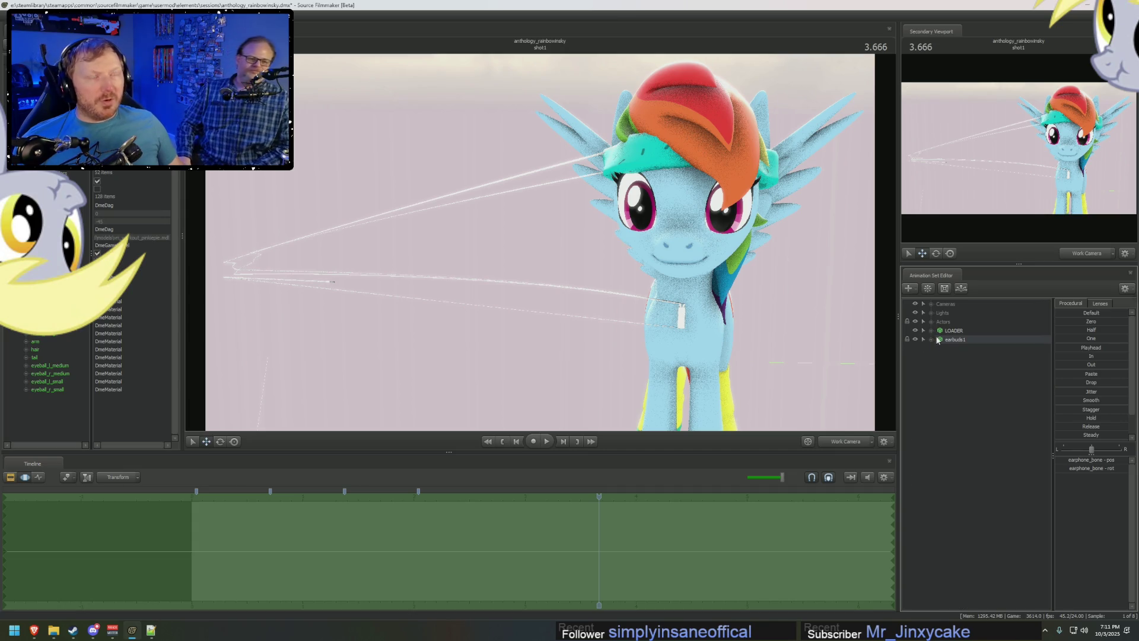